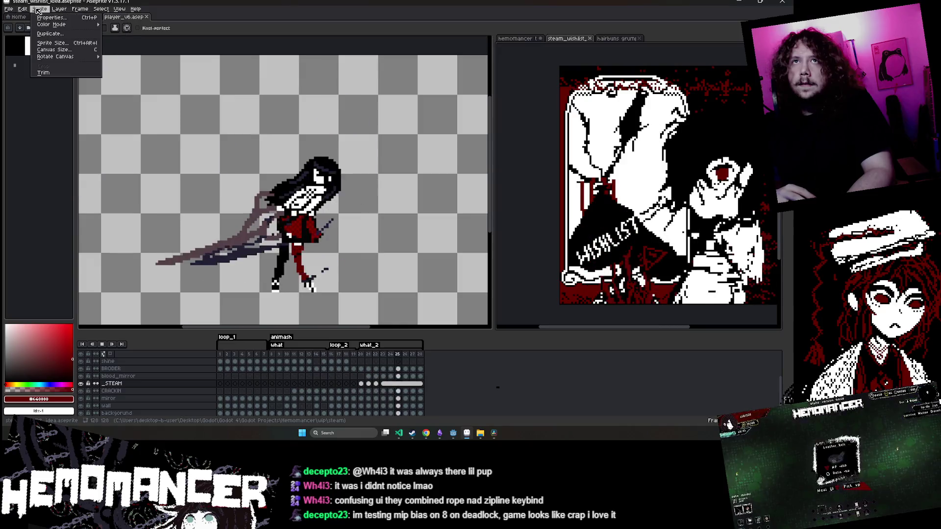
Export the animation as steam_wishlist_idea.gif at 300%, accepting the GIF warning and options
left_click(30, 11)
key("Escape")
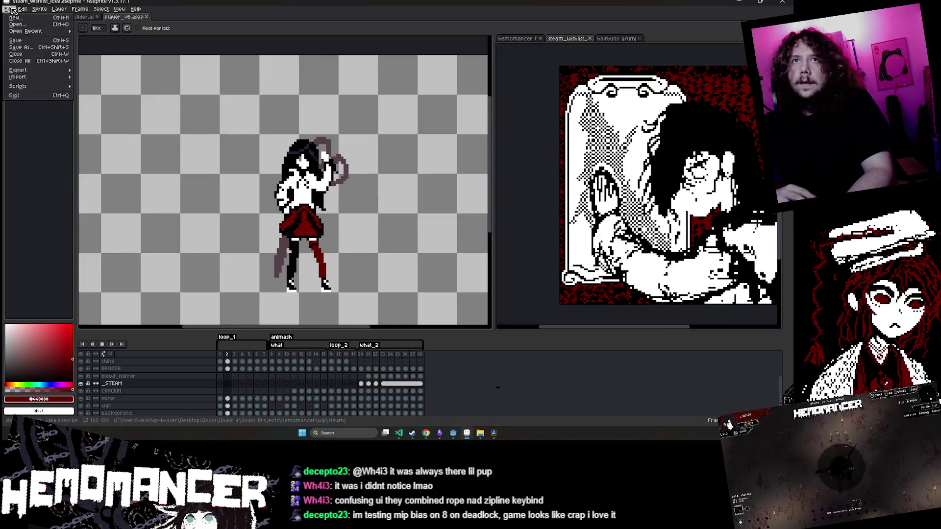
key("ctrl+alt+shift+s")
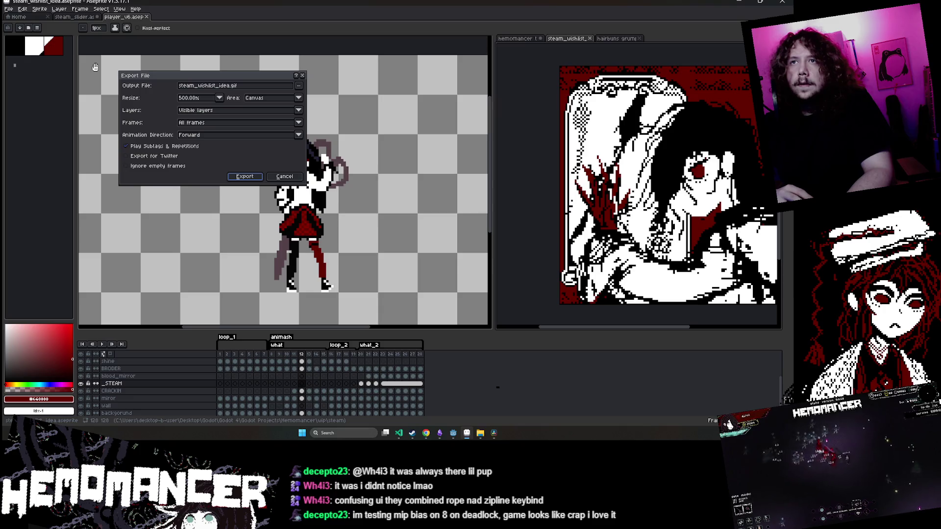
left_click(219, 98)
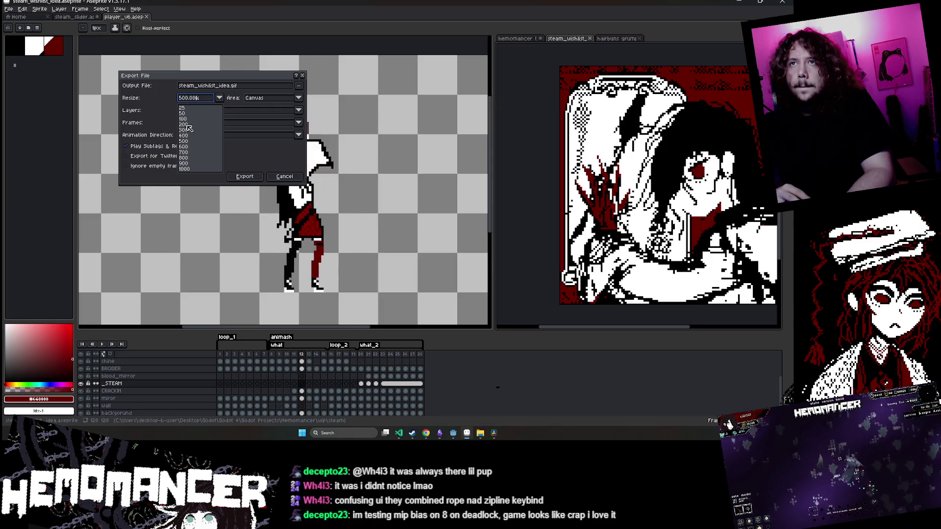
left_click(185, 124)
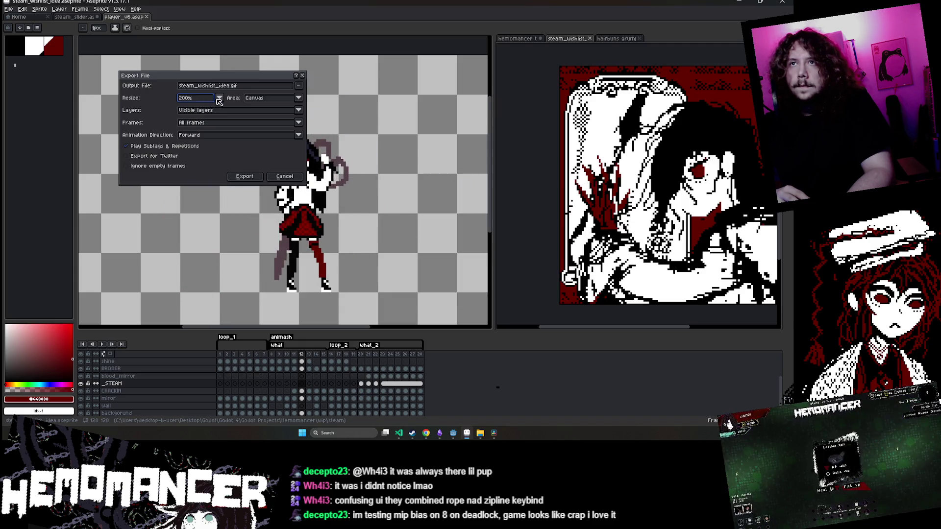
left_click(219, 99)
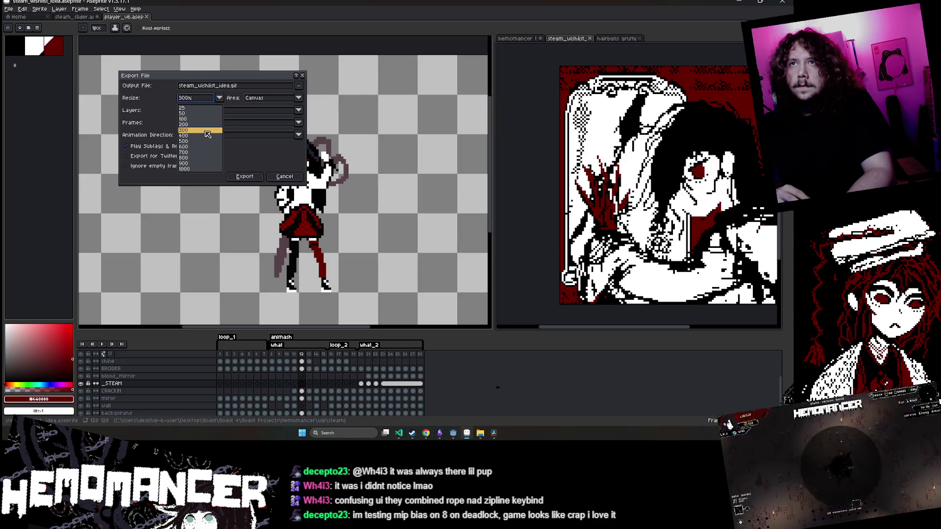
left_click(206, 131)
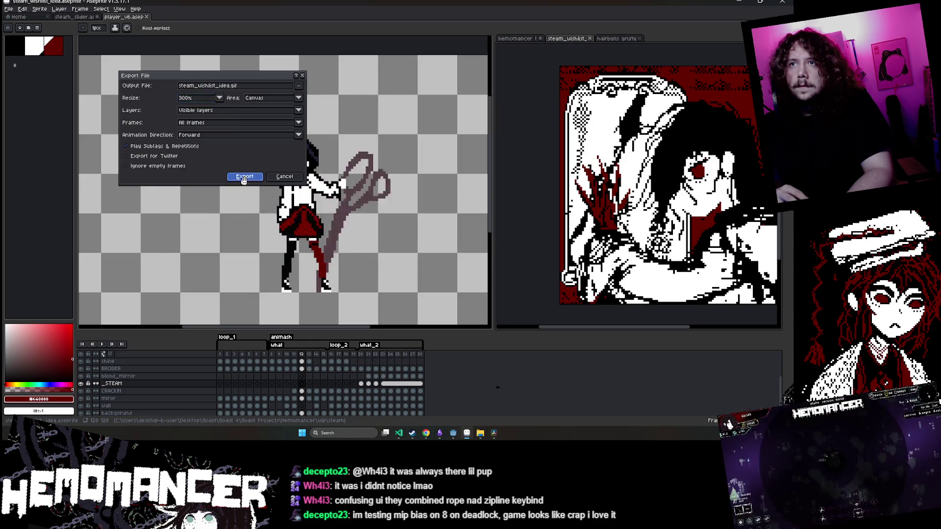
left_click(244, 177)
left_click(381, 263)
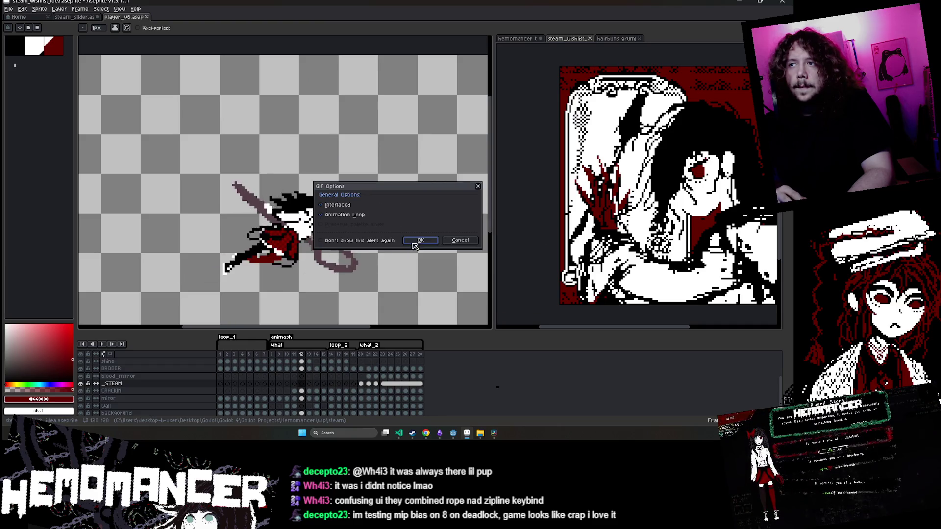
left_click(412, 242)
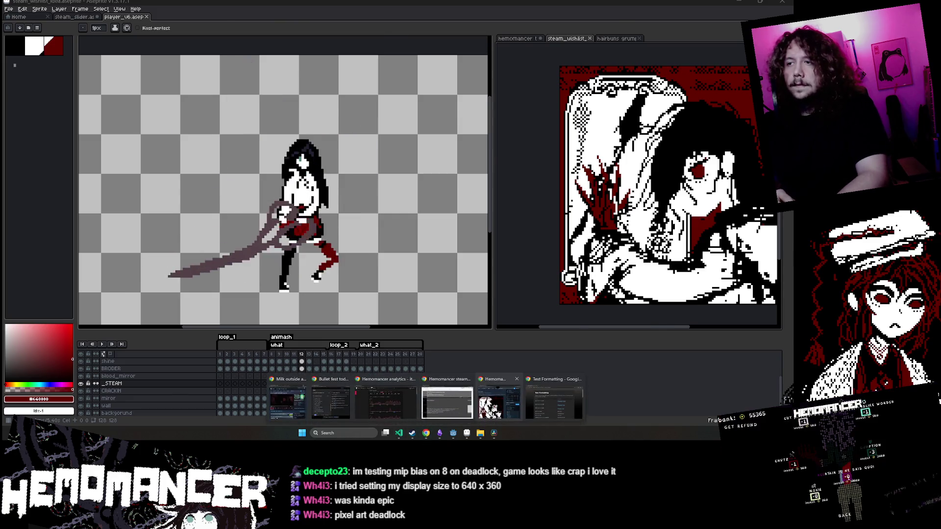
Switch to the Hemomancer Steam store page in Chrome
left_click(446, 402)
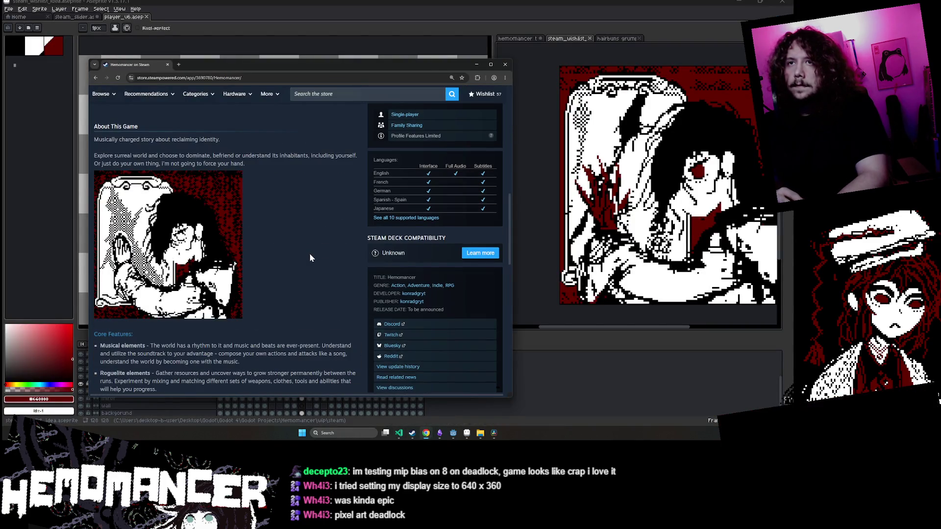
scroll(309, 252, "up", 10)
scroll(303, 268, "down", 8)
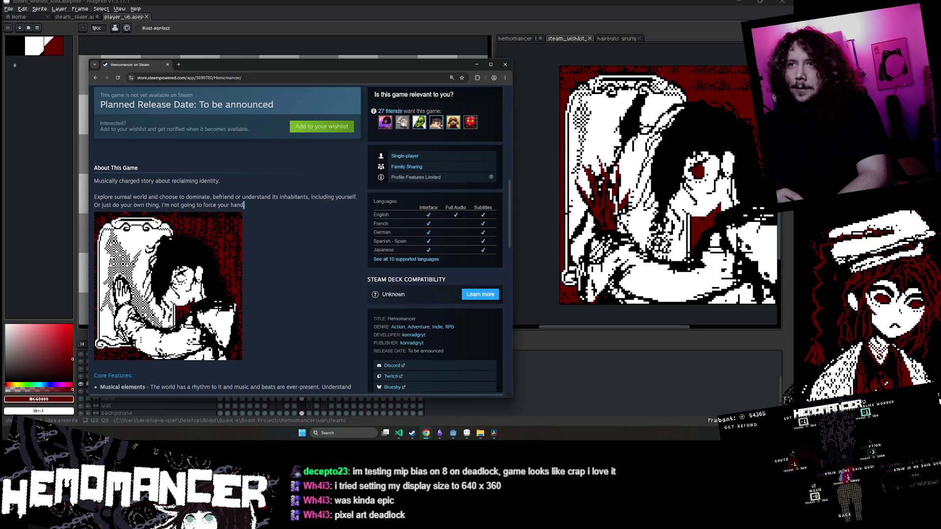
left_click_drag(245, 205, 106, 205)
left_click(106, 205)
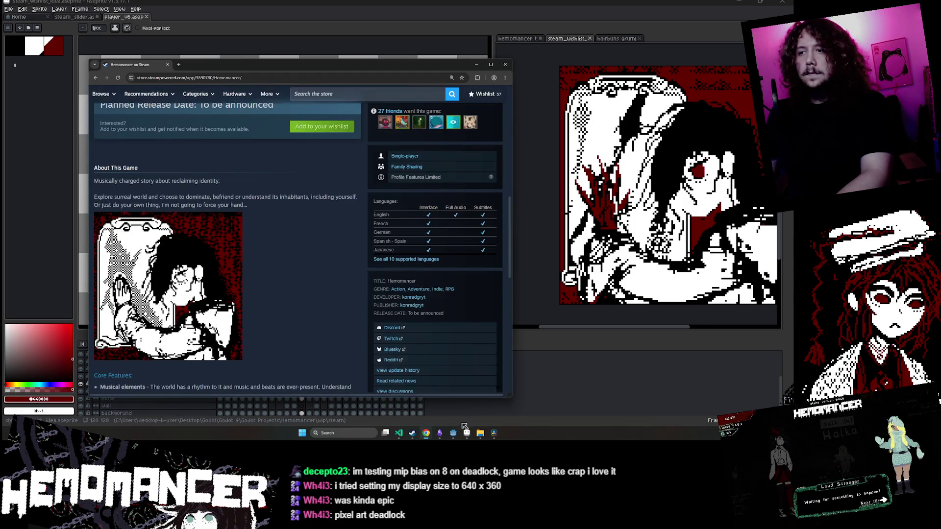
mouse_move(425, 433)
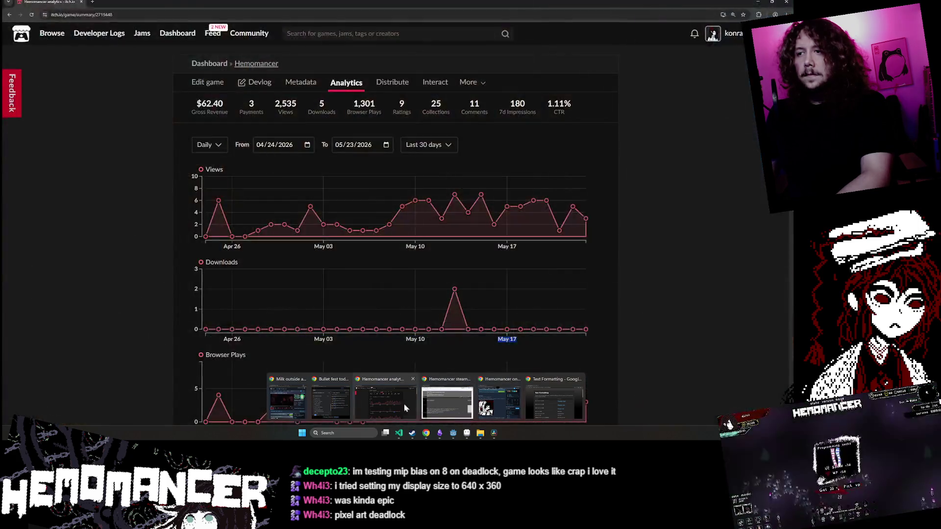
Insert a line break before 'Or just do your own thing…' in cell B12
left_click(447, 403)
left_click(97, 229)
double_click(109, 222)
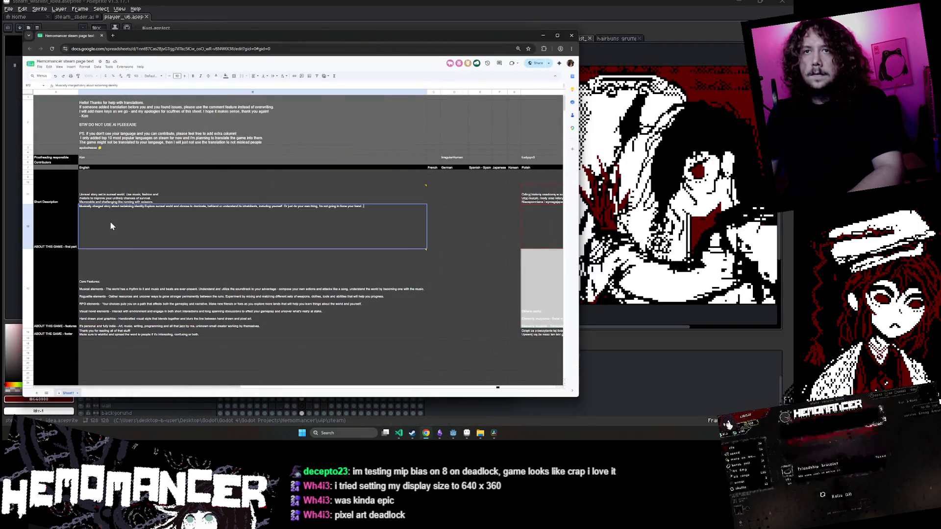
mouse_move(139, 281)
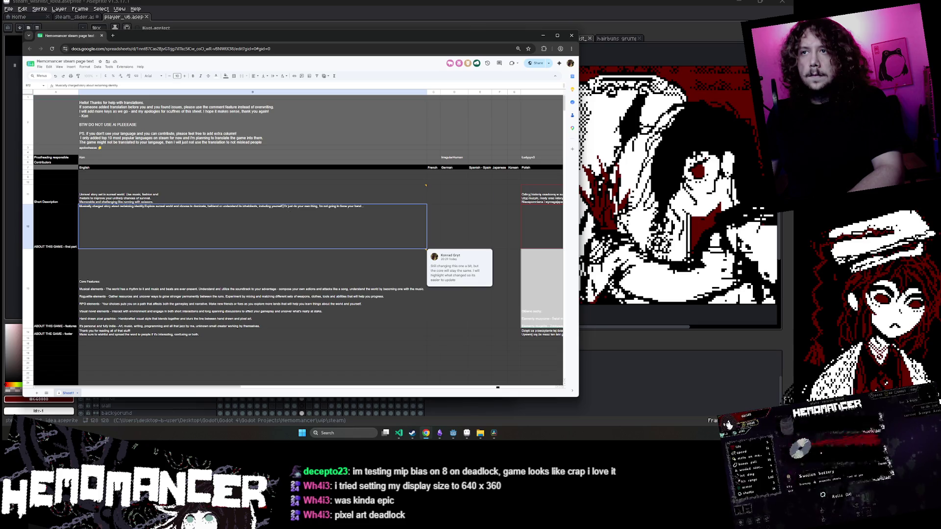
left_click(295, 197)
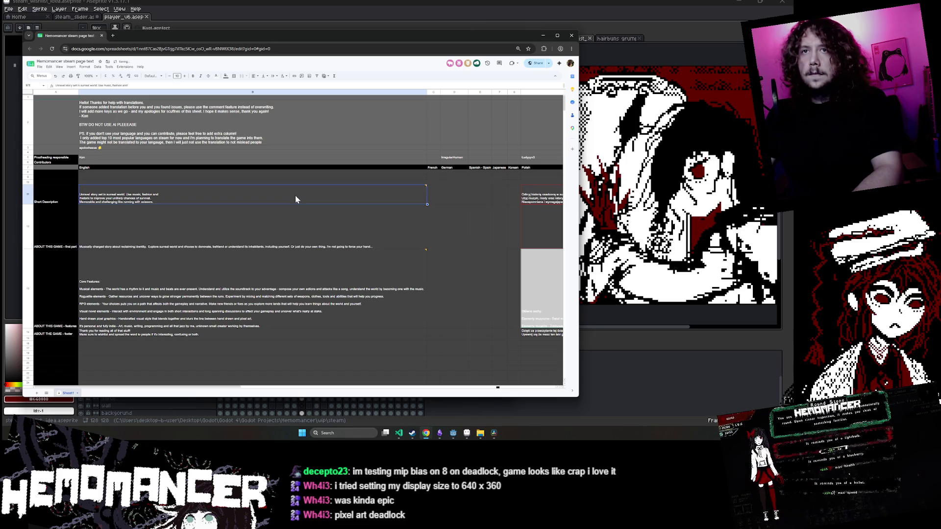
double_click(230, 224)
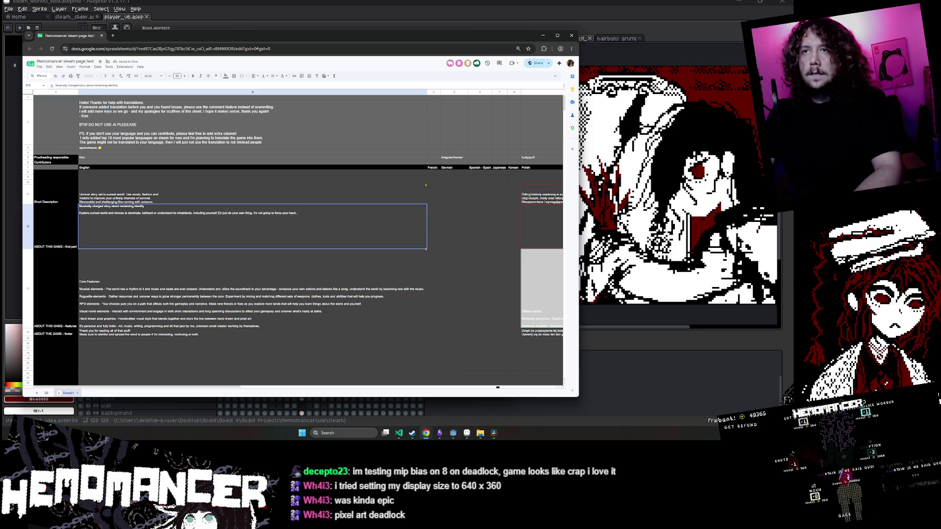
key("ctrl+Return")
left_click(221, 193)
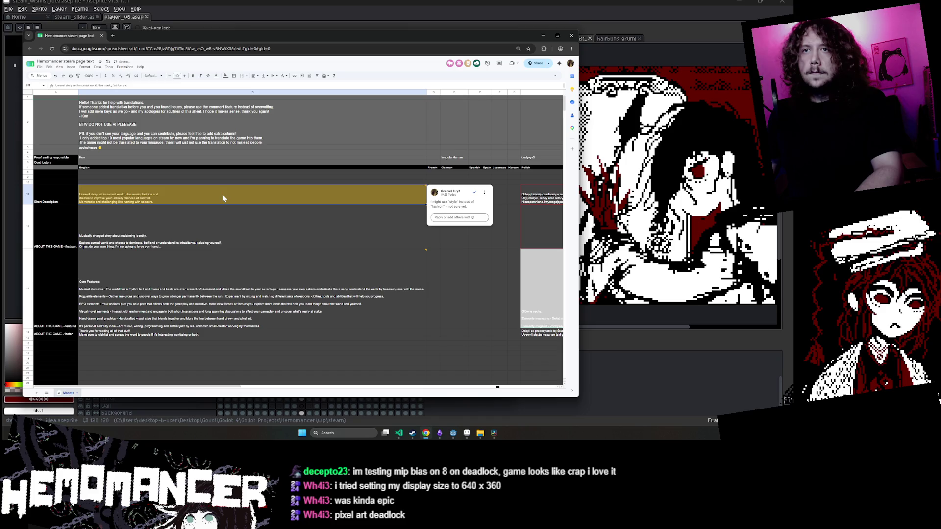
Review cell B23, the comment on B13 and the welcome note in B2
left_click(189, 236)
scroll(212, 222, "down", 3)
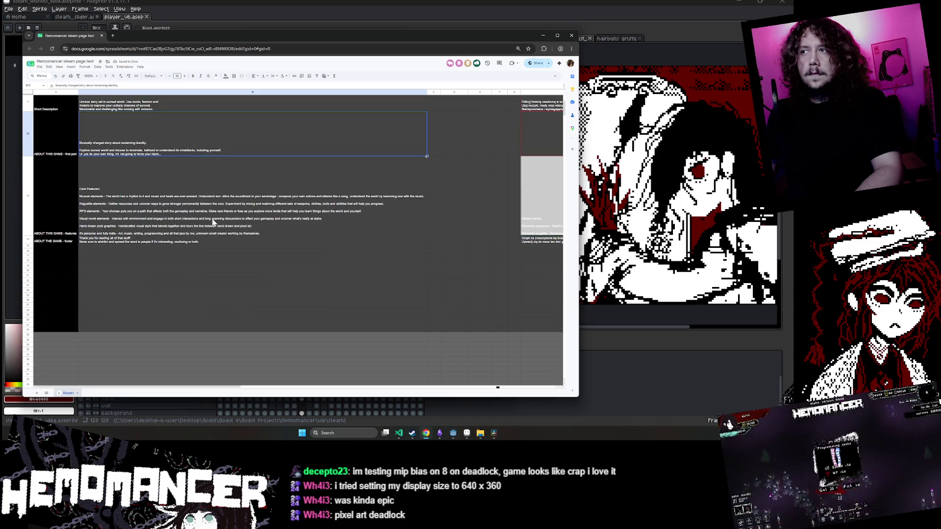
left_click(180, 286)
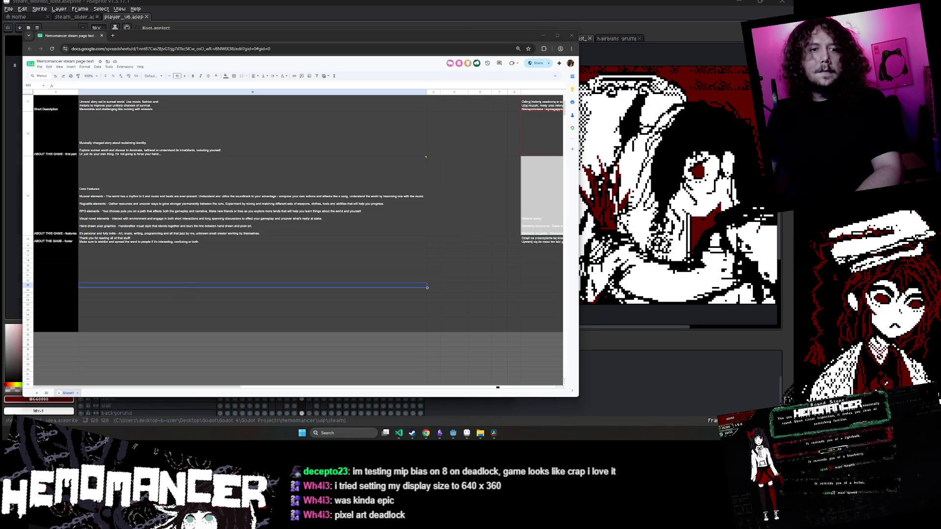
left_click(280, 160)
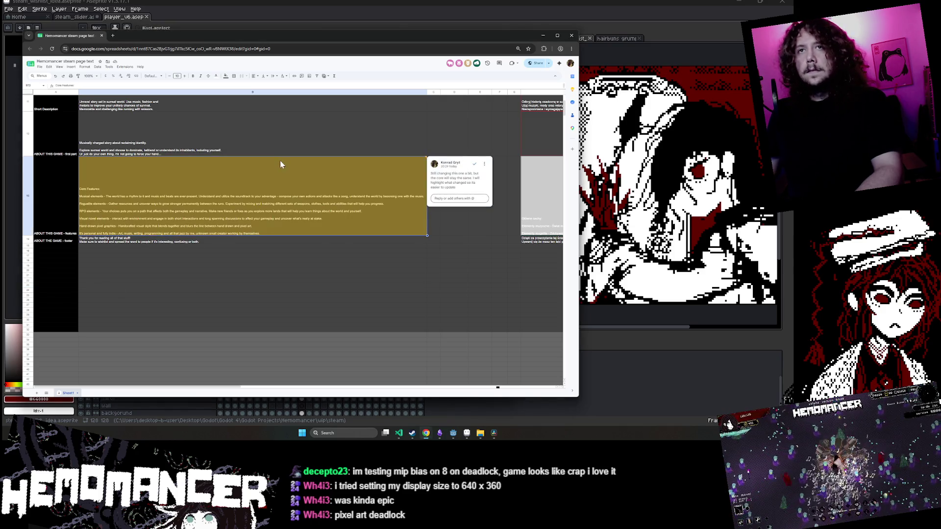
left_click(284, 155)
scroll(284, 155, "up", 2)
scroll(291, 160, "up", 1)
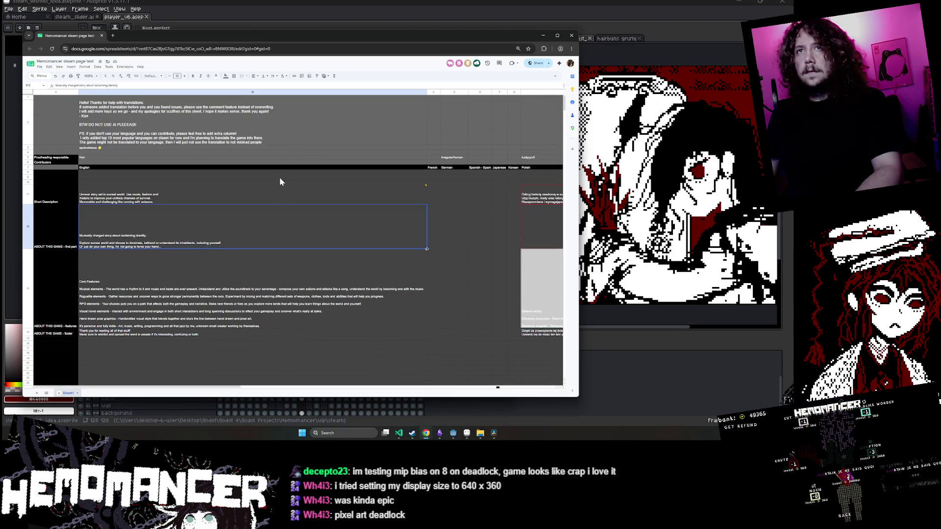
left_click(361, 121)
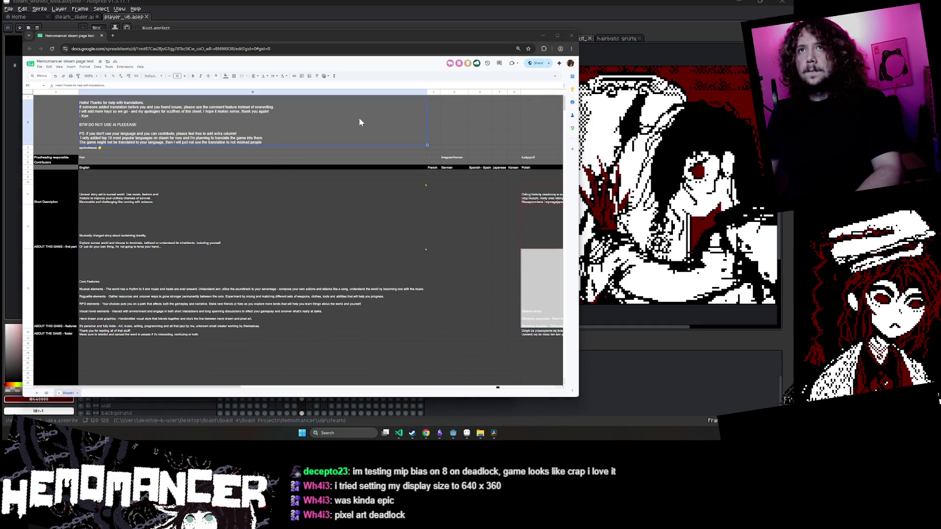
mouse_move(426, 438)
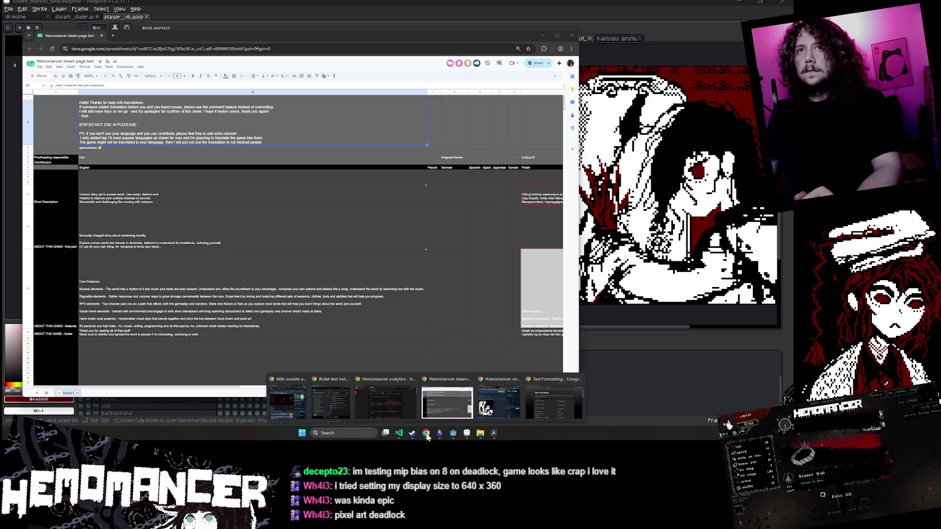
left_click(447, 403)
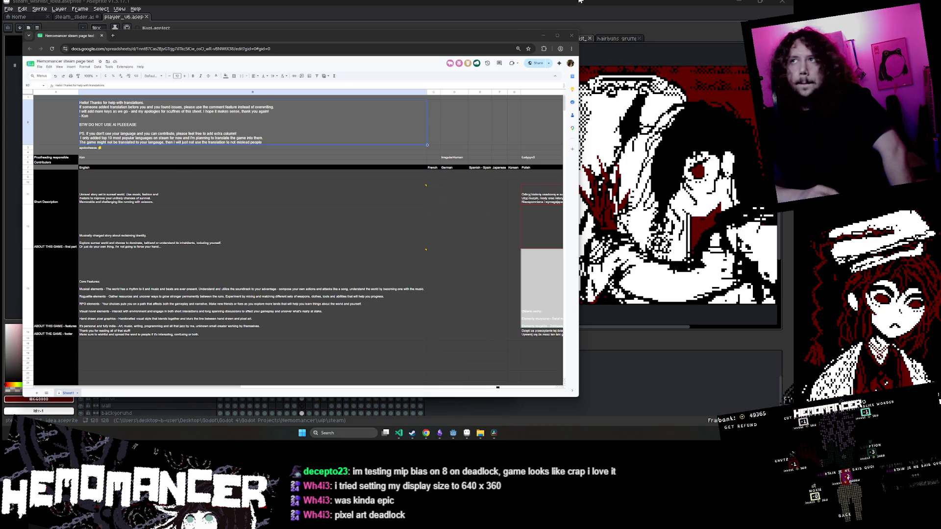
Minimise the spreadsheet window to reveal the Steam About This Game section
left_click(543, 37)
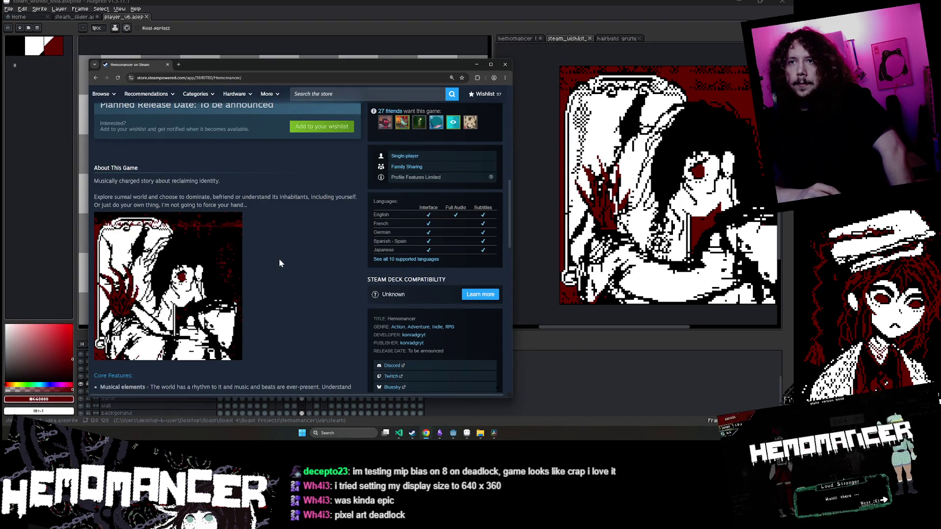
Reload the Steam store page and expand the full game description
left_click(118, 78)
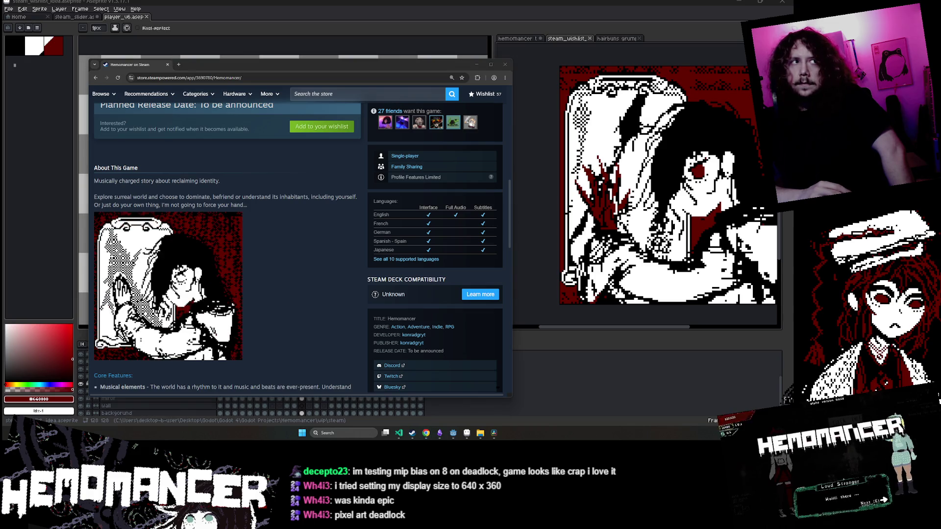
scroll(286, 275, "down", 3)
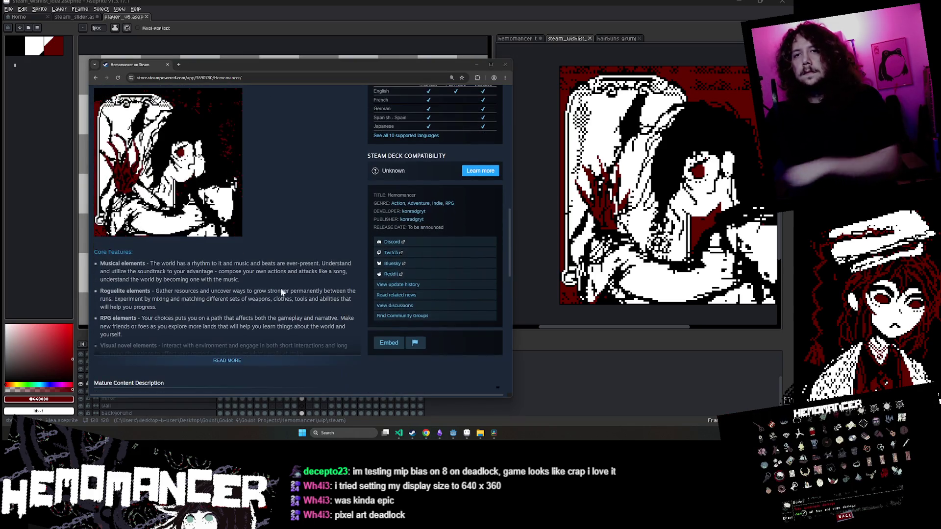
left_click(254, 355)
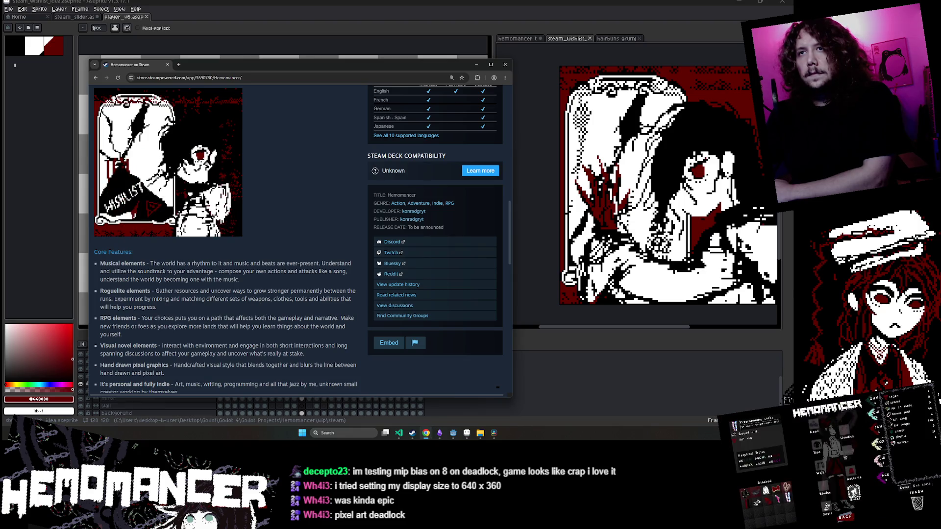
scroll(265, 292, "up", 2)
scroll(266, 296, "up", 1)
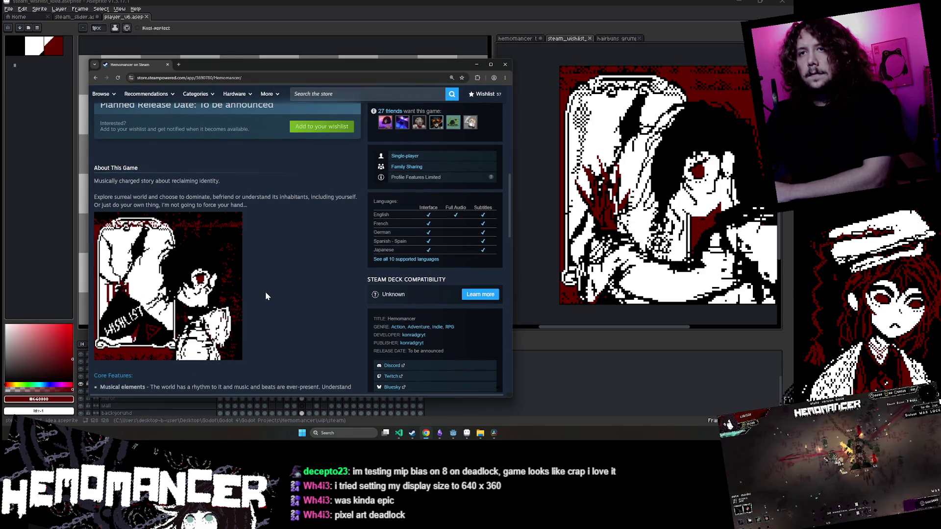
scroll(266, 292, "down", 2)
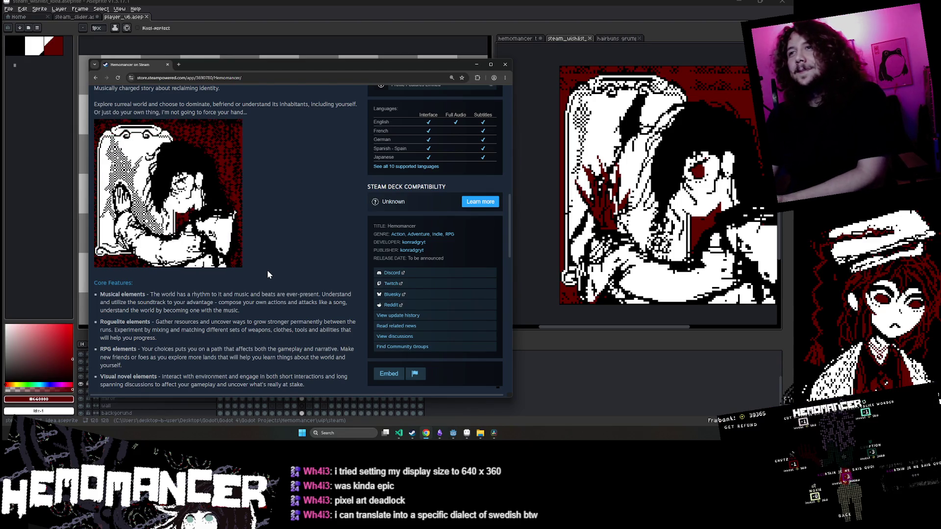
Show all 10 supported languages, then return to the translation spreadsheet
left_click(401, 166)
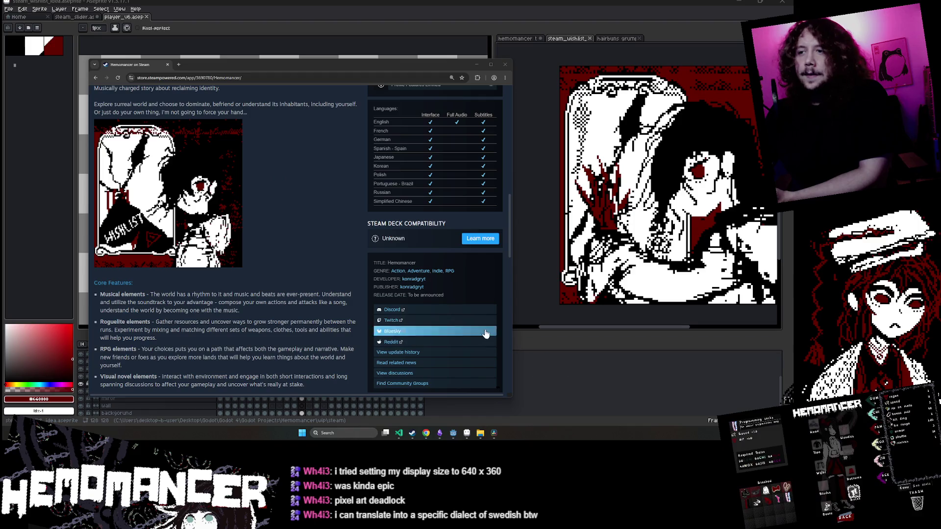
mouse_move(443, 436)
left_click(462, 401)
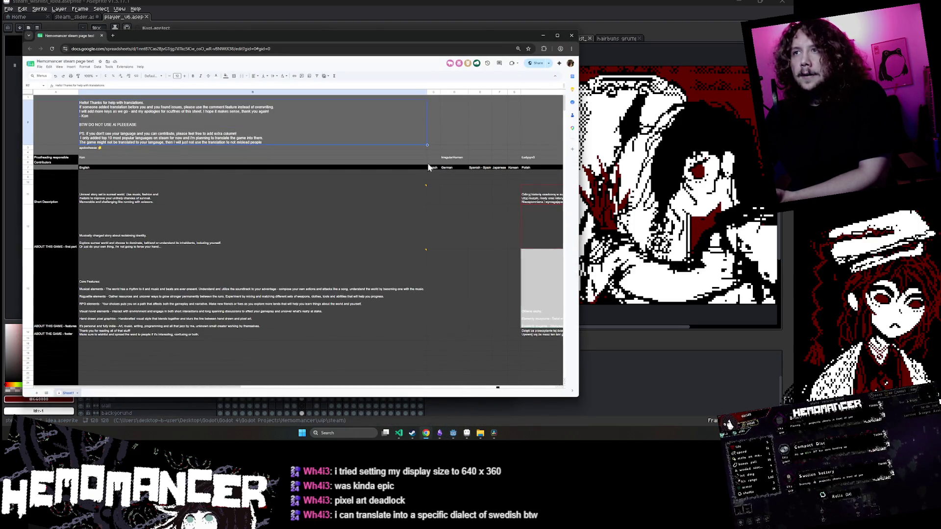
Check where the extra language columns start, then minimise the spreadsheet
scroll(445, 149, "right", 10)
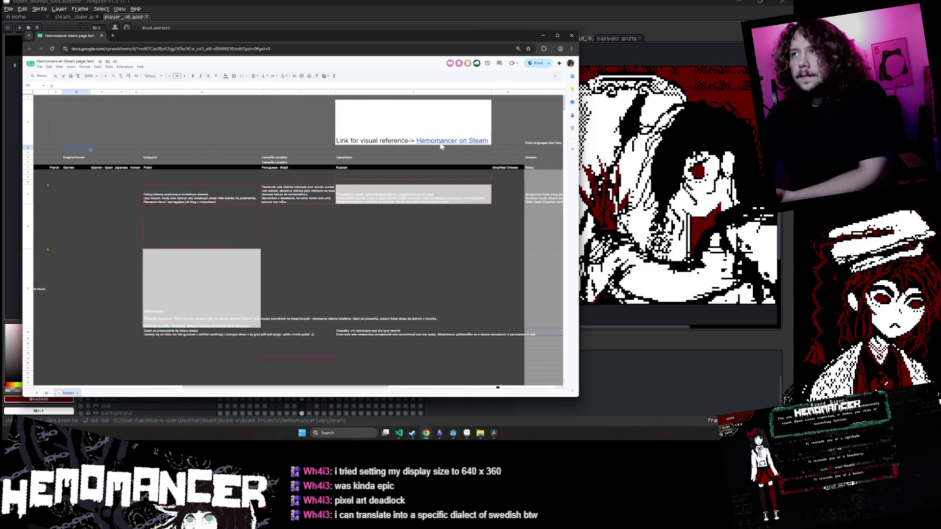
scroll(440, 146, "right", 4)
left_click(369, 138)
scroll(248, 220, "left", 10)
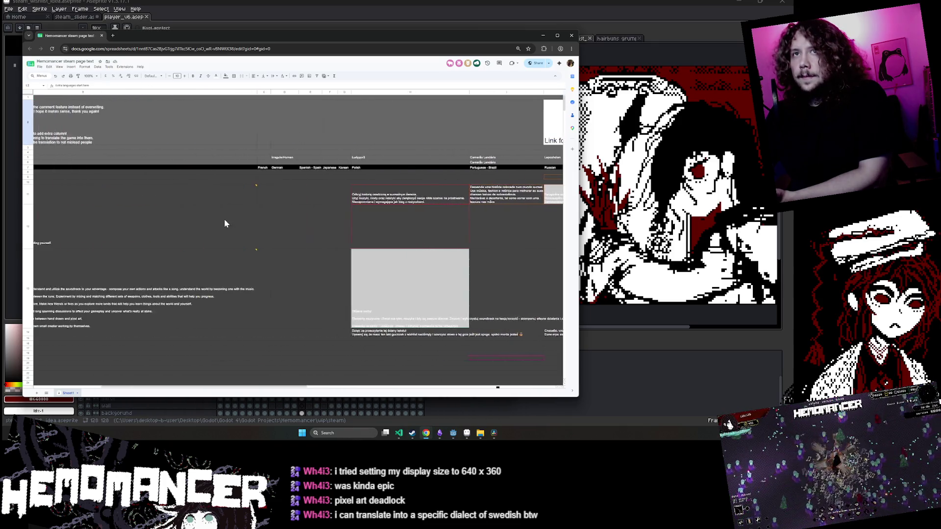
scroll(221, 223, "left", 5)
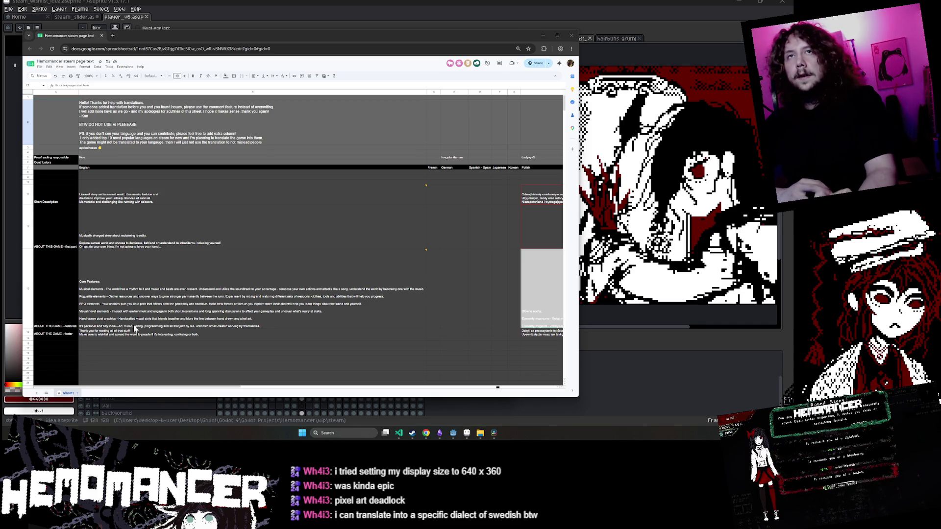
left_click(543, 36)
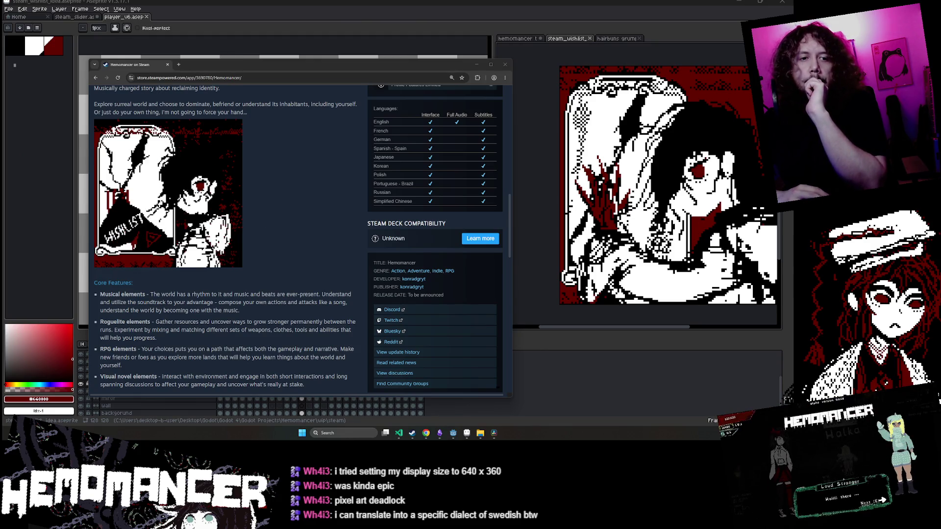
Scroll the store page up to About This Game and return to Aseprite
scroll(305, 224, "up", 1)
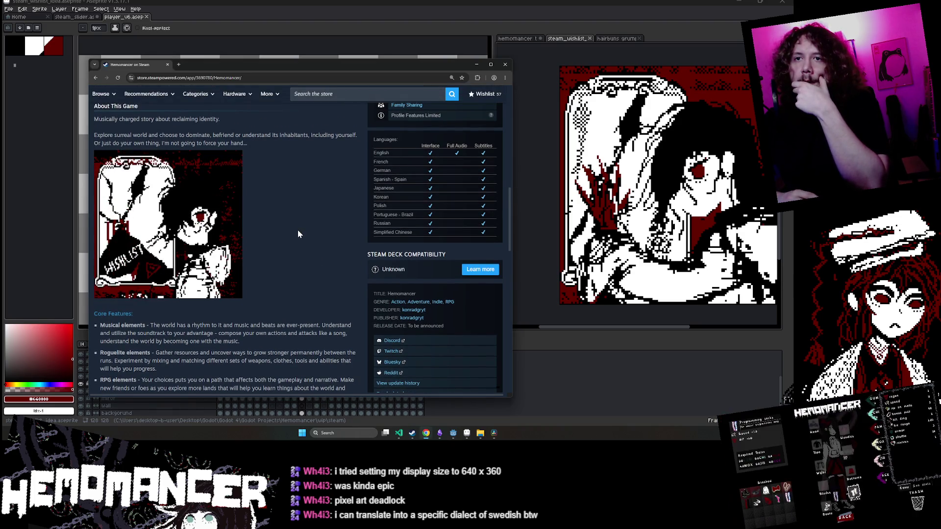
scroll(230, 215, "up", 1)
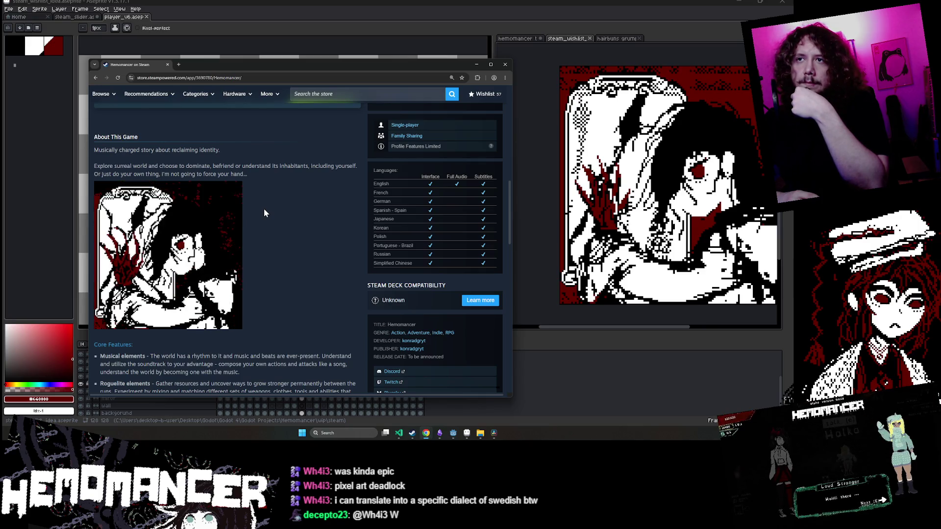
left_click(514, 181)
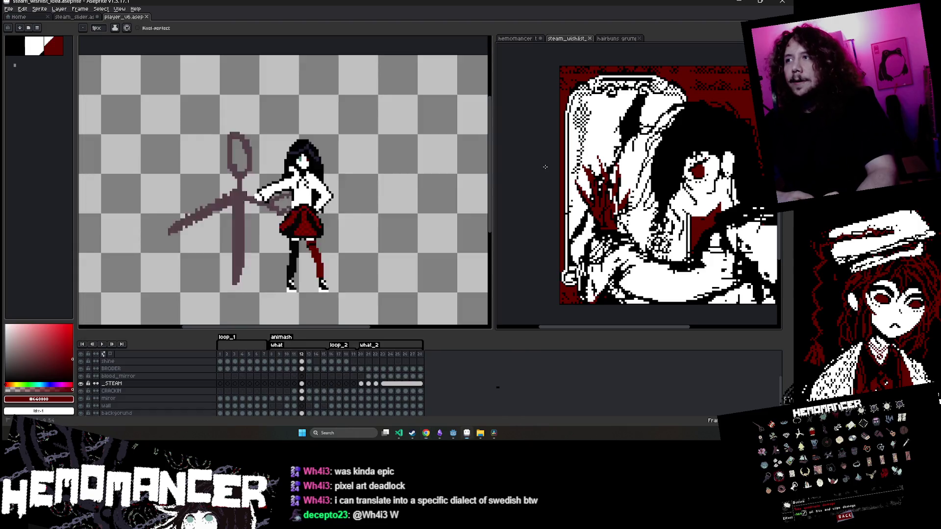
Move steam_wishlist_idea into the main editor, play it, and select the background's frame 1 cel
mouse_move(566, 38)
left_mouse_down()
mouse_move(294, 54)
mouse_move(142, 17)
mouse_move(567, 38)
left_mouse_up()
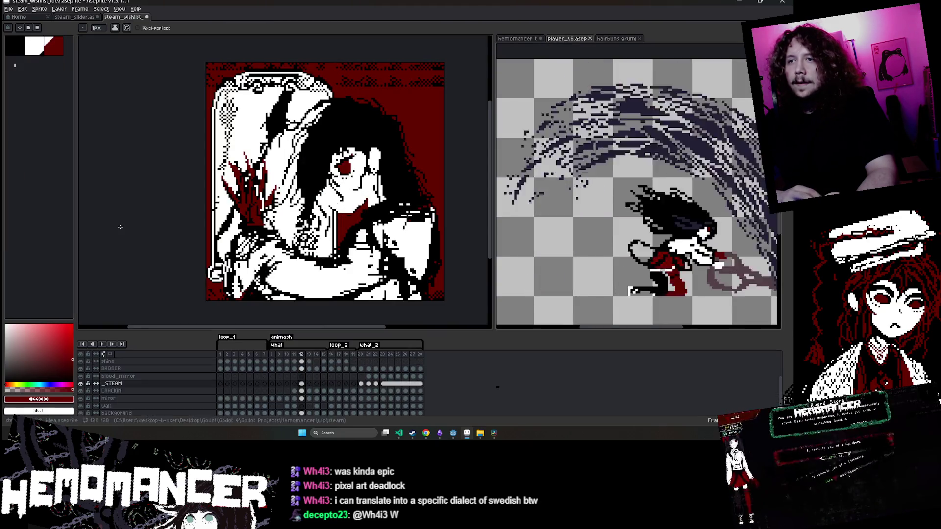
left_click(223, 359)
key("Return")
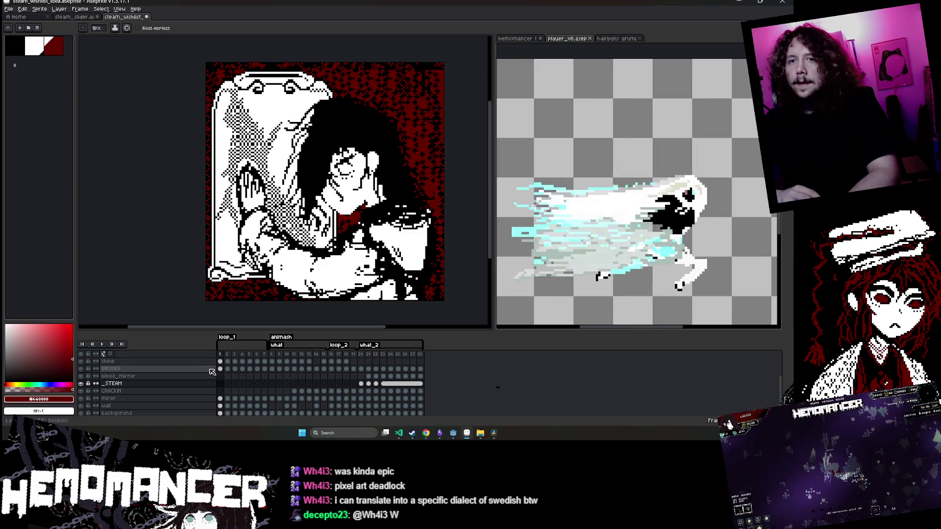
scroll(224, 390, "down", 1)
left_click(219, 405)
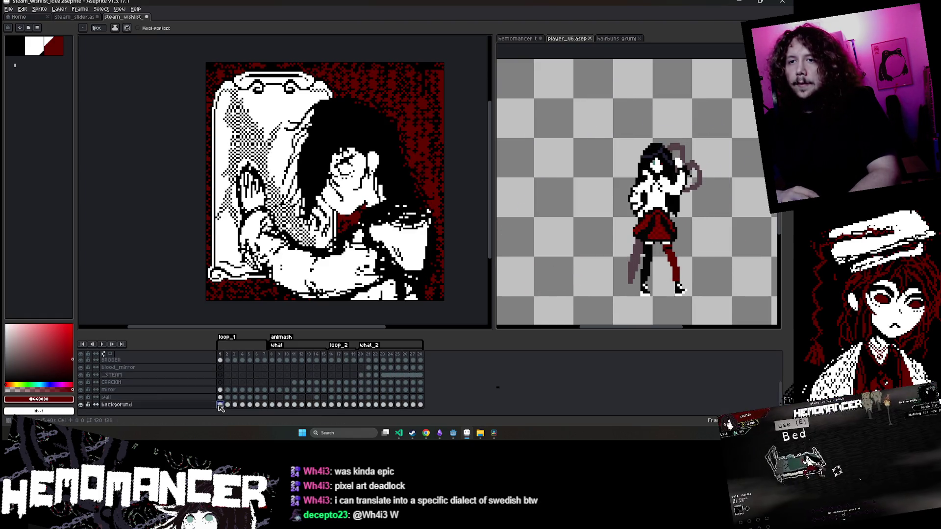
Scale frame 1's art to 124×126 and nudge it right and down
key("minus")
key("minus")
key("minus")
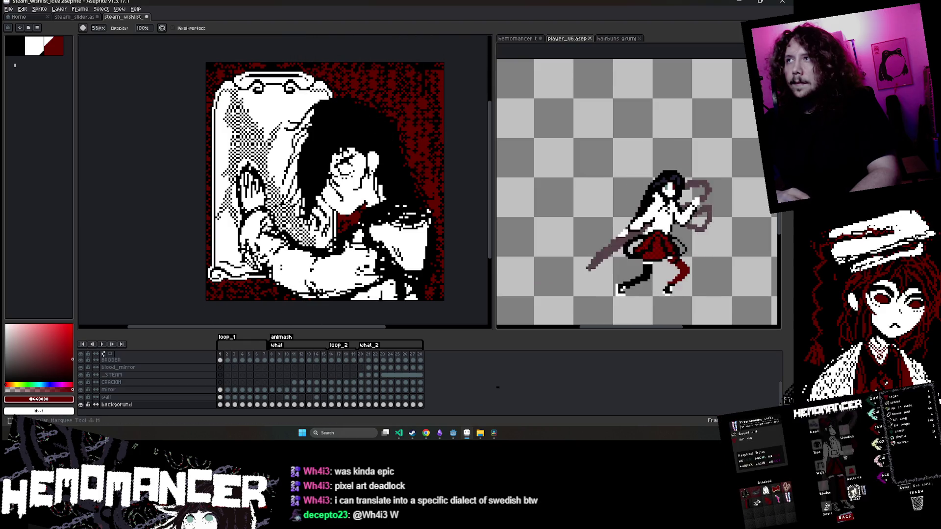
key("ctrl+a")
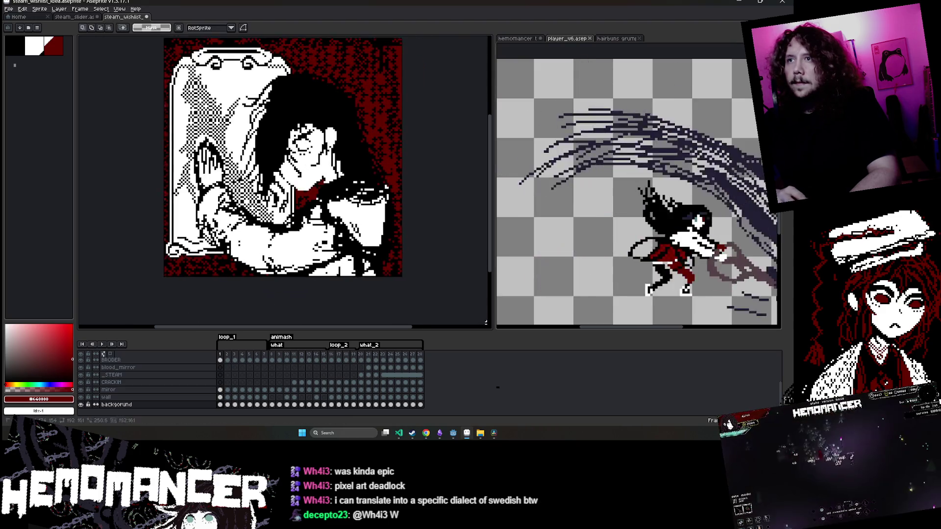
left_click_drag(402, 275, 401, 276)
key("Right")
key("Right")
key("Down")
key("Down")
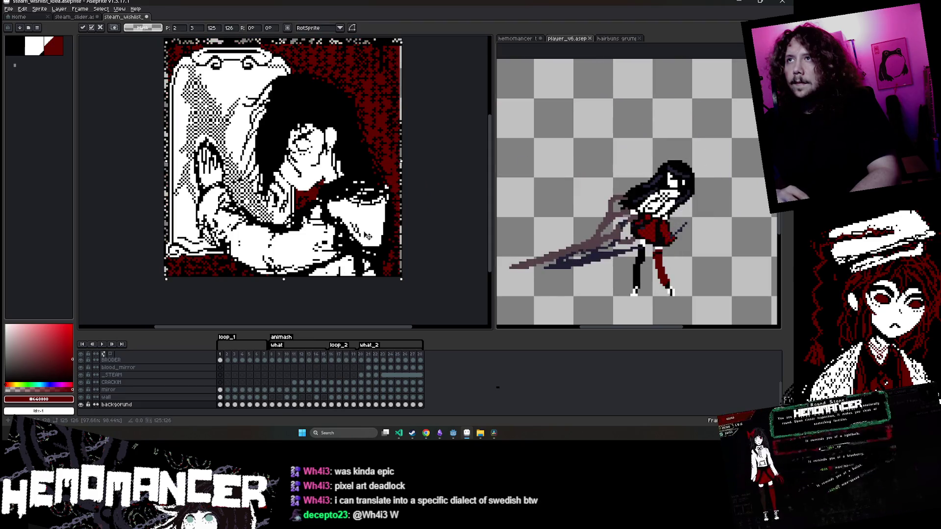
key("ctrl+d")
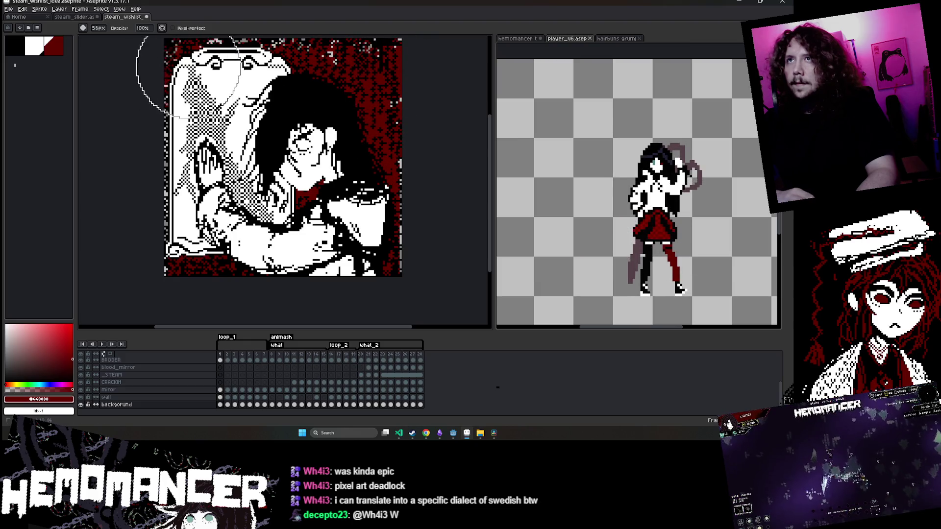
Resize the art to 125×126 from its top-right corner and pick the 56px round brush
scroll(347, 230, "down", 2)
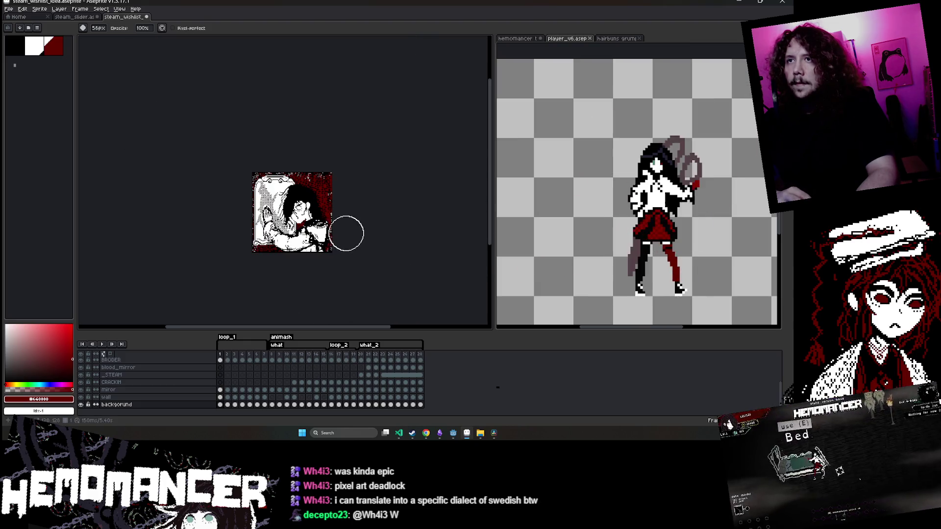
scroll(346, 231, "up", 1)
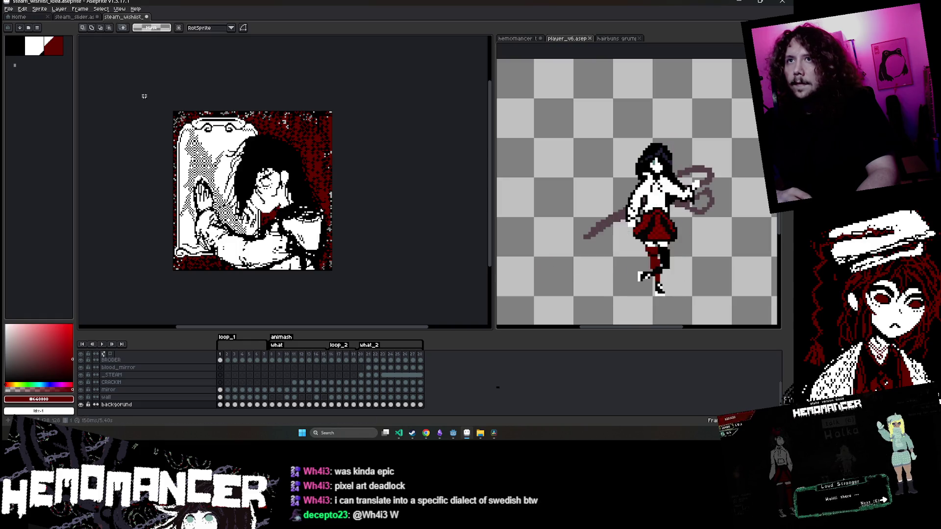
left_click_drag(333, 108, 317, 132)
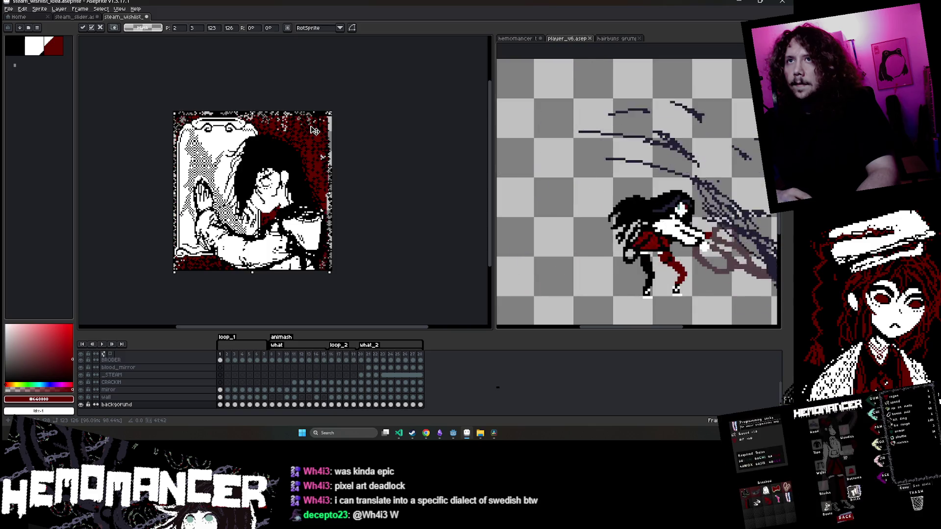
key("b")
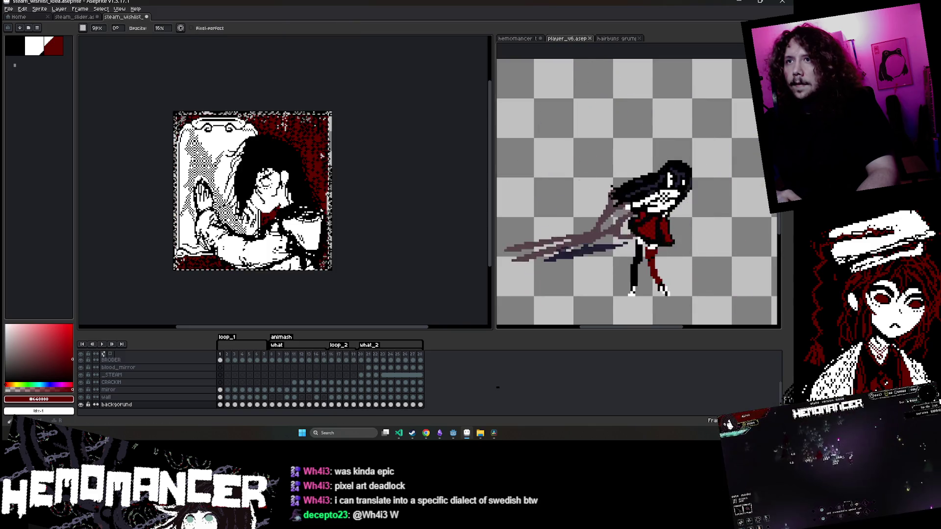
key("e")
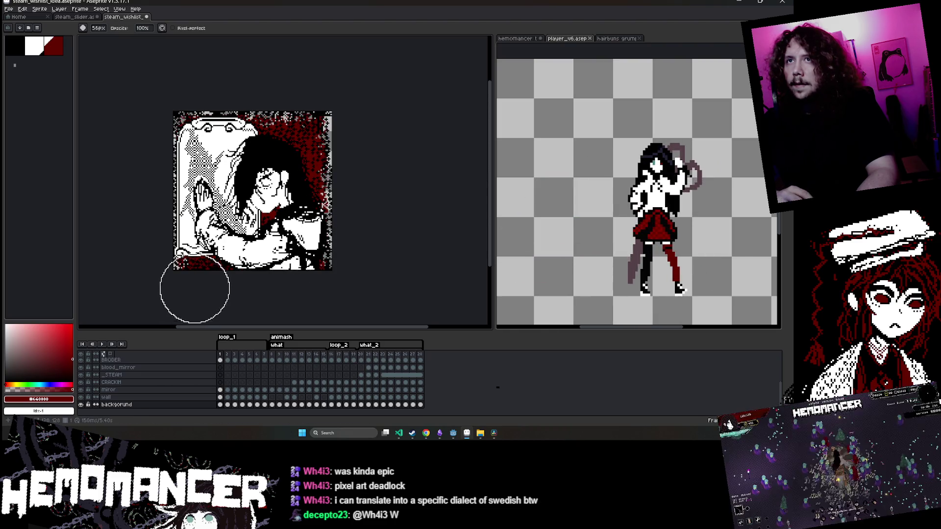
scroll(382, 189, "up", 1)
scroll(422, 162, "down", 1)
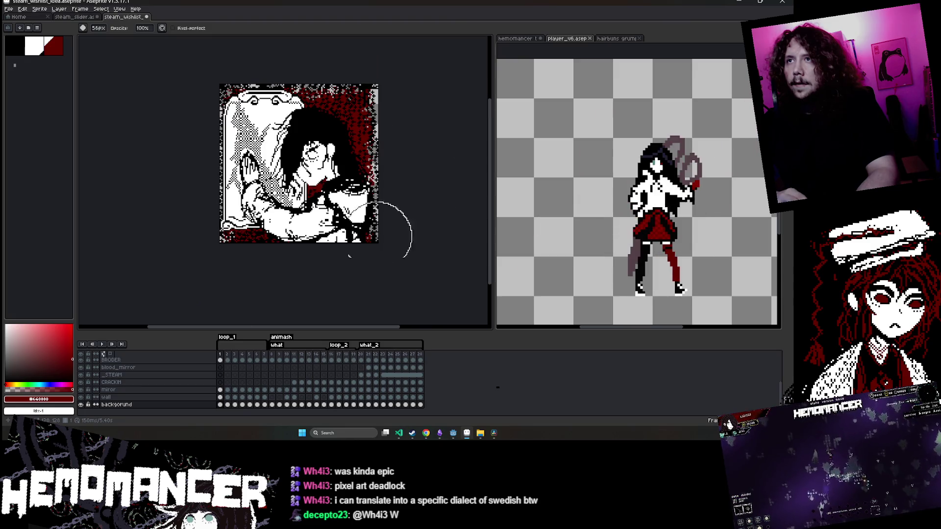
left_click(228, 405)
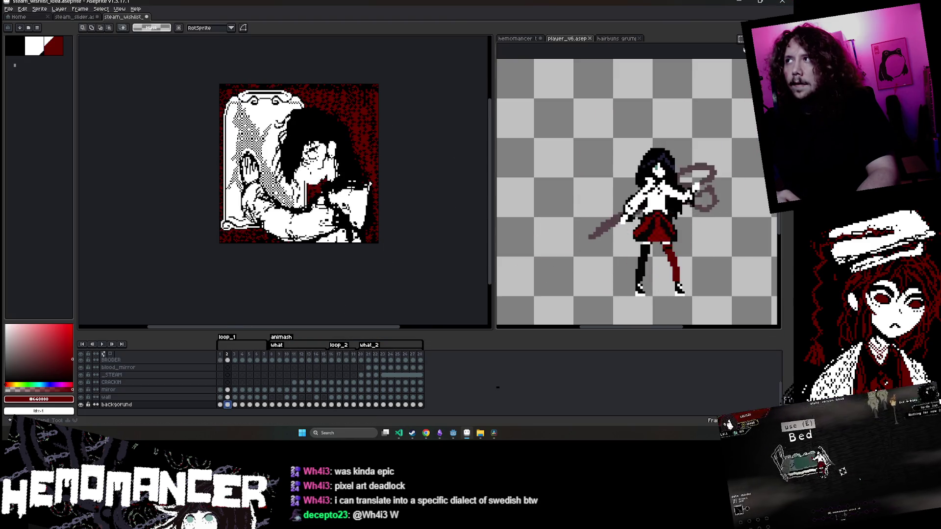
Shrink frame 2's art to 123×125 and compare it against frame 1
key("Left")
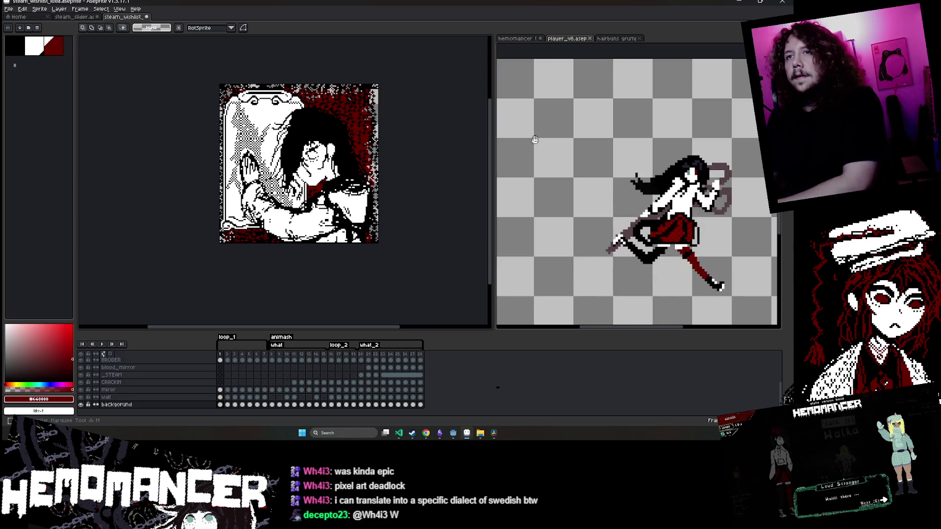
key("Right")
key("ctrl+a")
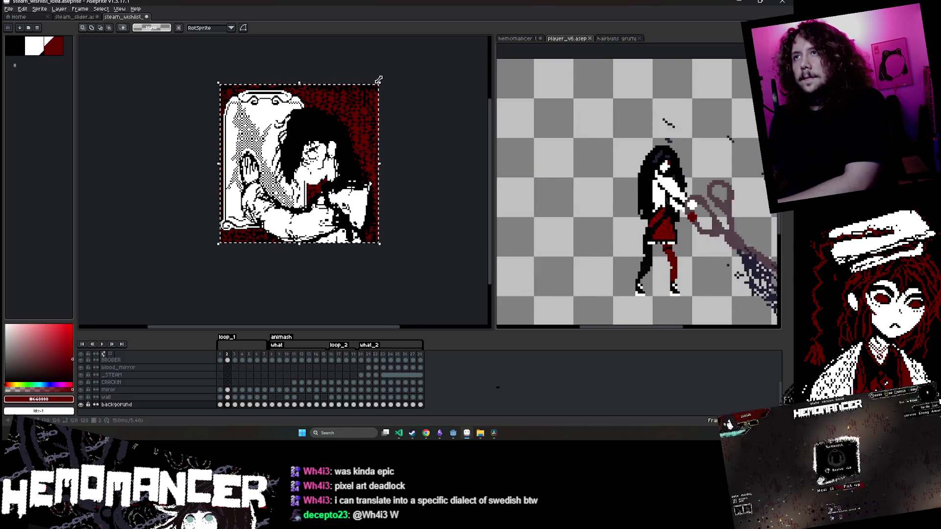
left_click_drag(382, 85, 365, 100)
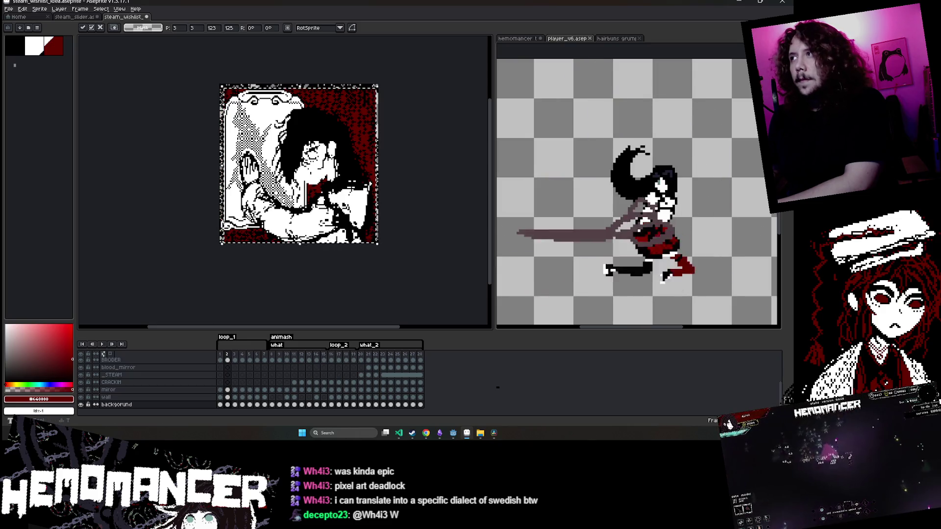
key("b")
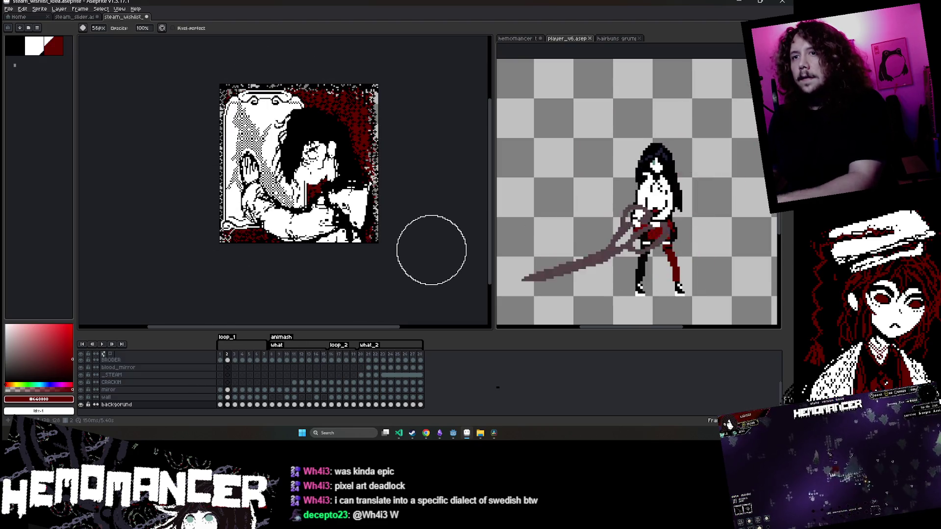
key("Left")
key("Right")
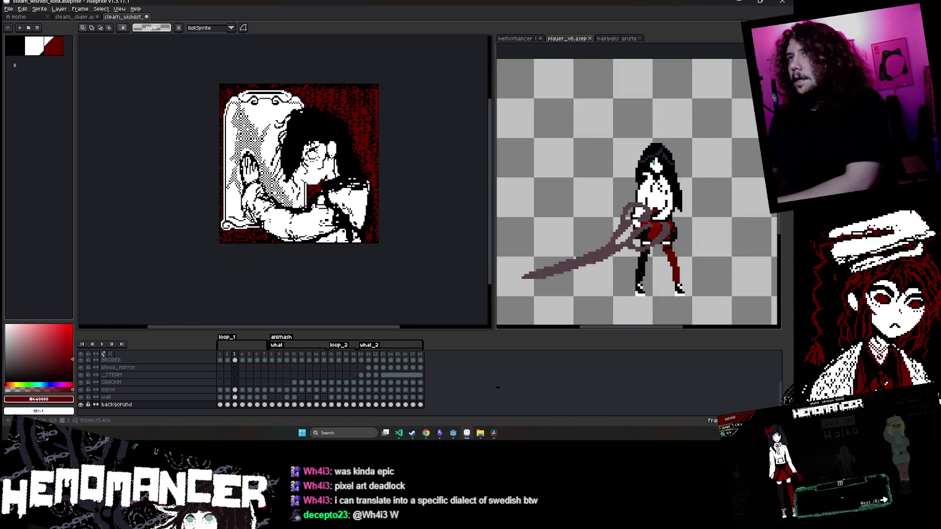
Rescale frame 2's art to 122×124 and apply it
key("m")
key("ctrl+a")
left_click_drag(378, 85, 365, 105)
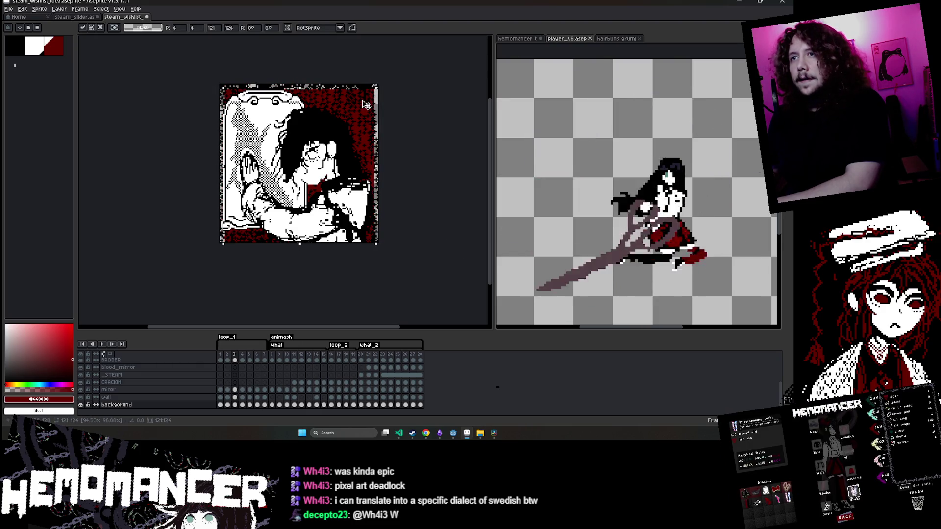
left_click(428, 141)
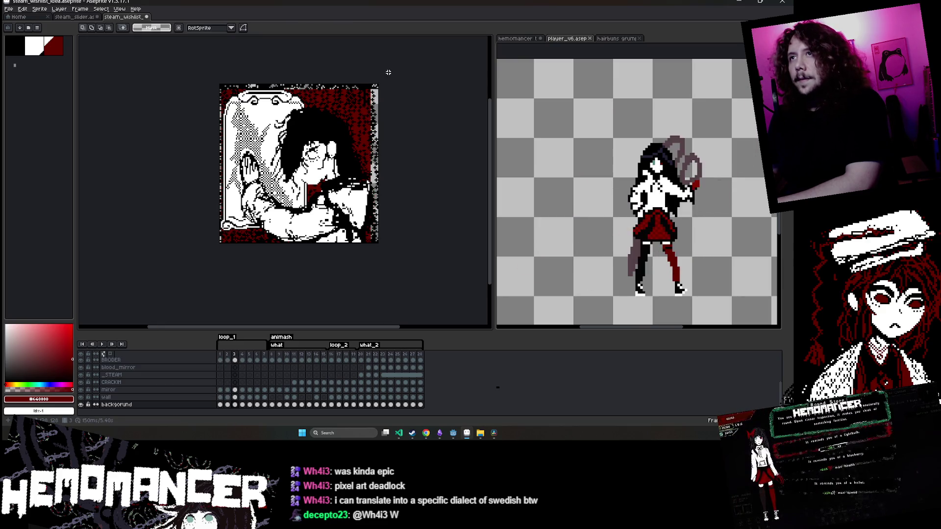
scroll(372, 229, "up", 2)
scroll(367, 252, "down", 2)
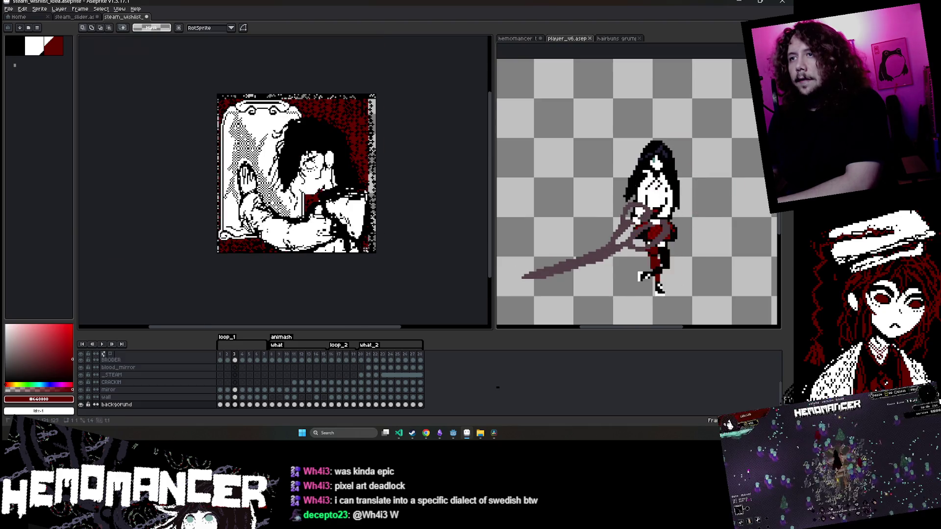
scroll(203, 78, "up", 1)
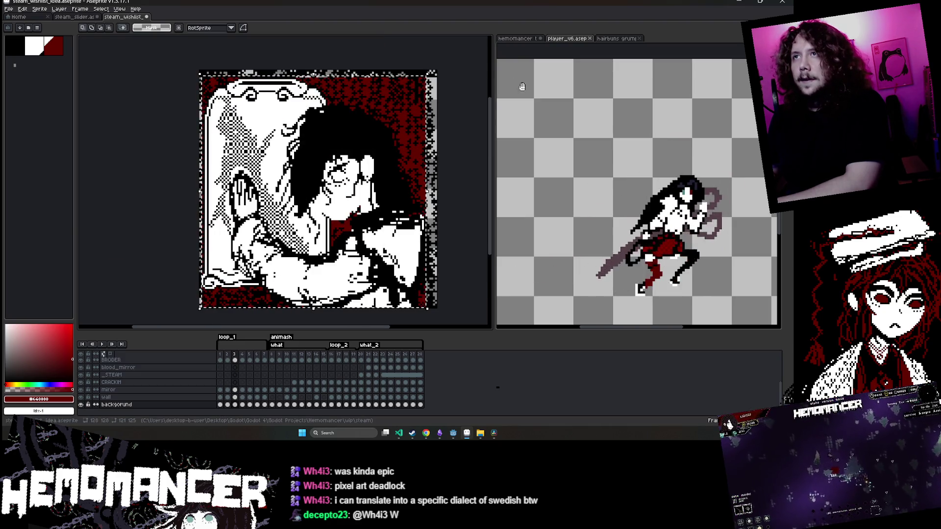
Switch to the Move tool and play the animation to preview the frames
key("b")
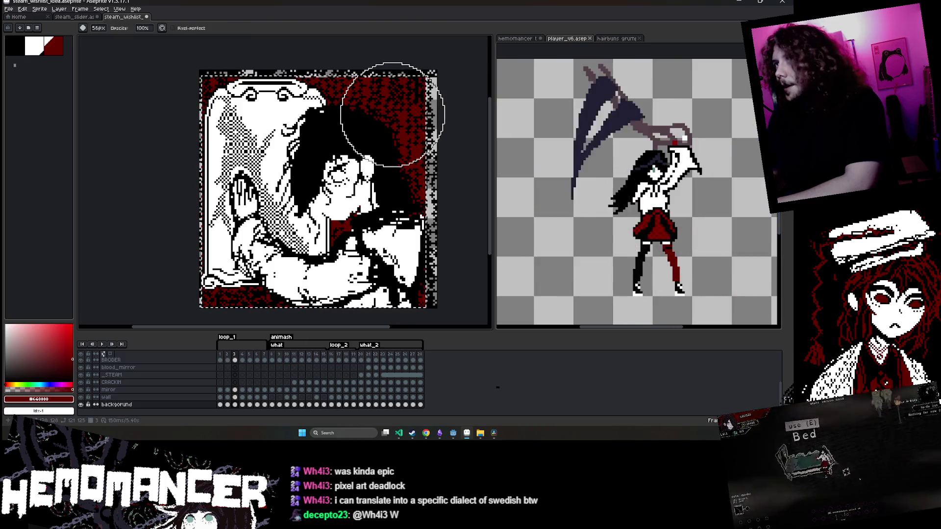
scroll(395, 111, "down", 1)
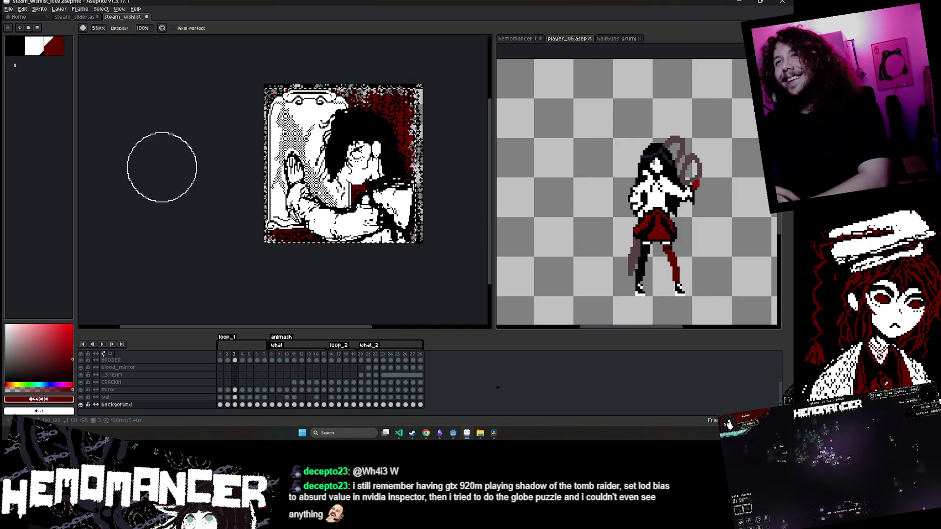
key("v")
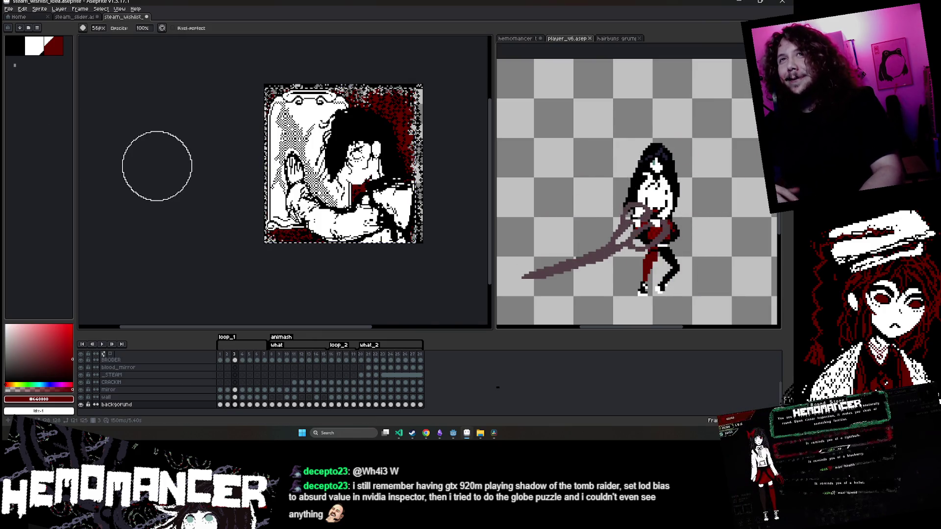
key("v")
key("Return")
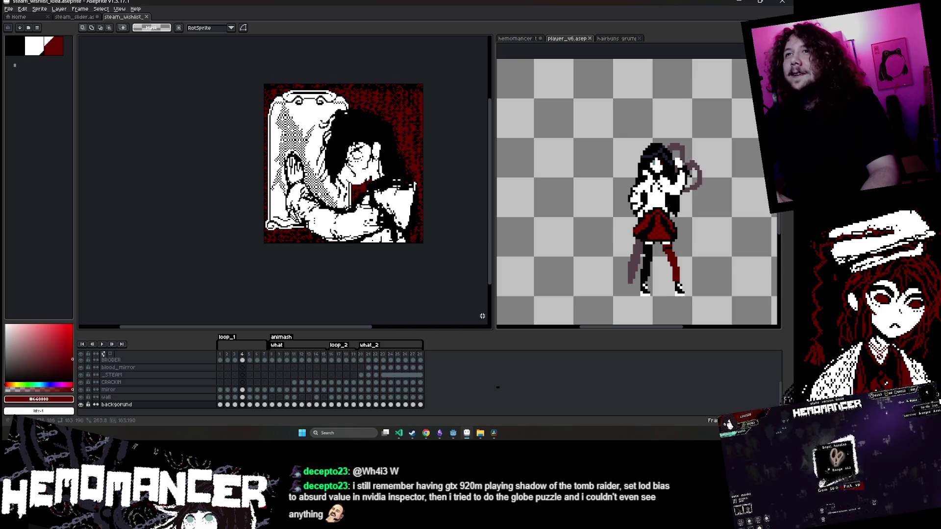
On frame 4, nudge the whole wishlist artwork 3 px to the right
scroll(441, 67, "up", 2)
key("ctrl+a")
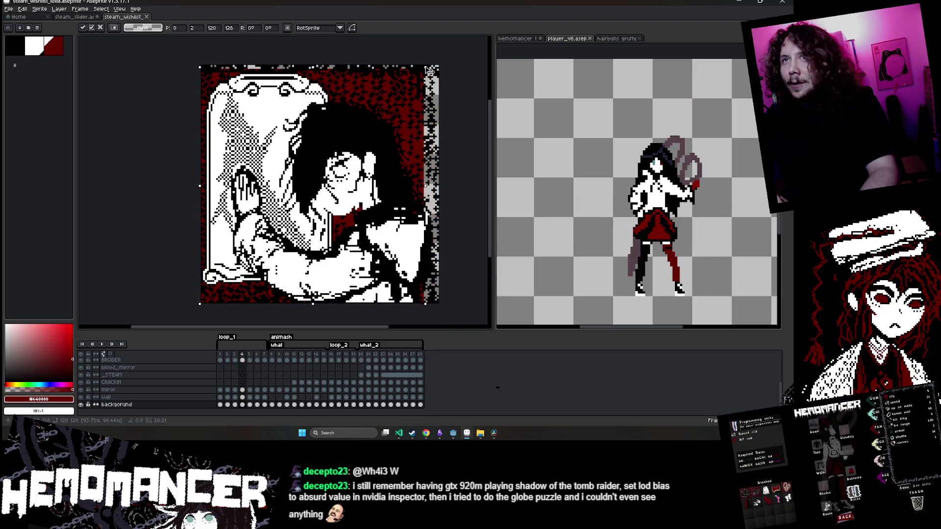
key("Right")
key("Right")
key("Right")
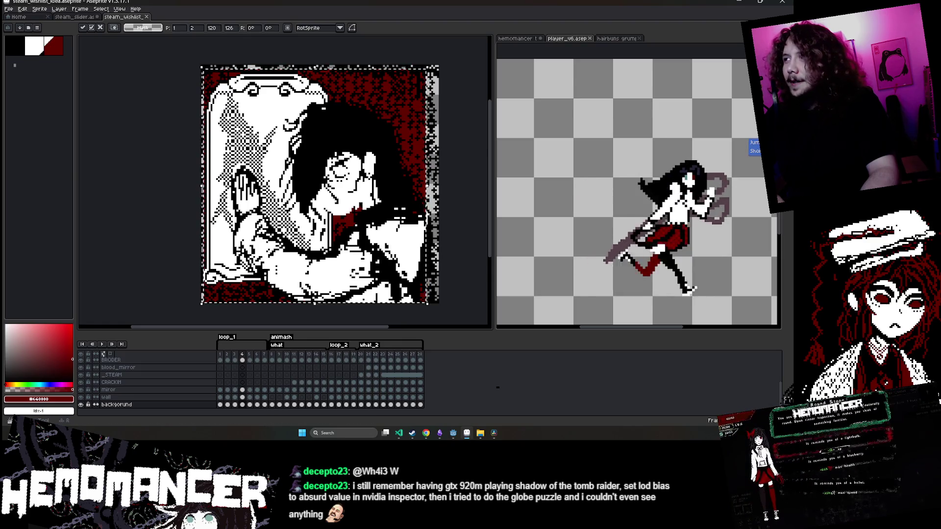
key("b")
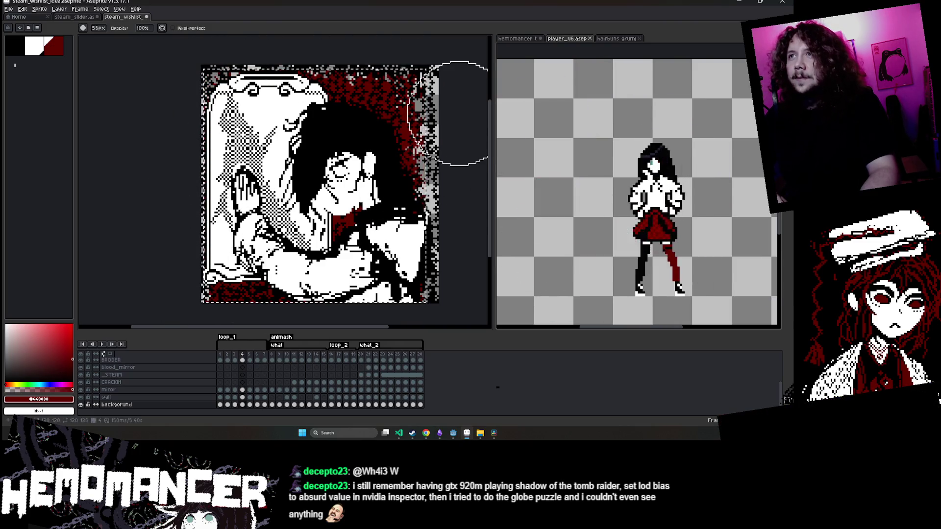
On frame 5, select the whole 128x128 canvas and shrink the artwork slightly from its corner
scroll(440, 116, "down", 1)
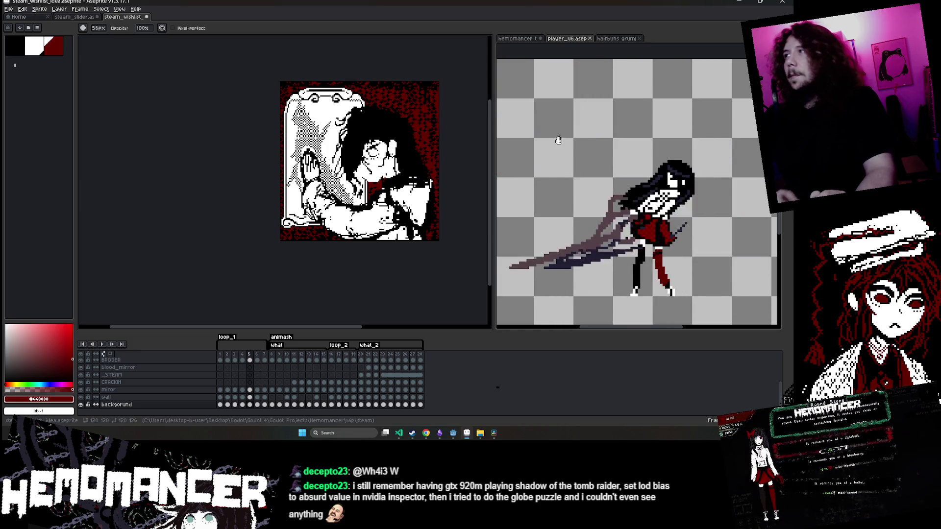
key("m")
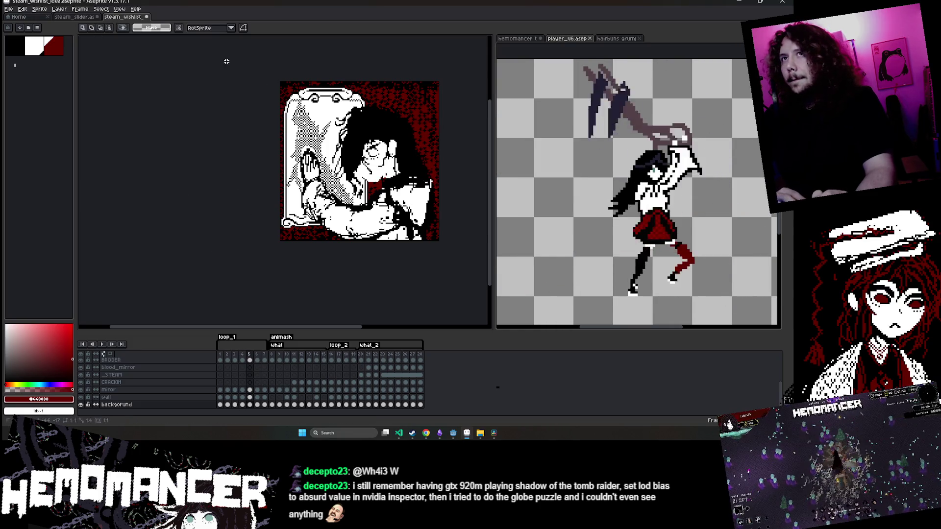
key("ctrl+a")
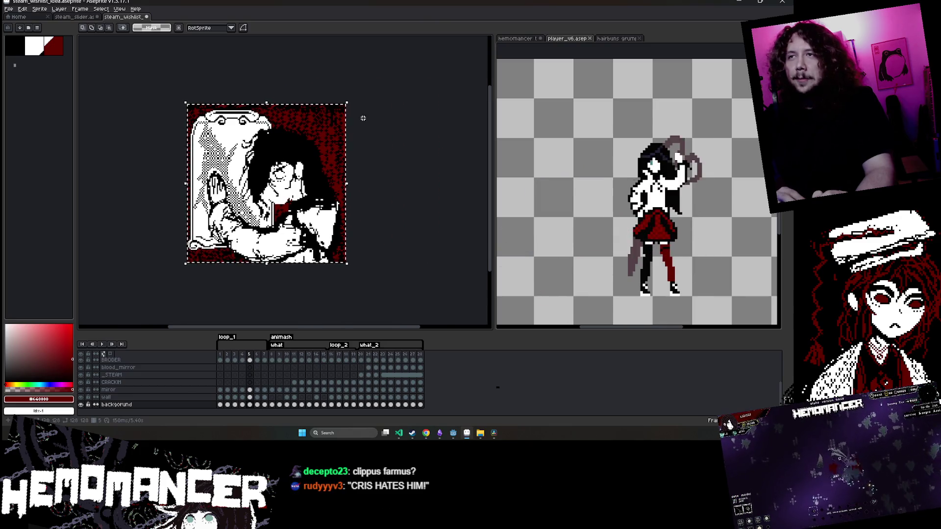
scroll(367, 109, "up", 2)
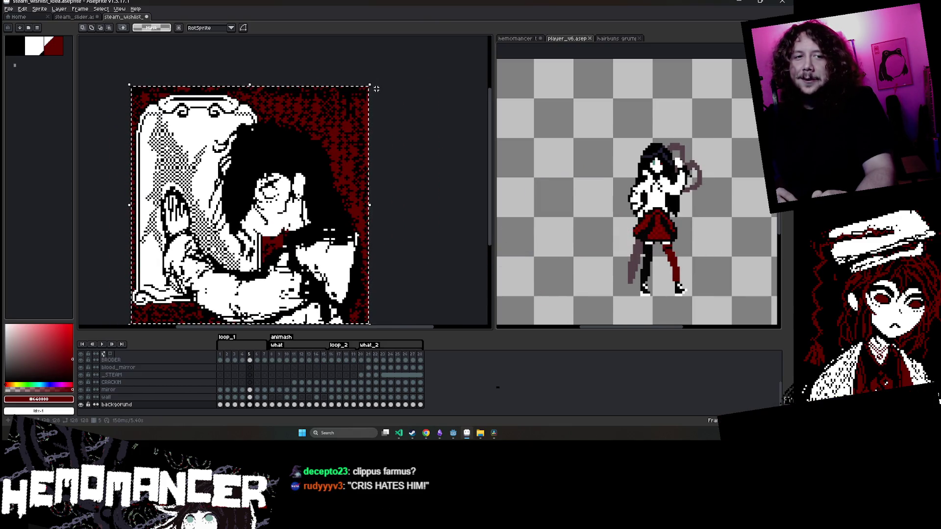
left_click_drag(366, 89, 367, 88)
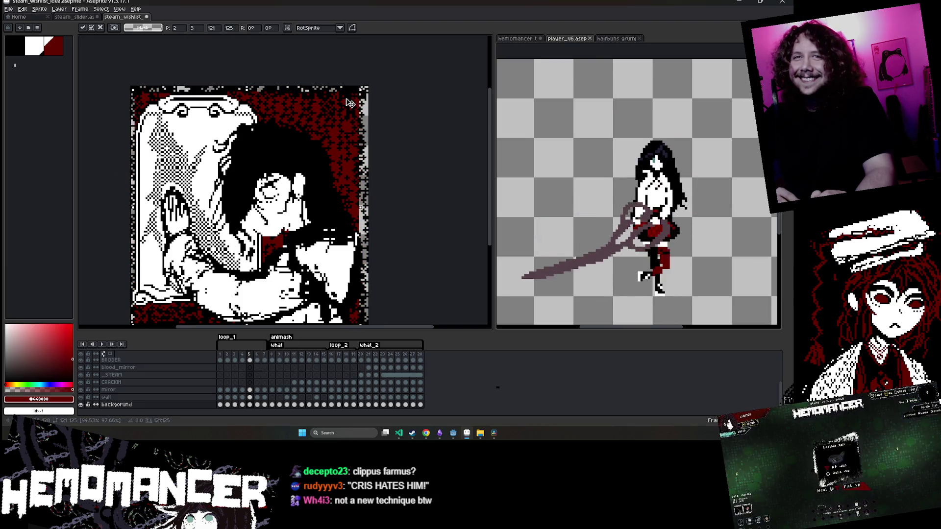
key("b")
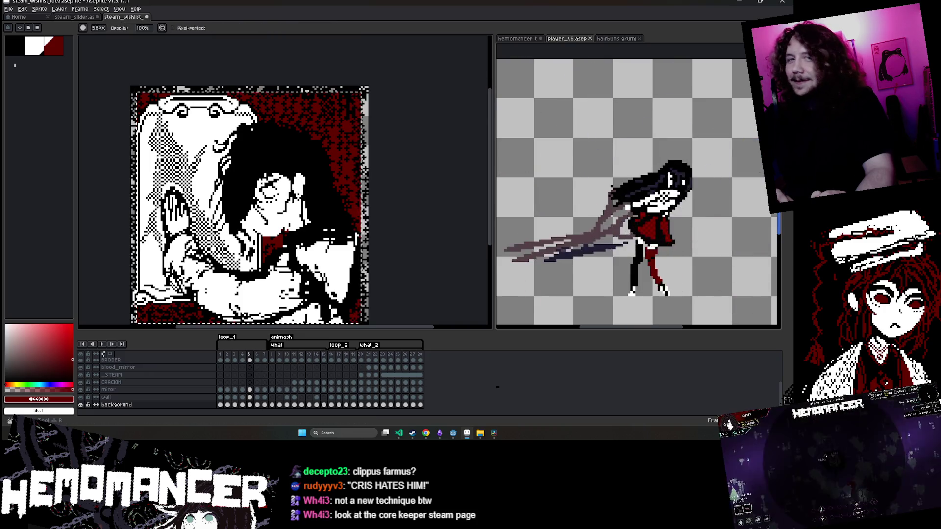
Bring Steam to the front and search the store for 'core keeper'
scroll(599, 166, "down", 1)
scroll(367, 141, "down", 1)
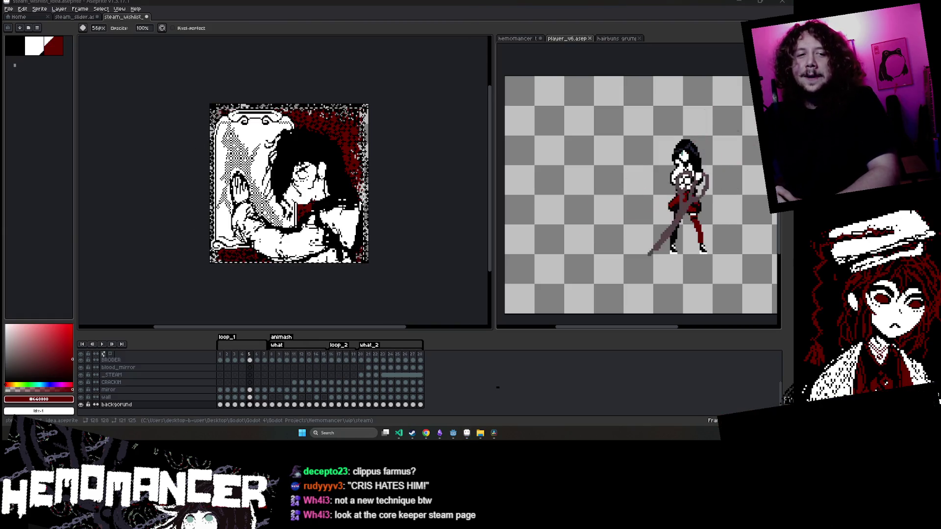
left_click(412, 433)
left_click(441, 76)
type("core keeper")
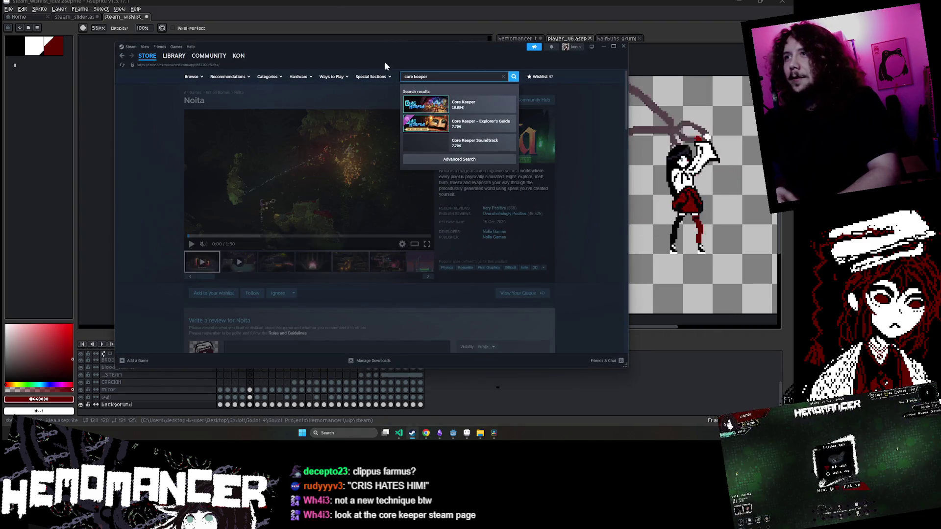
Expand the full Core Keeper description and scroll down to the Battle Titans section
scroll(389, 195, "down", 3)
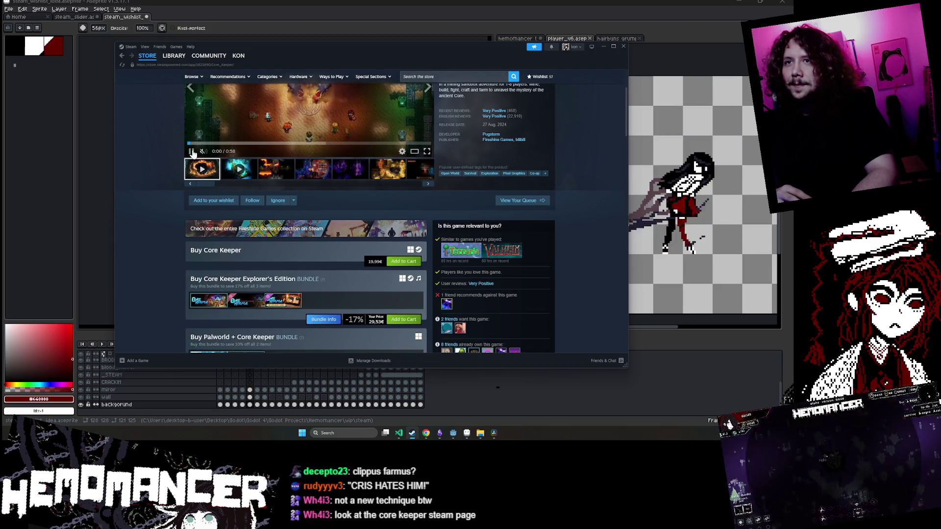
scroll(193, 166, "down", 6)
scroll(287, 227, "down", 10)
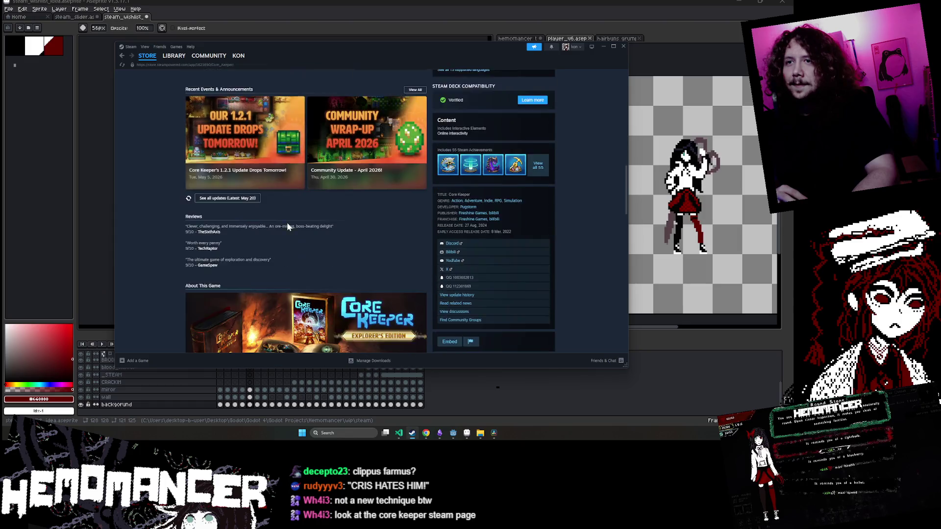
left_click(284, 263)
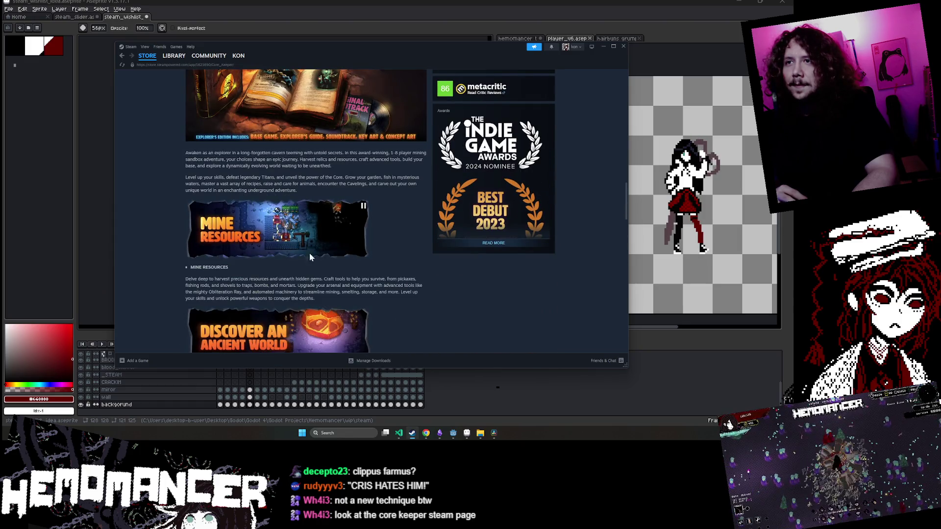
scroll(310, 253, "down", 5)
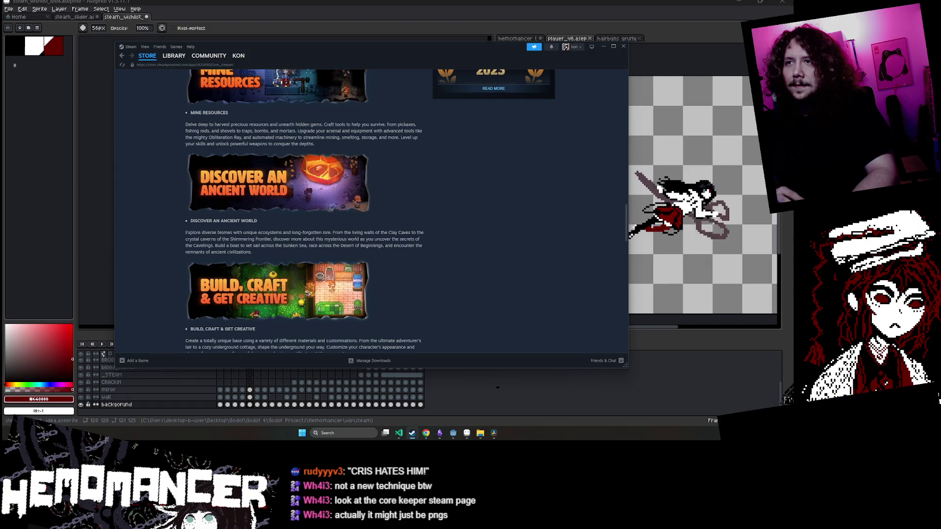
scroll(417, 240, "down", 5)
left_click_drag(187, 180, 421, 343)
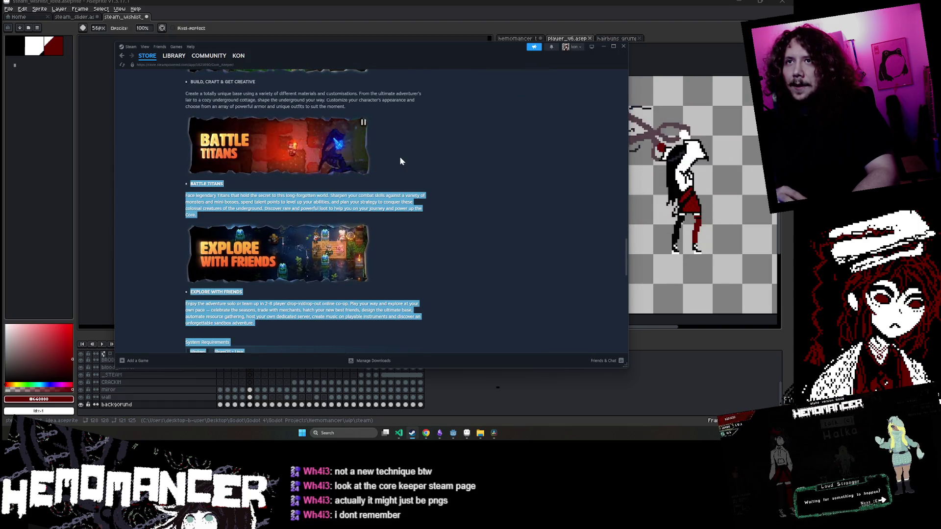
left_click(190, 175)
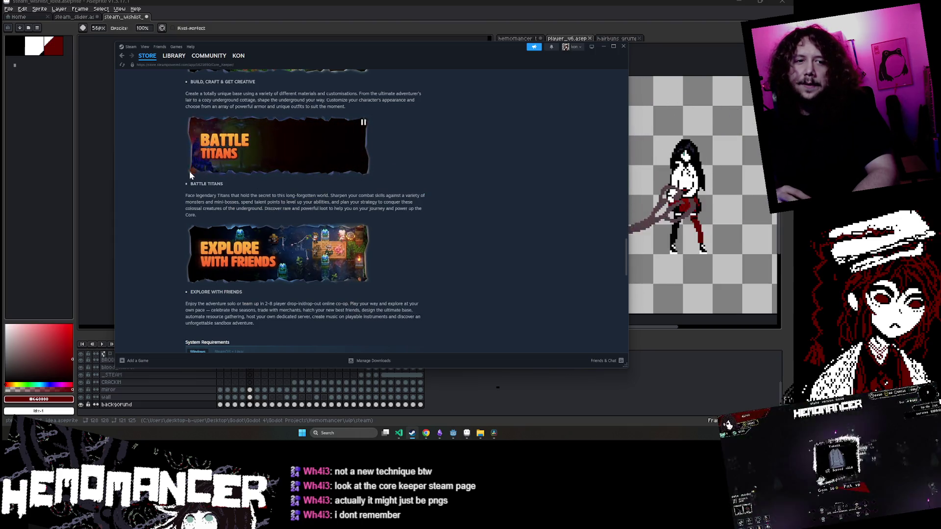
Scroll through the store page to the Explore With Friends section, then hide Steam
scroll(191, 167, "down", 1)
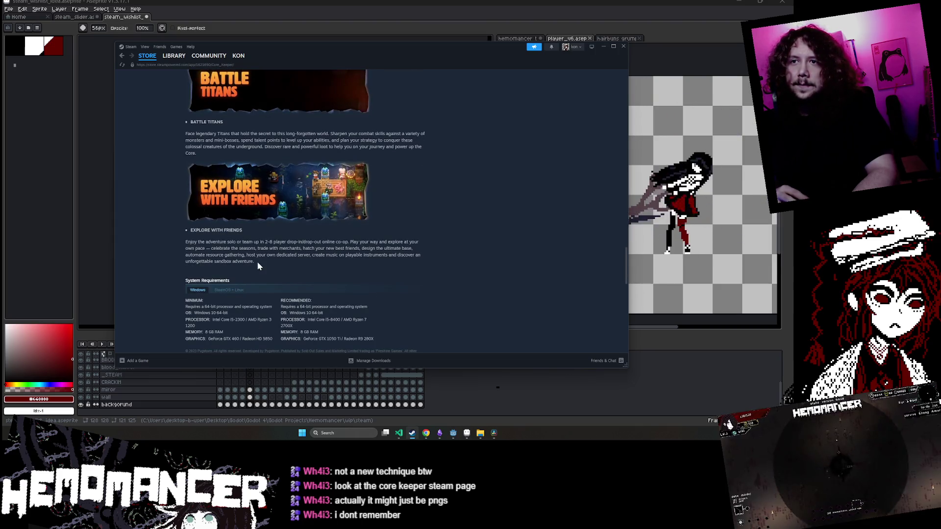
scroll(257, 259, "up", 1)
scroll(258, 261, "up", 1)
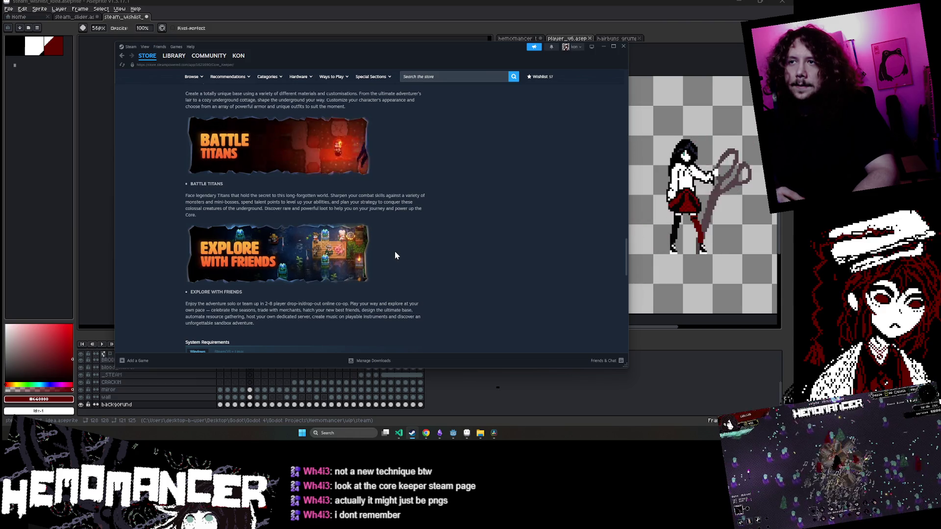
scroll(395, 249, "up", 4)
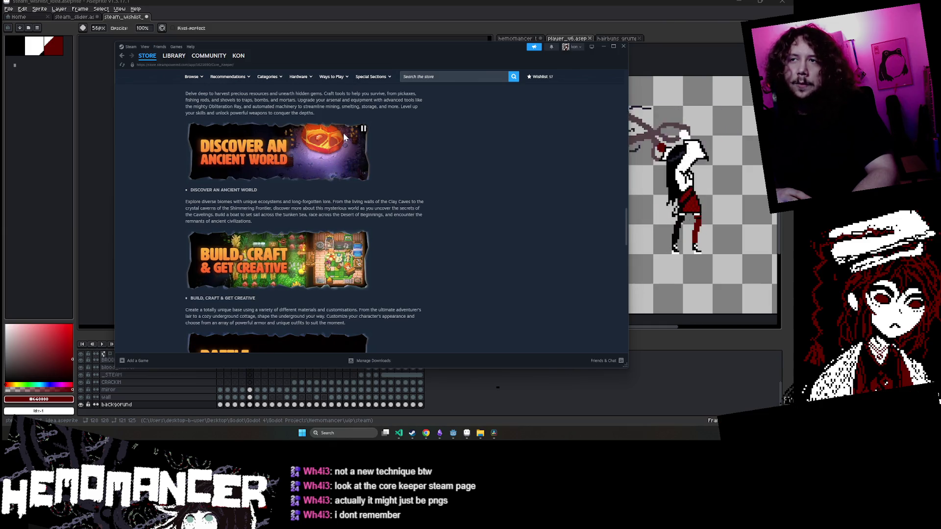
scroll(313, 191, "down", 2)
scroll(288, 240, "up", 6)
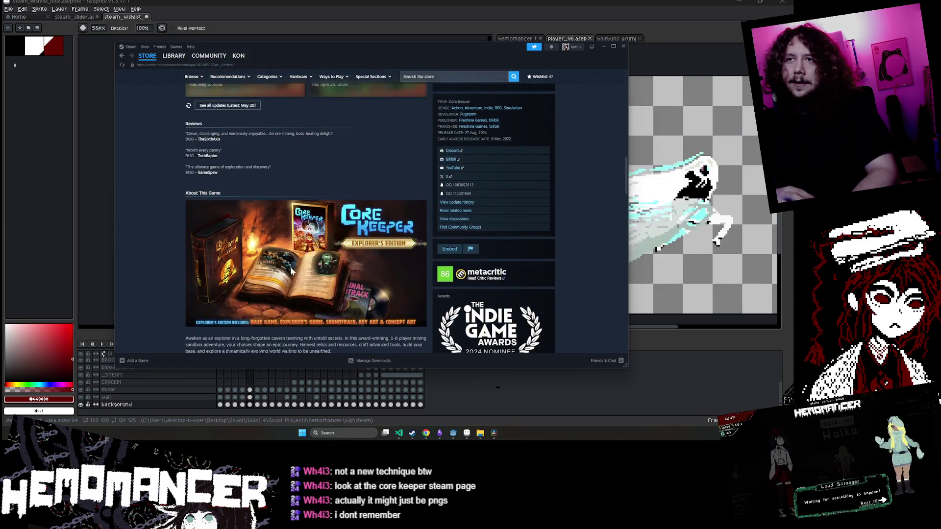
scroll(290, 271, "down", 3)
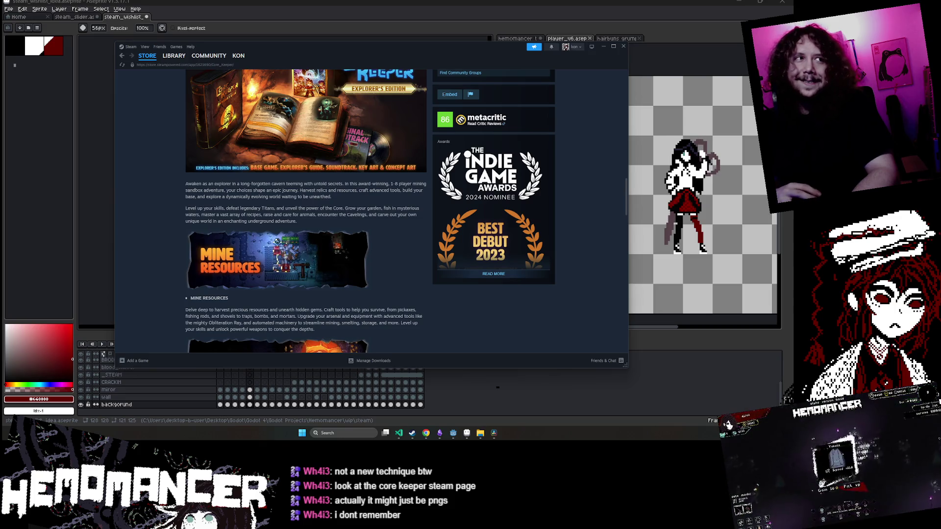
scroll(412, 266, "up", 2)
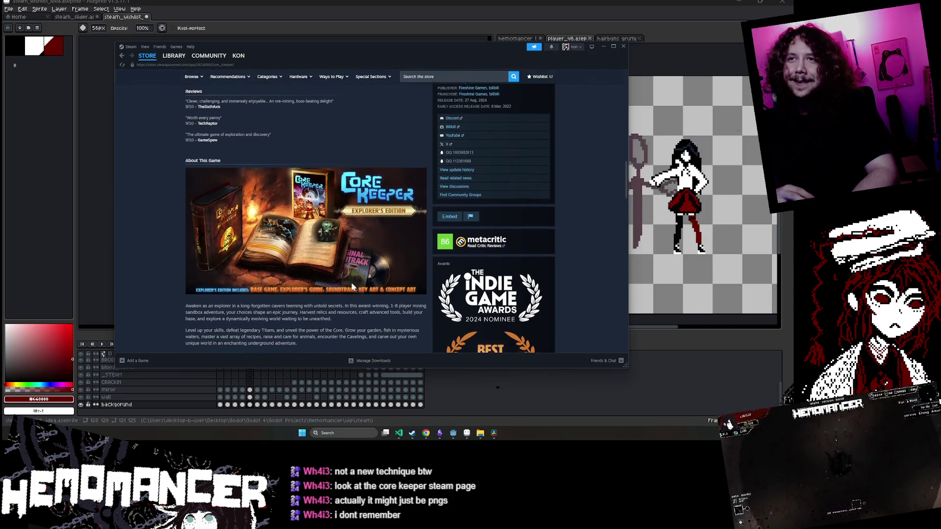
scroll(343, 298, "down", 10)
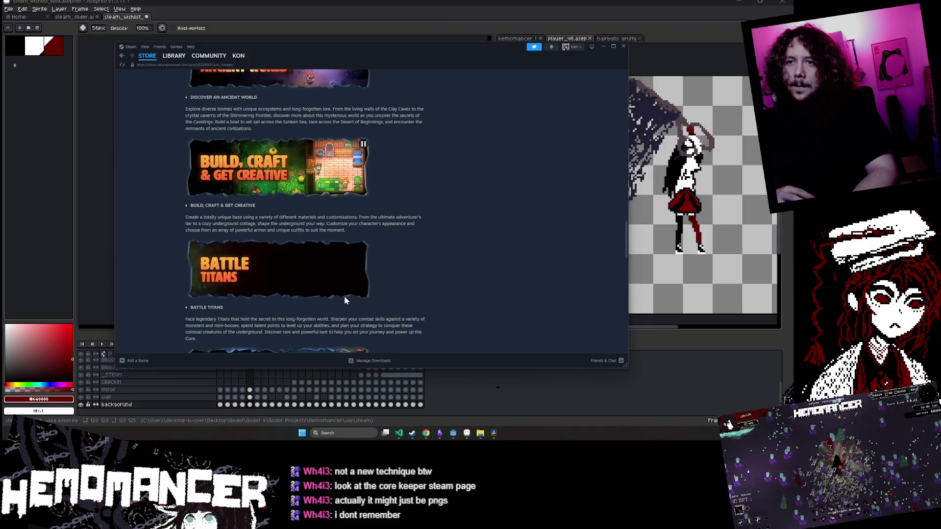
scroll(344, 297, "down", 2)
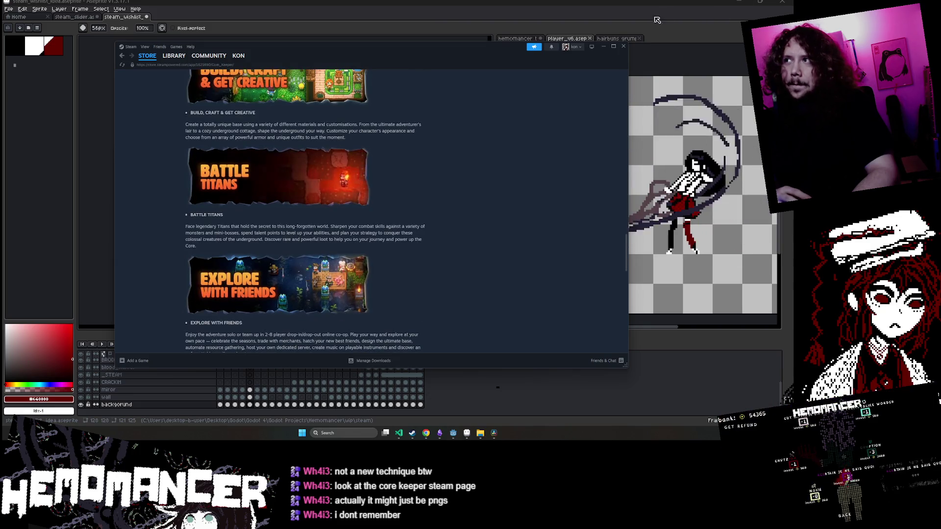
left_click(603, 47)
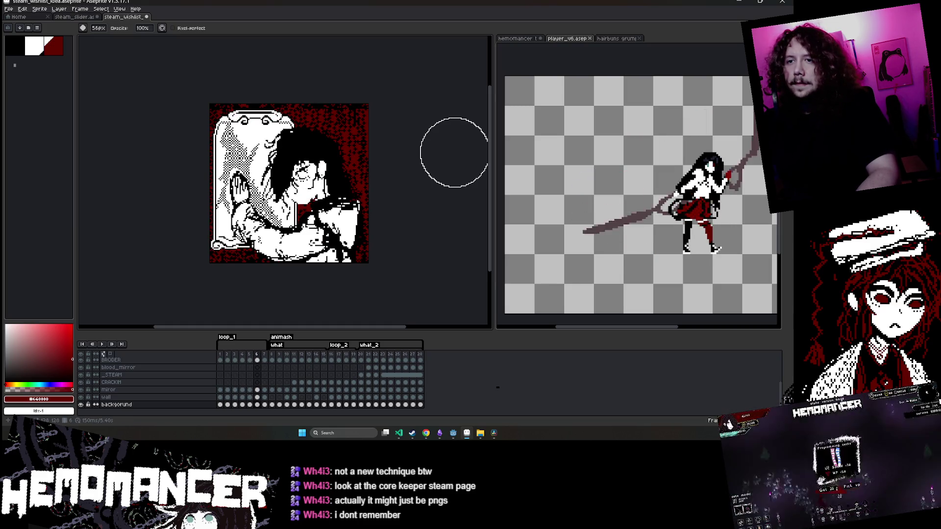
Select the whole sprite, nudge the artwork 2 px right, then drop the selection
key("shift+m")
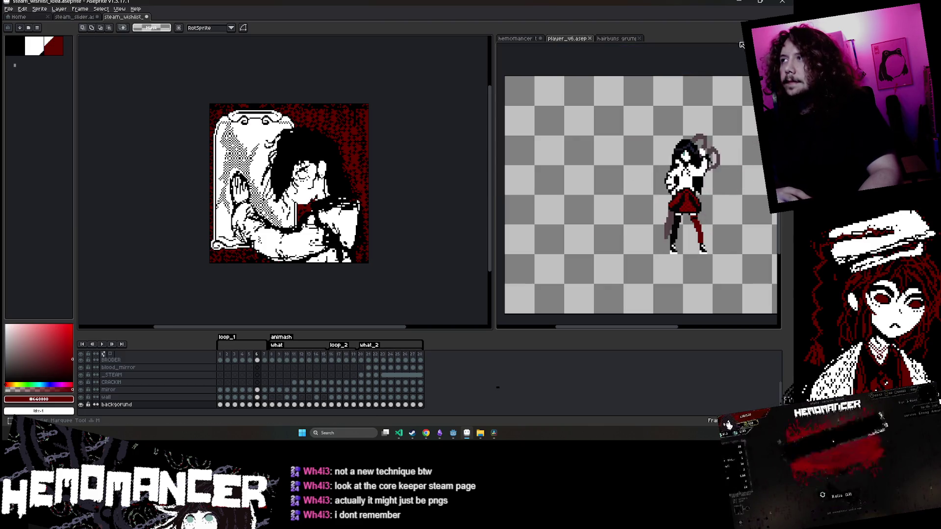
scroll(196, 93, "down", 2)
key("ctrl+a")
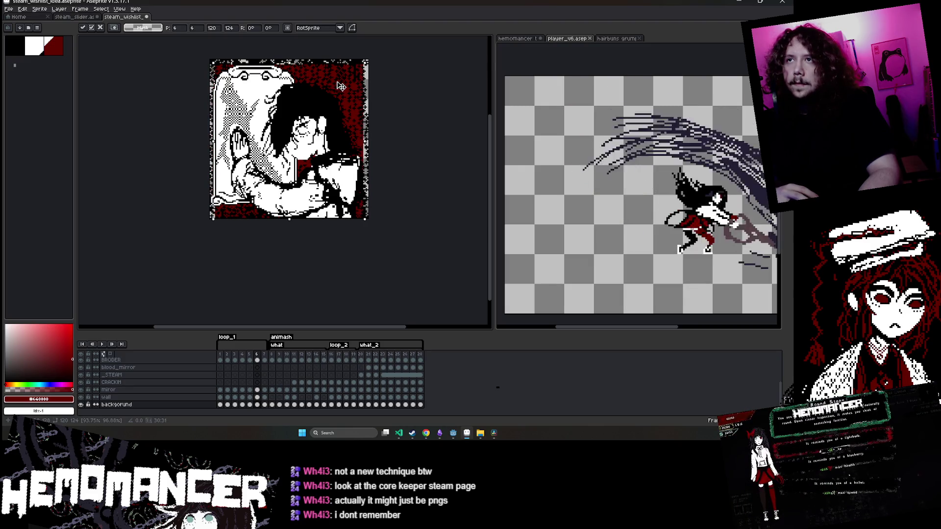
key("Right")
key("Right")
key("e")
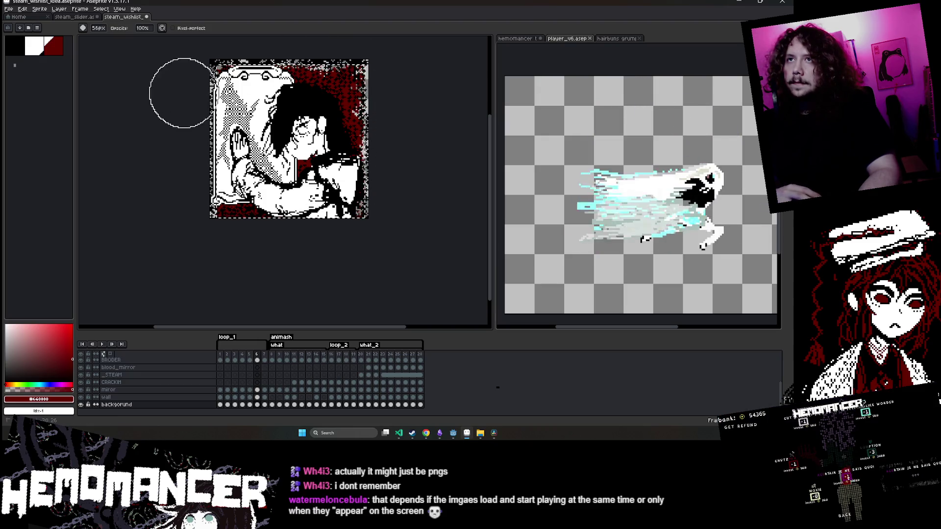
key("ctrl+d")
Step to a later frame and shrink its whole artwork to 119x125
key("Left")
key("Left")
key("Left")
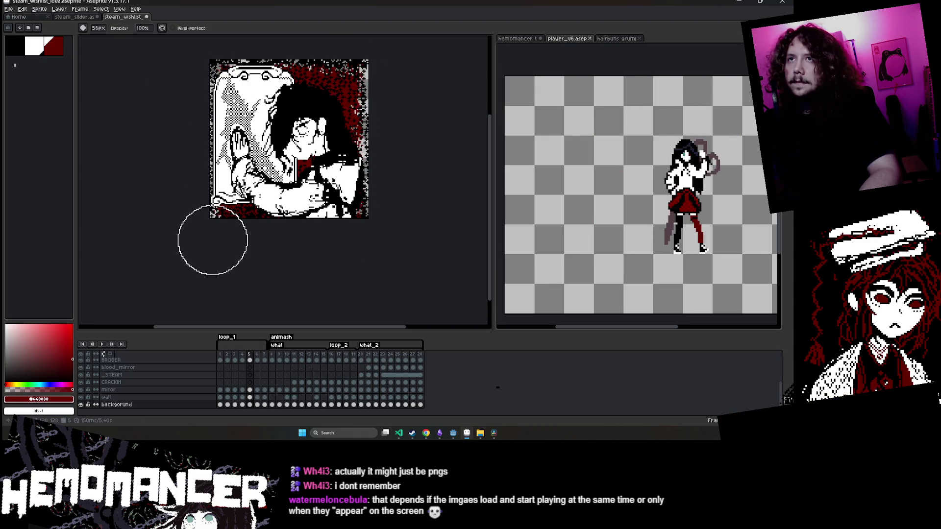
key("Return")
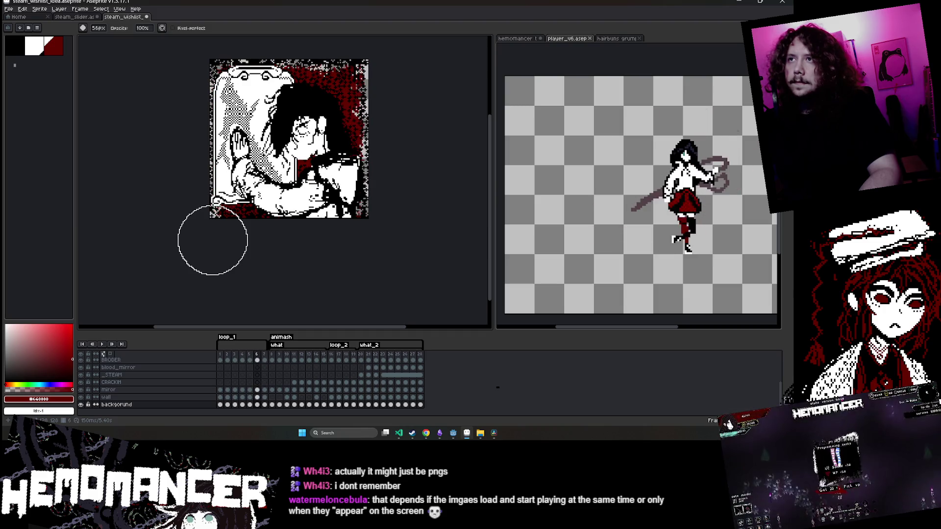
mouse_move(212, 240)
left_mouse_down()
mouse_move(83, 240)
mouse_move(329, 240)
mouse_move(170, 271)
left_mouse_up()
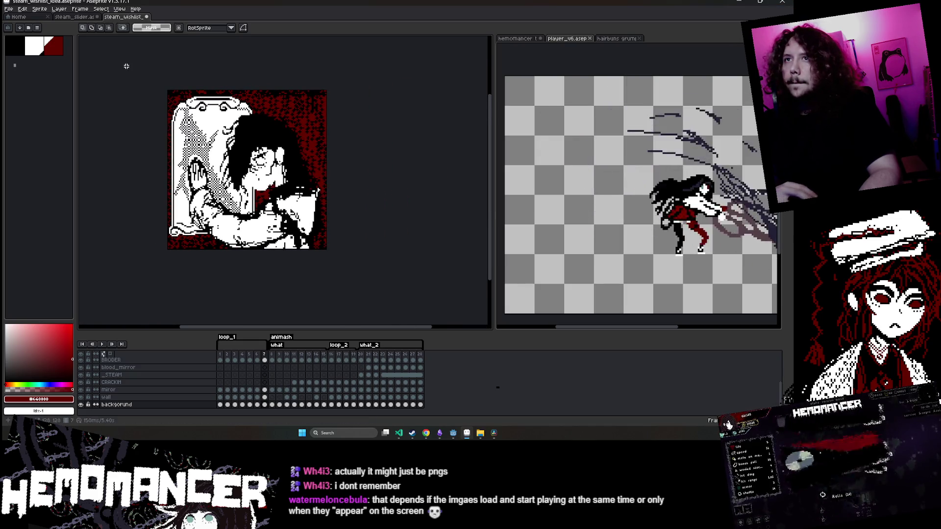
key("ctrl+a")
left_click_drag(328, 92, 316, 95)
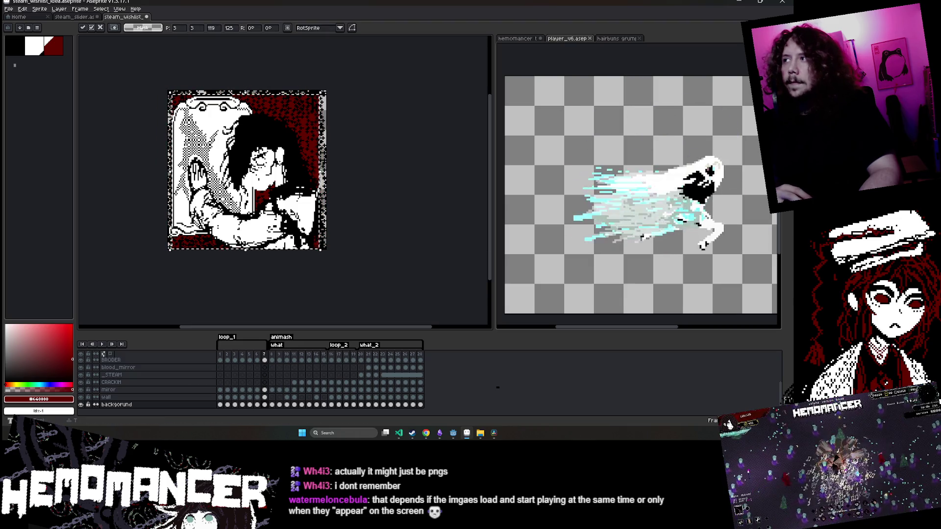
key("b")
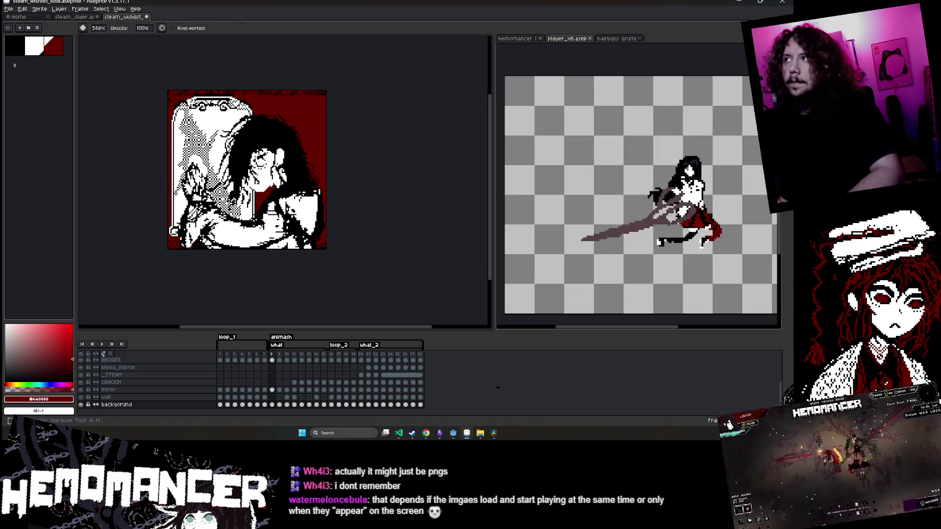
Try rescaling the artwork to 119x124, then 120x131, and cancel the transform unchanged
key("m")
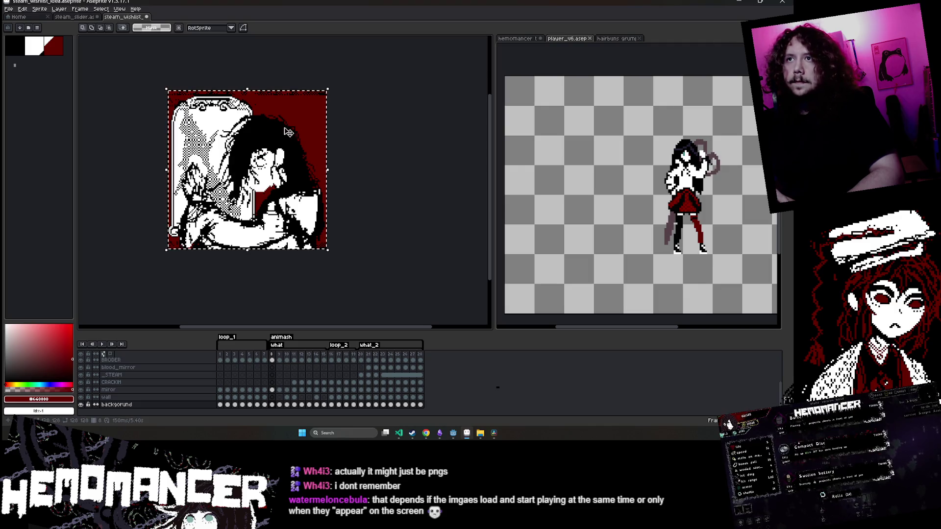
left_click_drag(327, 86, 316, 92)
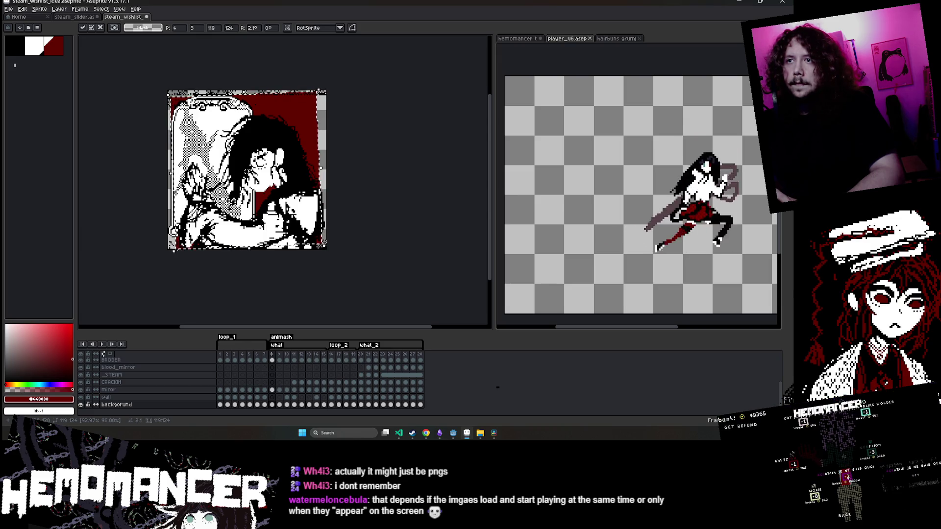
left_click_drag(326, 249, 328, 259)
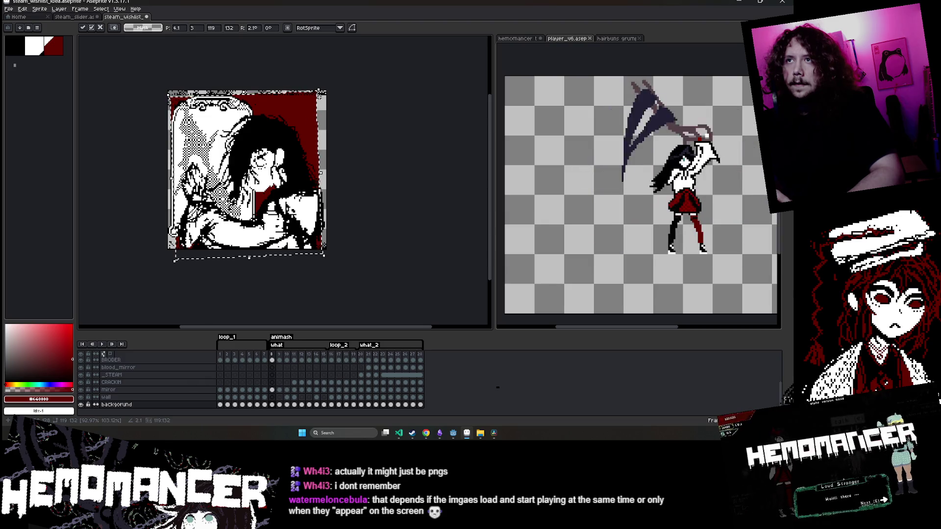
left_click_drag(326, 92, 328, 94)
key("ctrl+z")
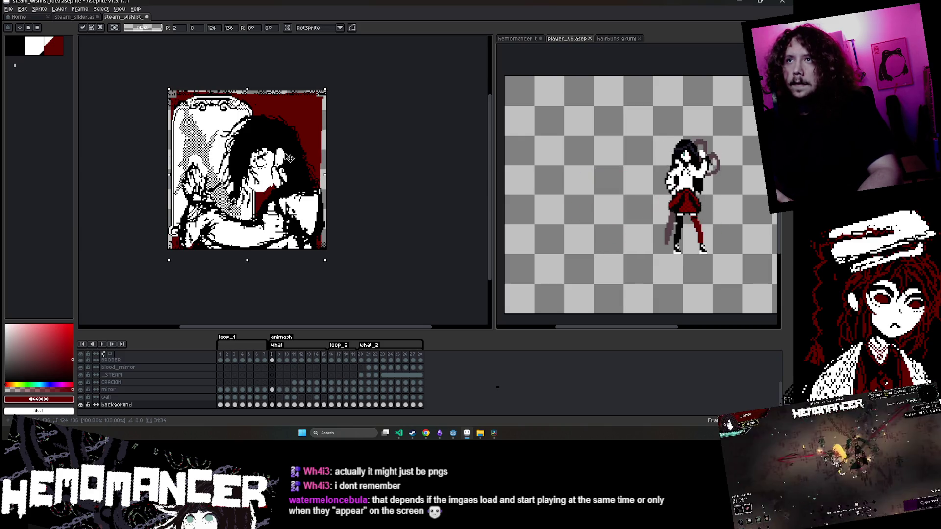
key("Return")
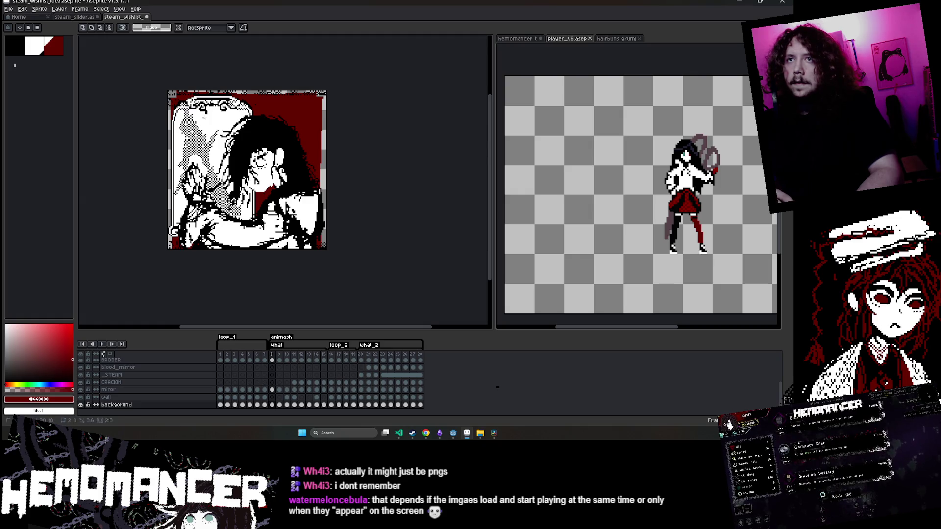
key("ctrl+t")
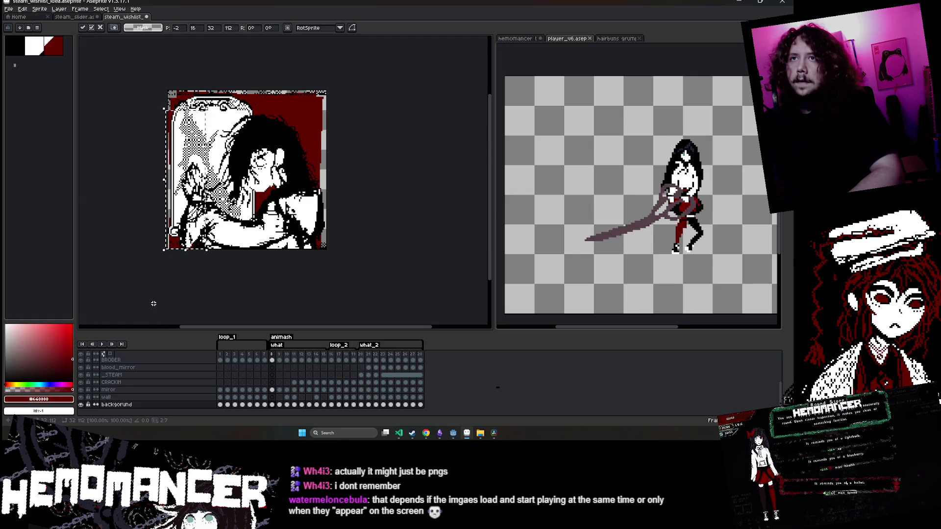
key("Return")
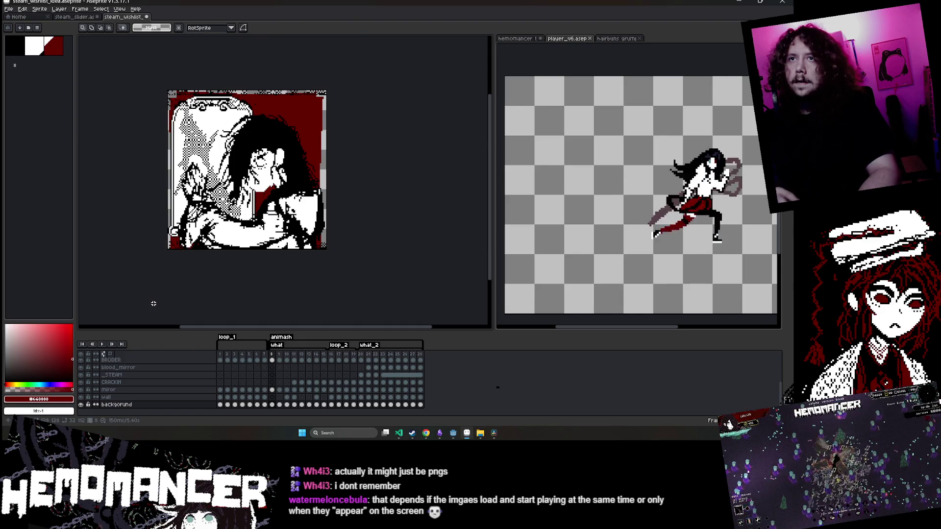
Save steam_wishlist_idea.aseprite and step forward to frame 10
key("ctrl+s")
left_click_drag(374, 168, 402, 171)
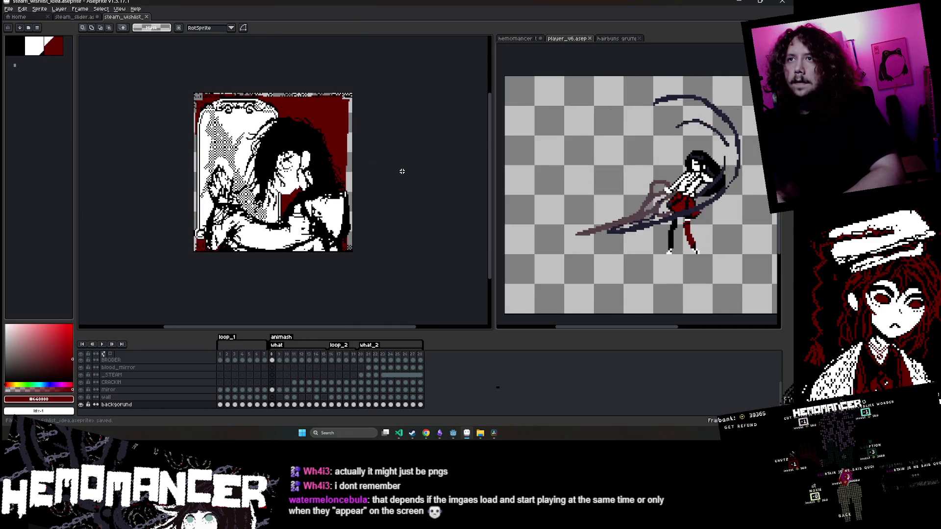
key("Return")
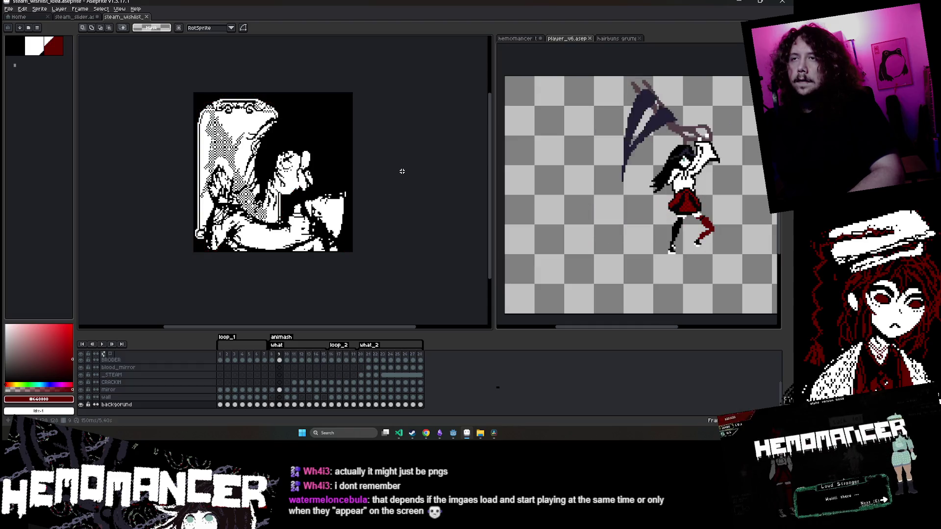
key(".")
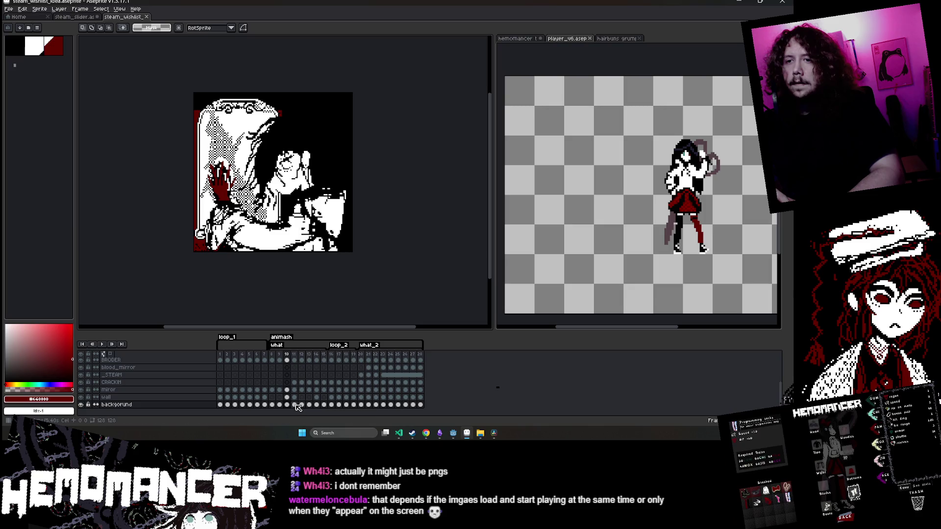
Flip back and forth between frames 9 to 12 to compare them
key("u")
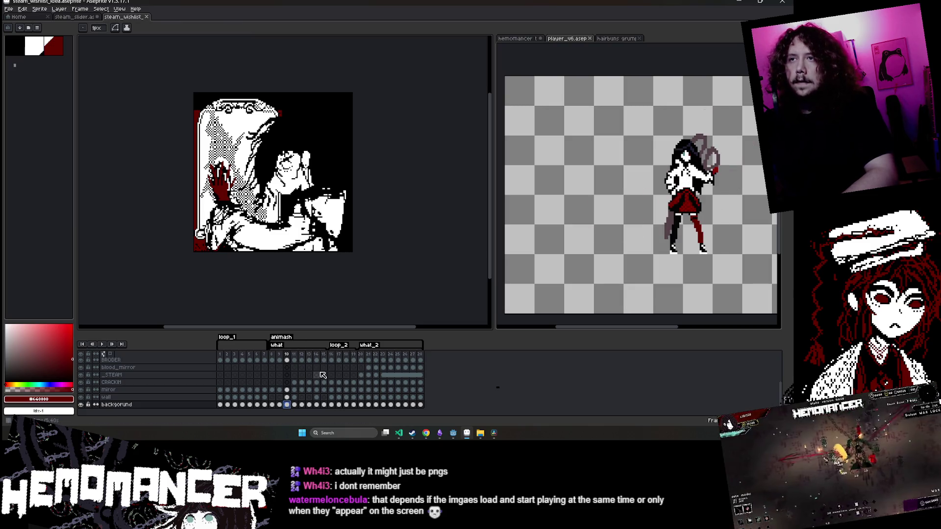
key("comma")
key("period")
key("comma")
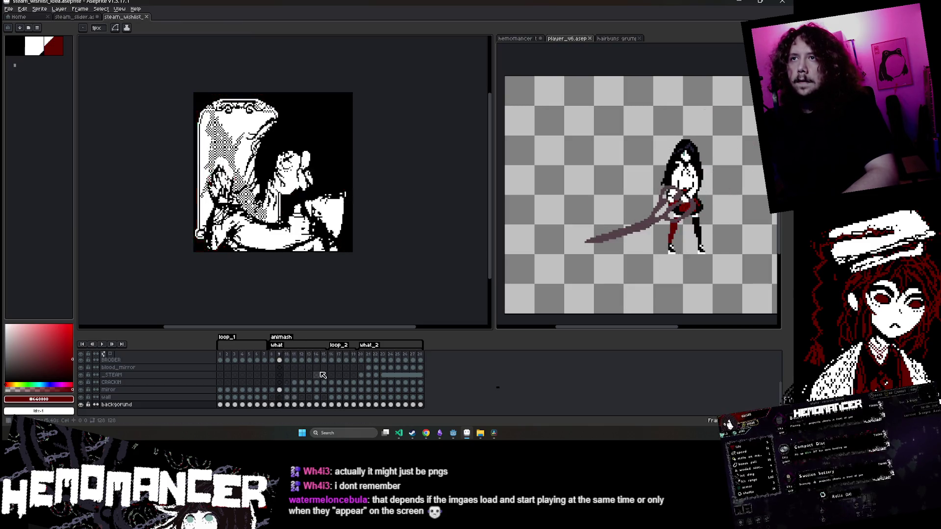
key("comma")
key("period")
key("comma")
key("period")
key("comma")
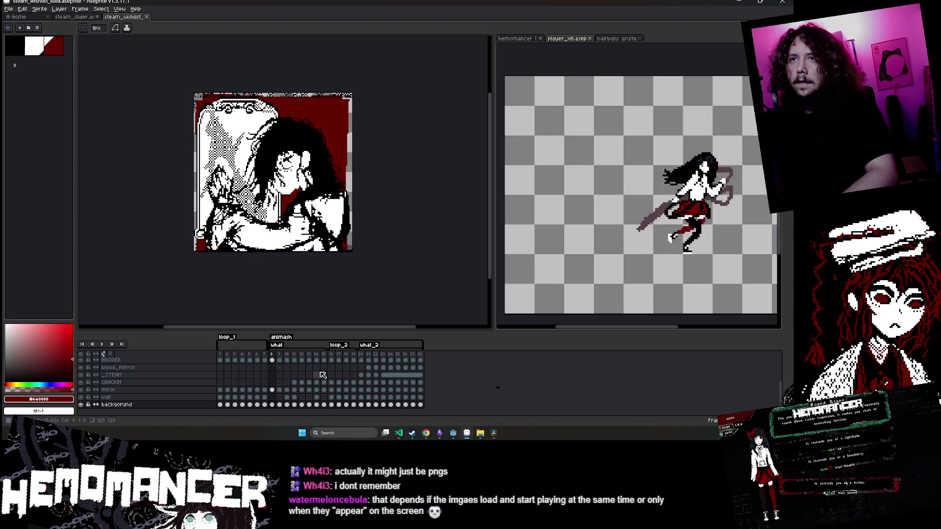
key("period")
key("period")
key("period")
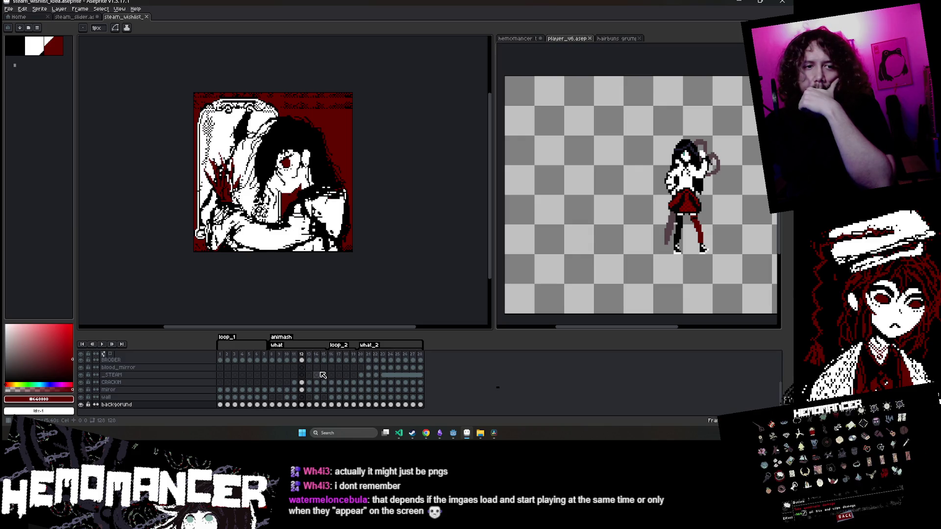
key("Return")
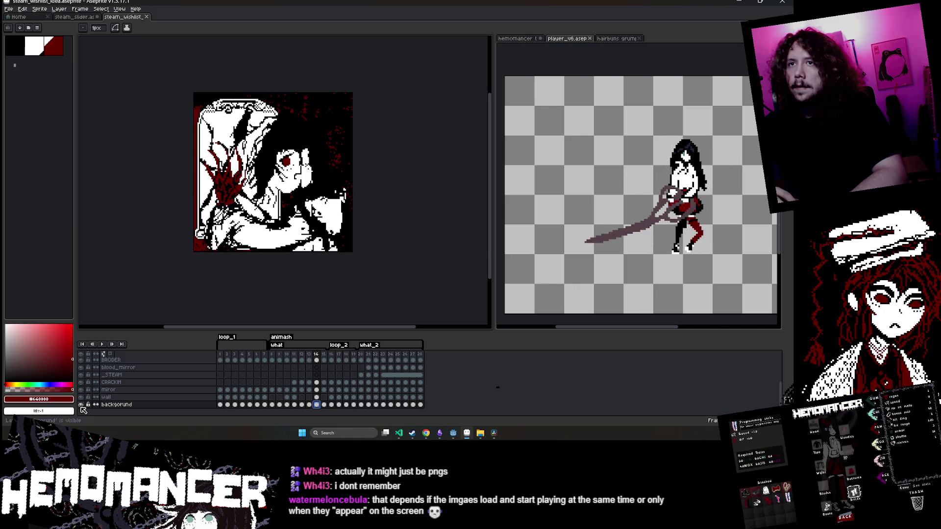
Play the animation from an early frame, stop it, then bring up the hemomancer sprite
key("b")
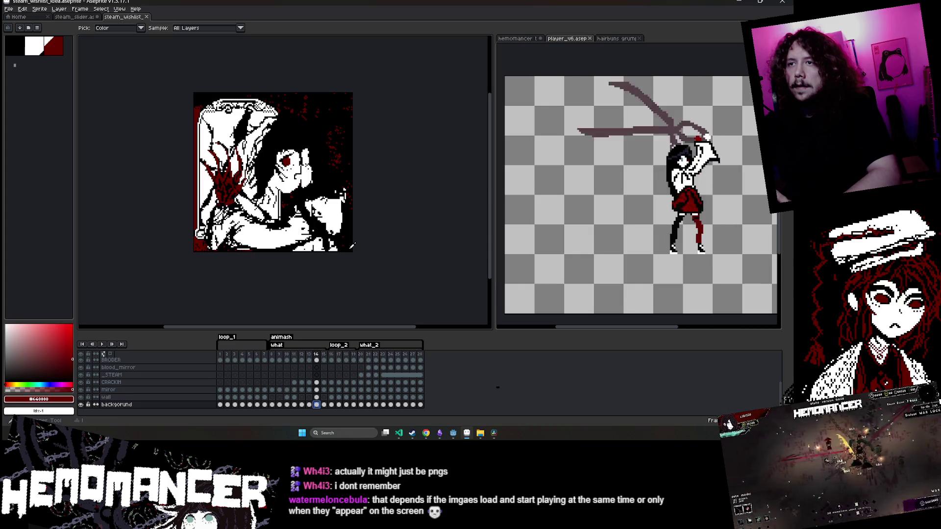
key("e")
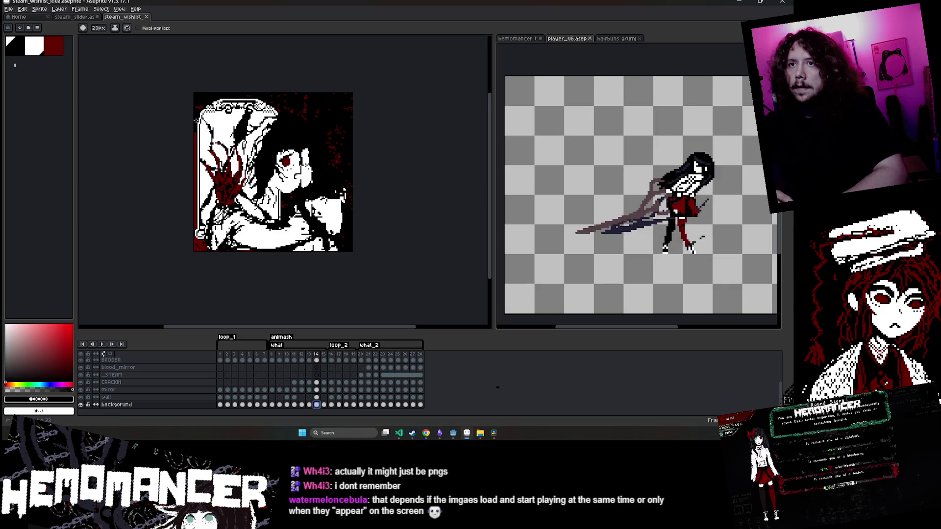
key("Left")
key("Left")
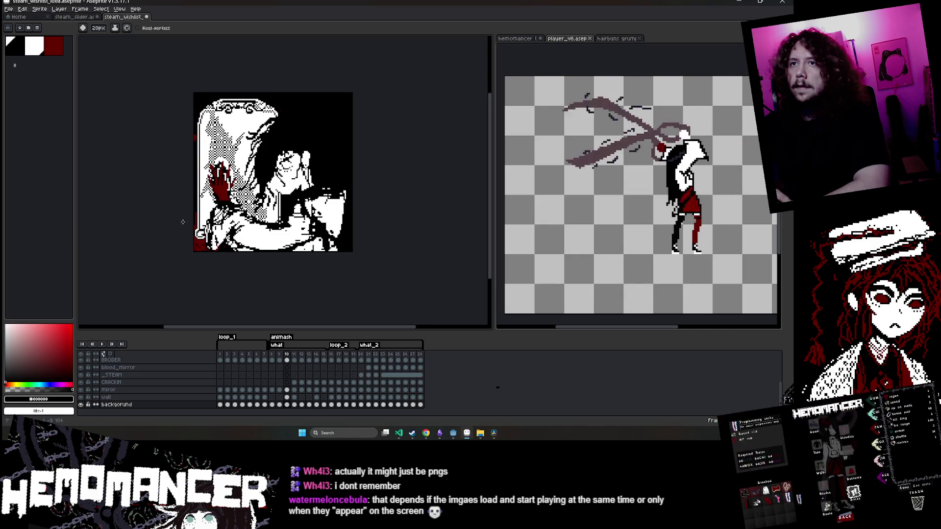
left_click(234, 365)
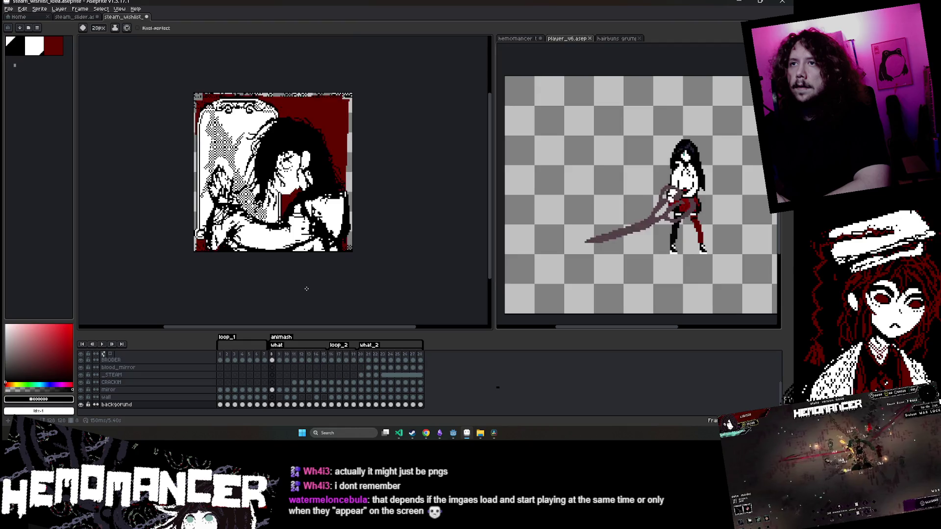
key("Return")
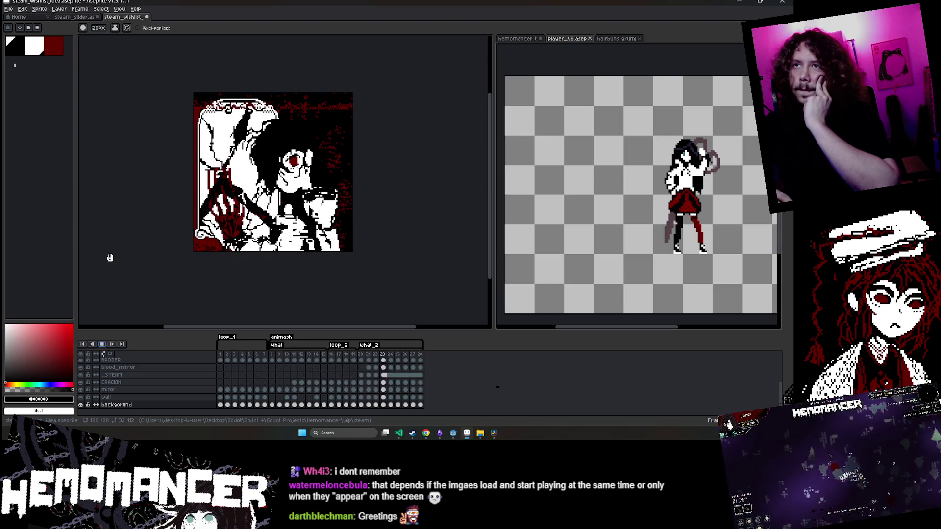
left_click(102, 344)
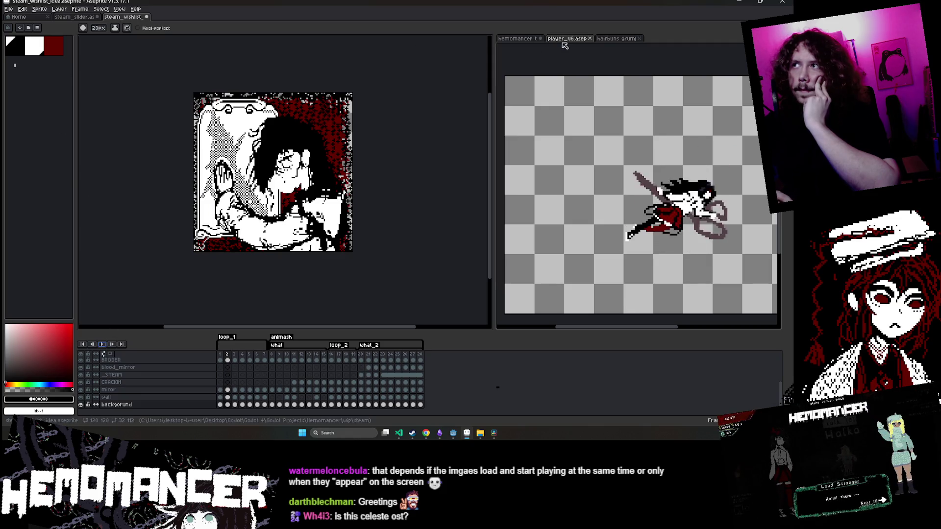
left_click(514, 39)
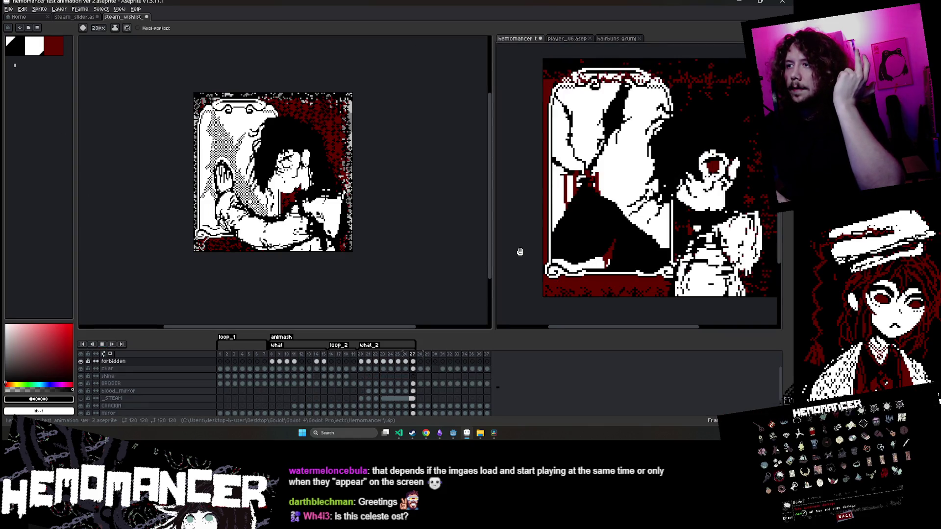
Stop the hemomancer playback, try moving the STEAM layer, undo it, and add a new layer
scroll(518, 254, "down", 2)
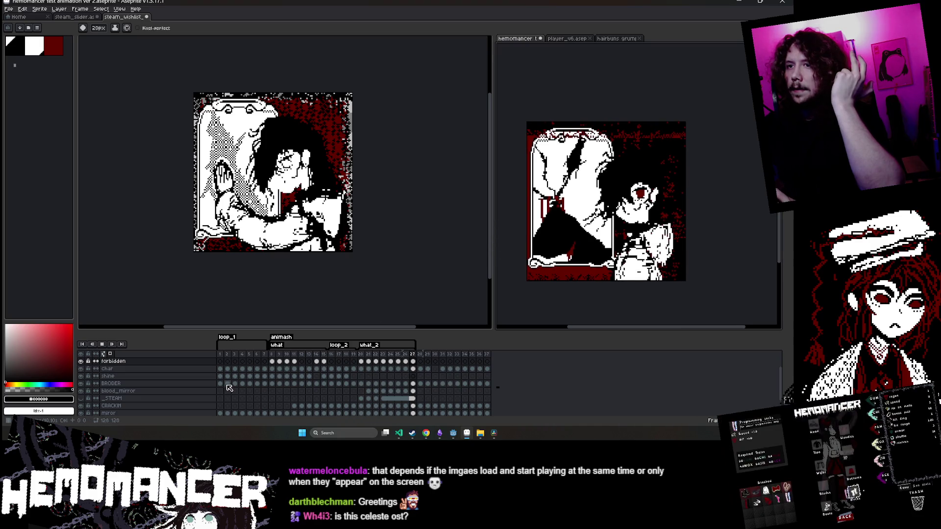
left_click(104, 344)
left_click(108, 348)
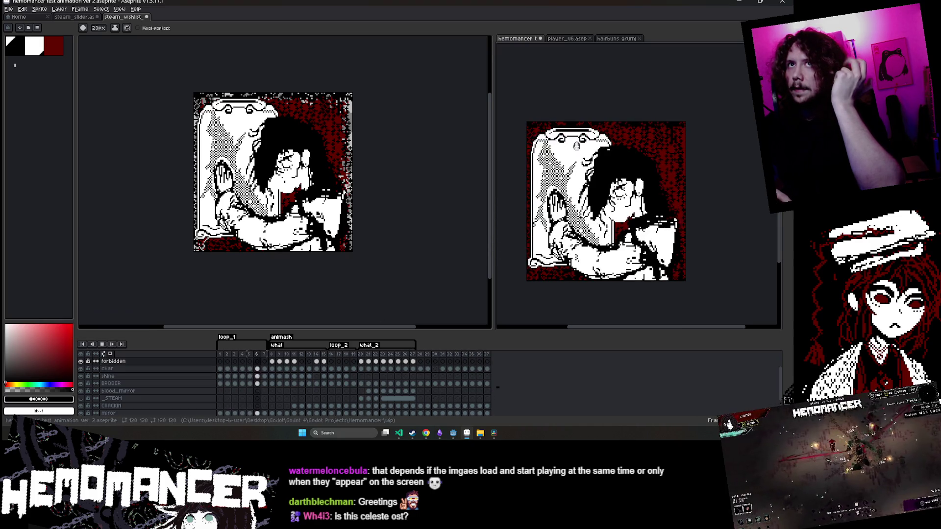
left_click(620, 102, "ctrl")
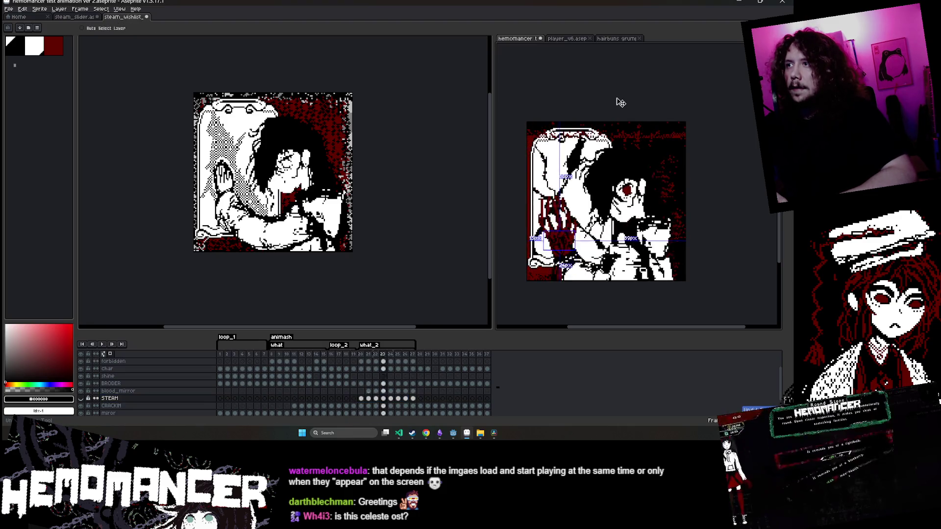
key("ctrl+z")
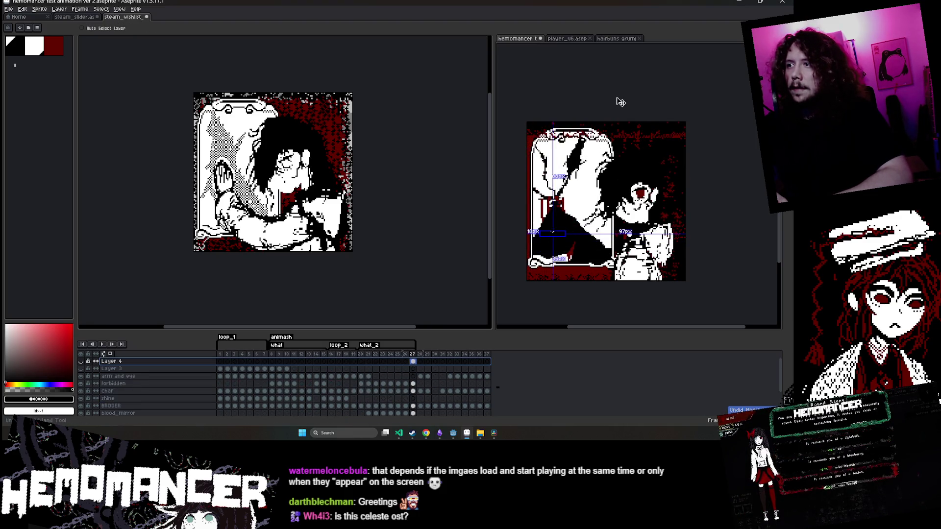
key("ctrl+z")
scroll(156, 389, "down", 2)
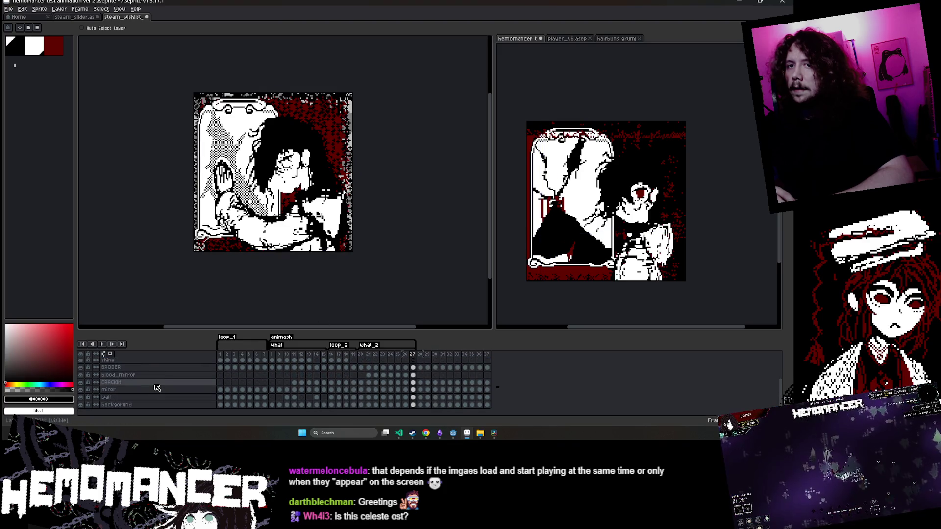
key("b")
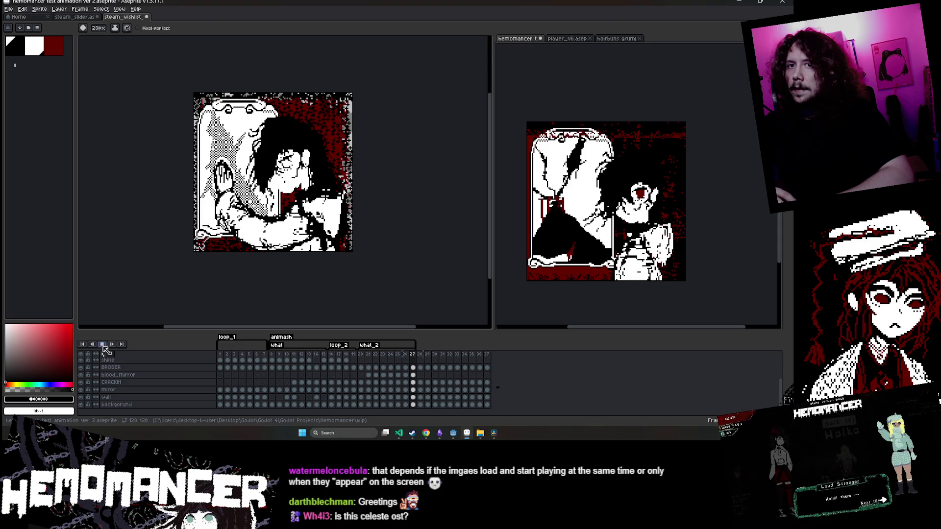
key("v")
key("shift+n")
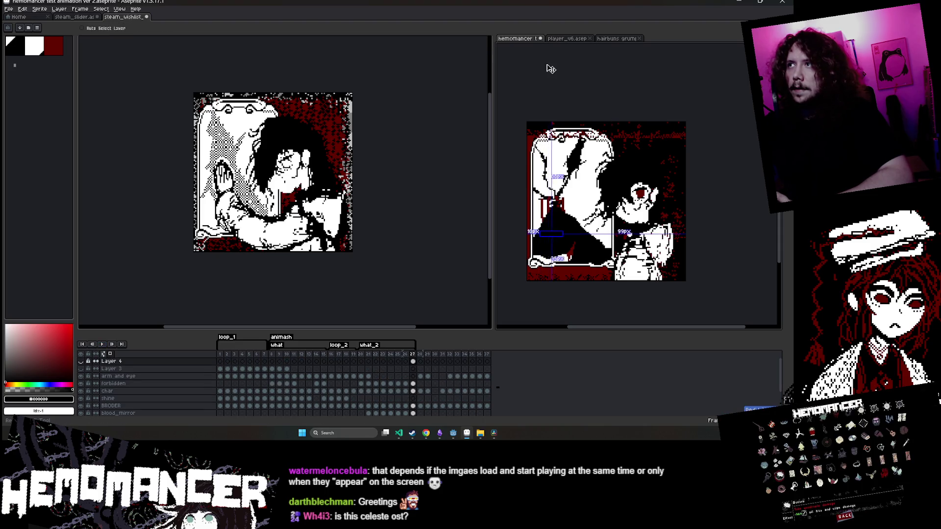
Close hemomancer test animation ver 2 with Don't Save and bring Godot forward
left_click(540, 38)
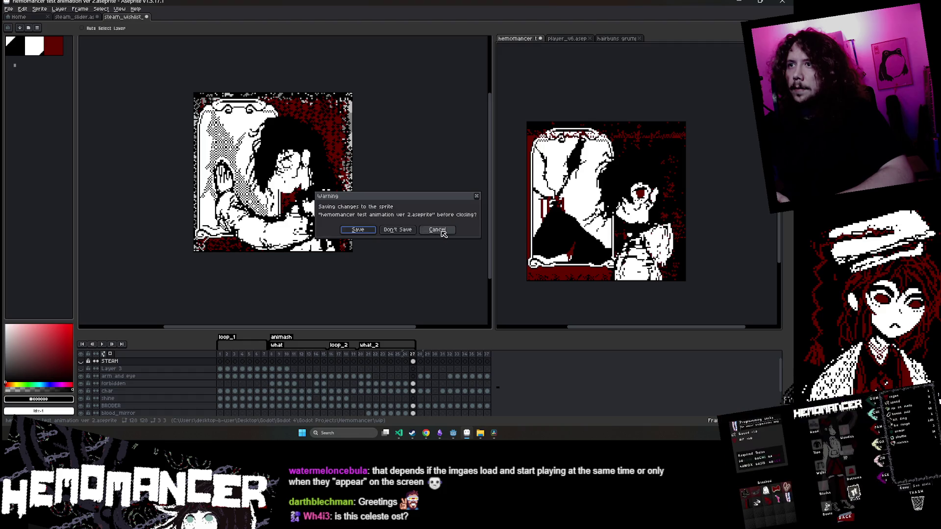
left_click(408, 234)
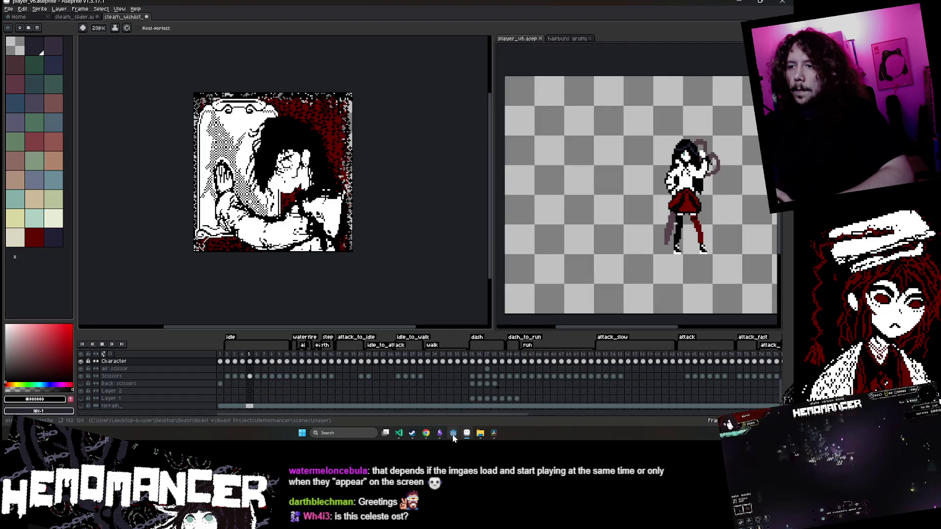
mouse_move(453, 437)
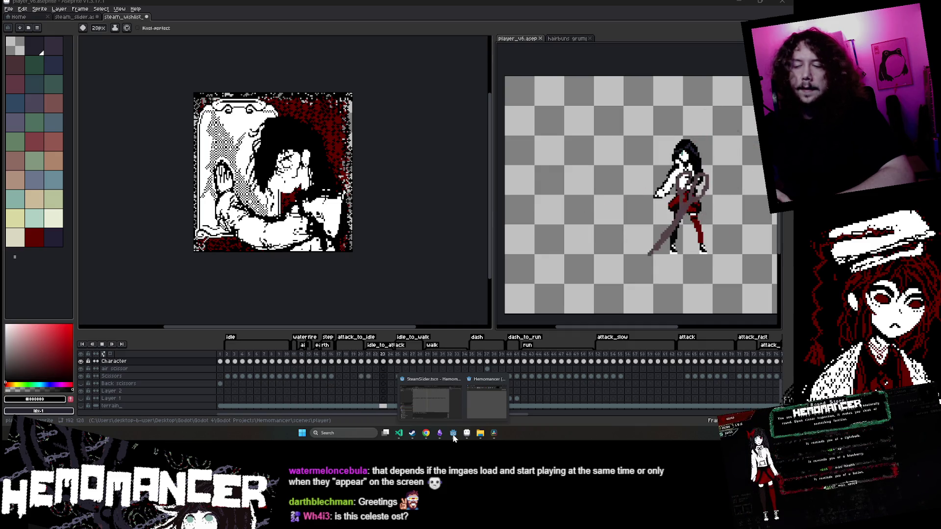
left_click(432, 410)
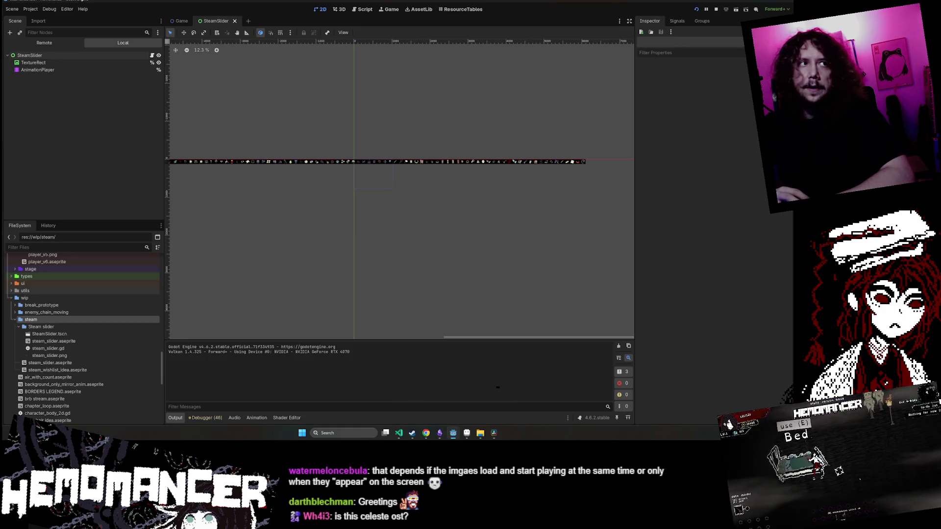
Collapse the steam folder and open hemomancer test animation ver 2.aseprite in the external editor
left_click(14, 320)
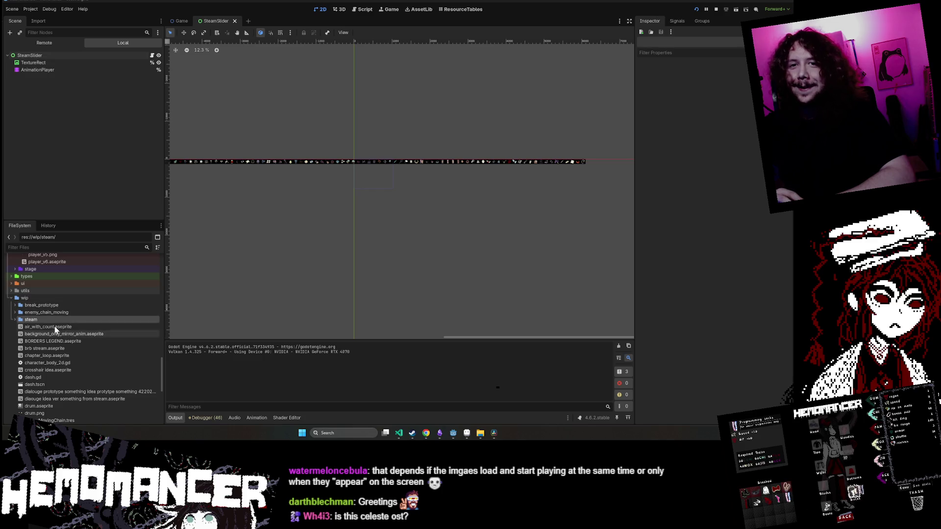
scroll(83, 339, "down", 3)
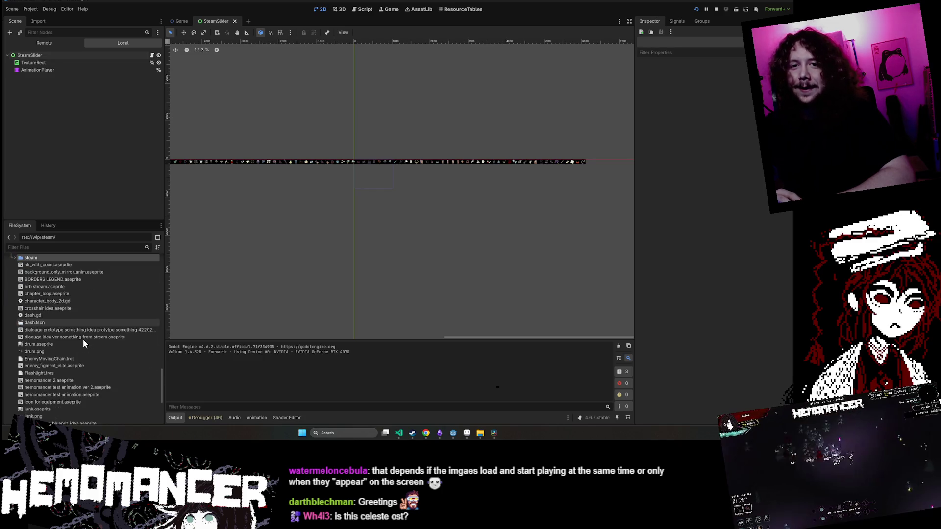
right_click(84, 388)
right_click(84, 387)
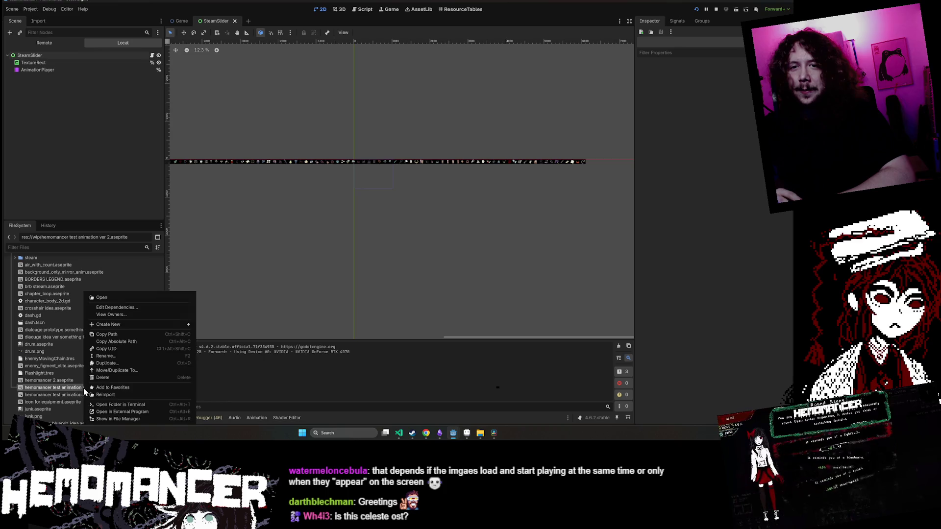
left_click(132, 412)
scroll(352, 220, "up", 3)
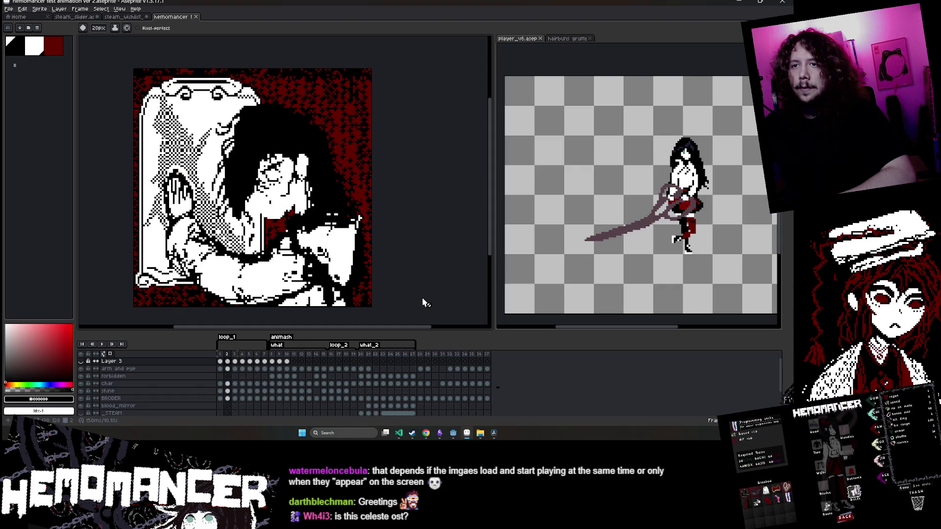
Restart the hemomancer animation and replay it from frame 1
key("Return")
scroll(119, 406, "down", 2)
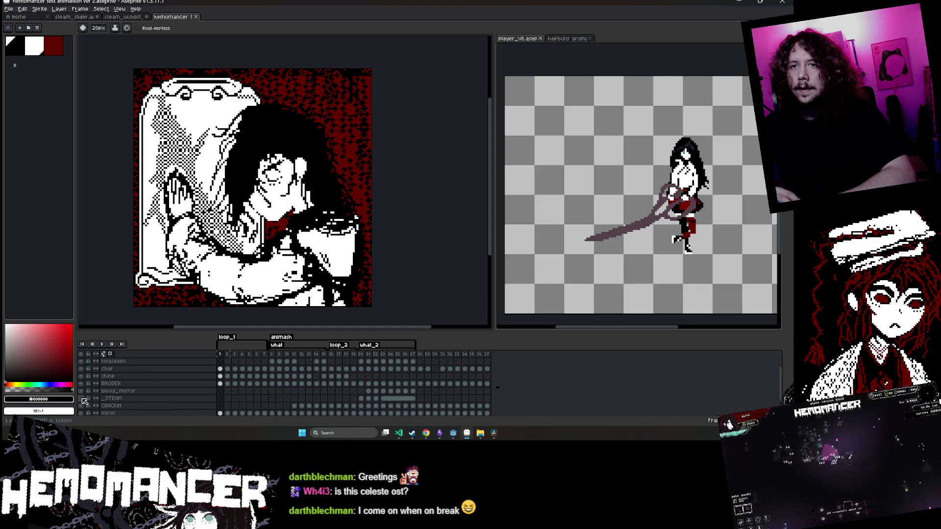
scroll(88, 401, "down", 3)
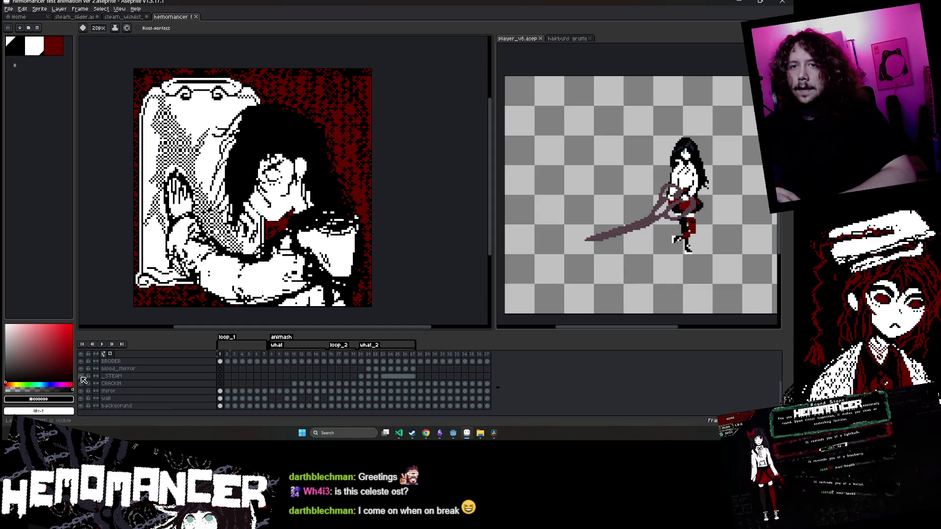
scroll(85, 378, "up", 5)
key("Return")
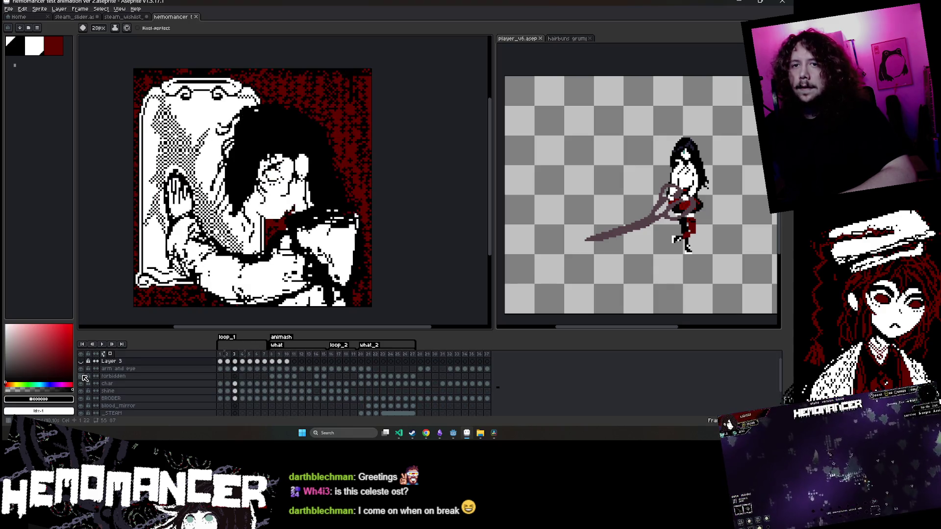
scroll(86, 385, "down", 4)
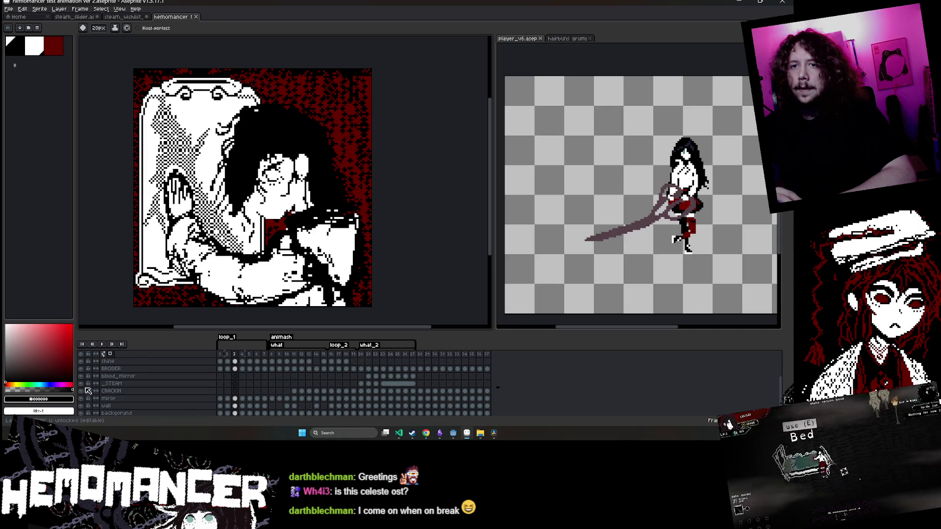
left_click(221, 356)
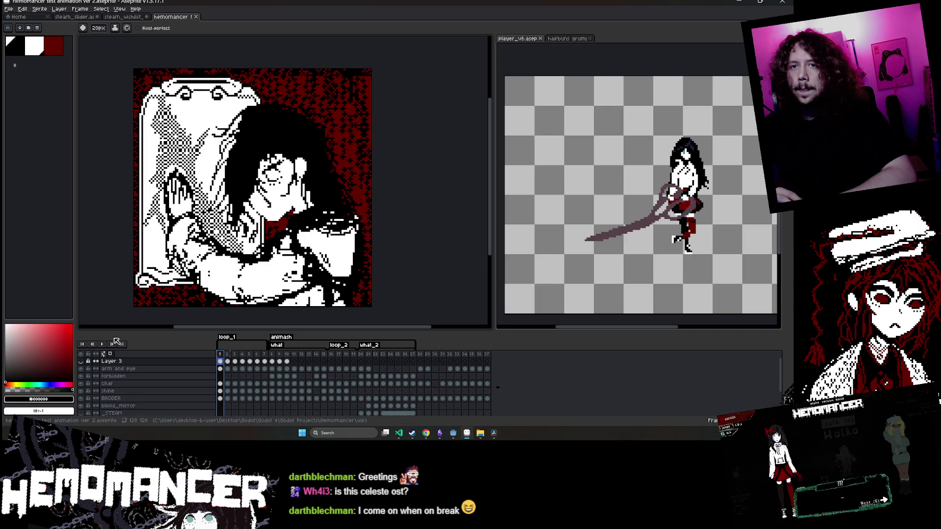
left_click(100, 342)
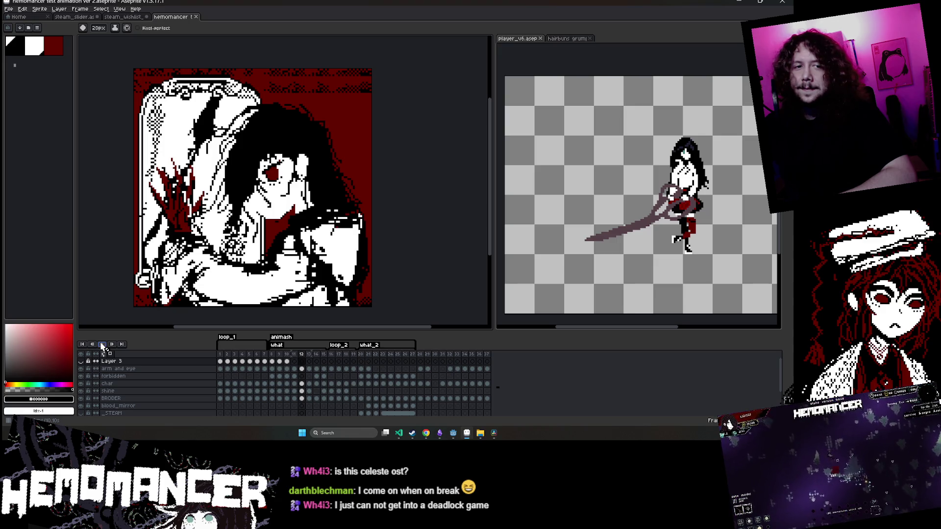
left_click(101, 345)
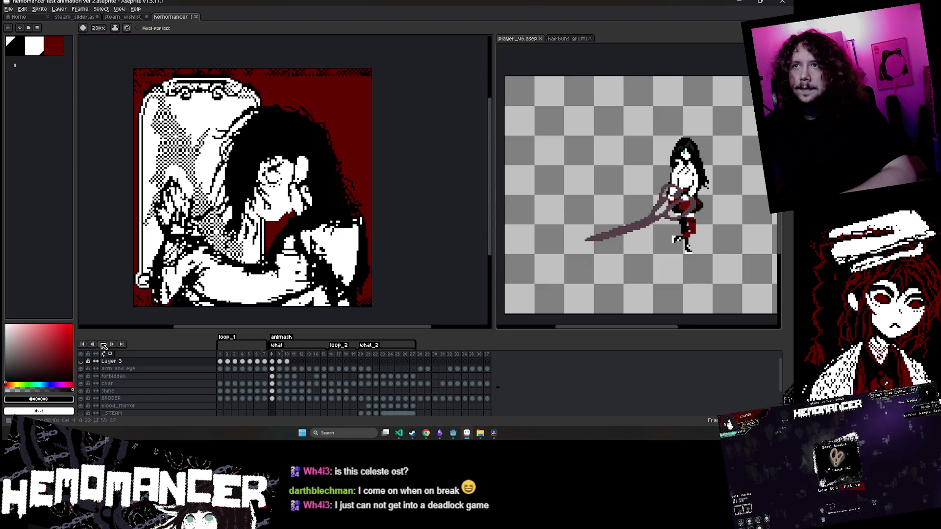
scroll(93, 382, "down", 3)
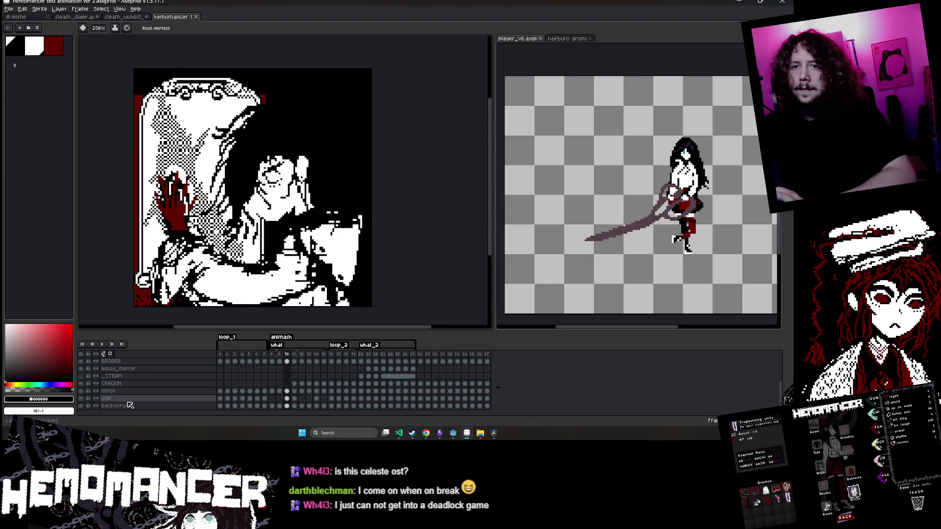
Hide the wall layer to reveal the red background, then move Discord up and enlarge the Finding Match screenshot
left_click(82, 398)
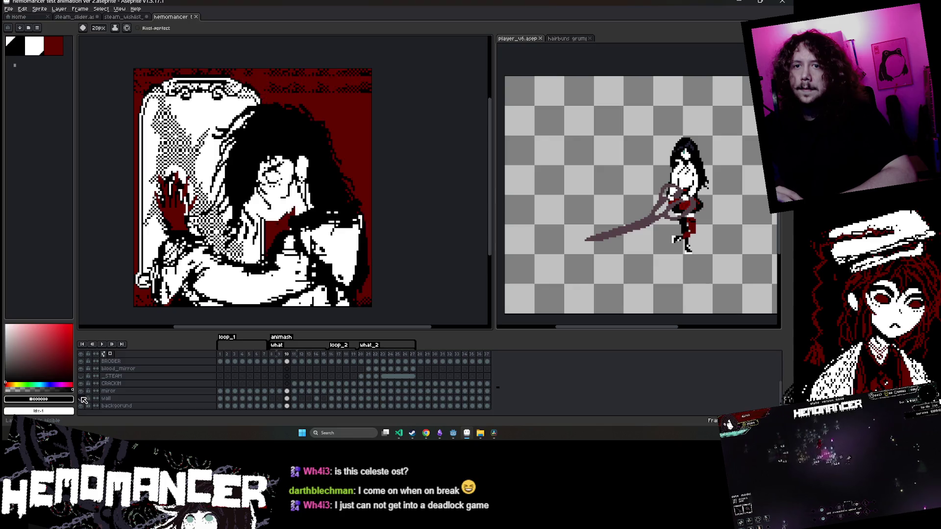
left_click(82, 399)
left_click(82, 399)
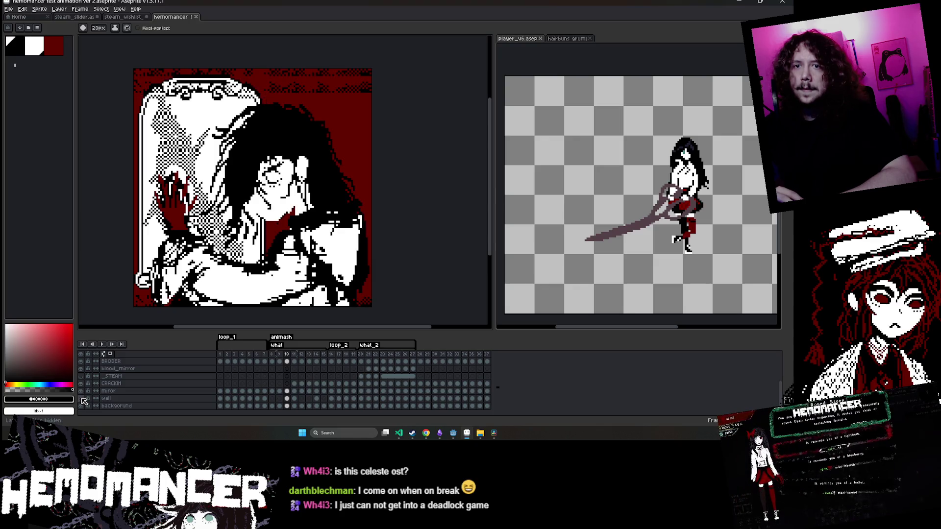
left_click(83, 398)
left_click(83, 398)
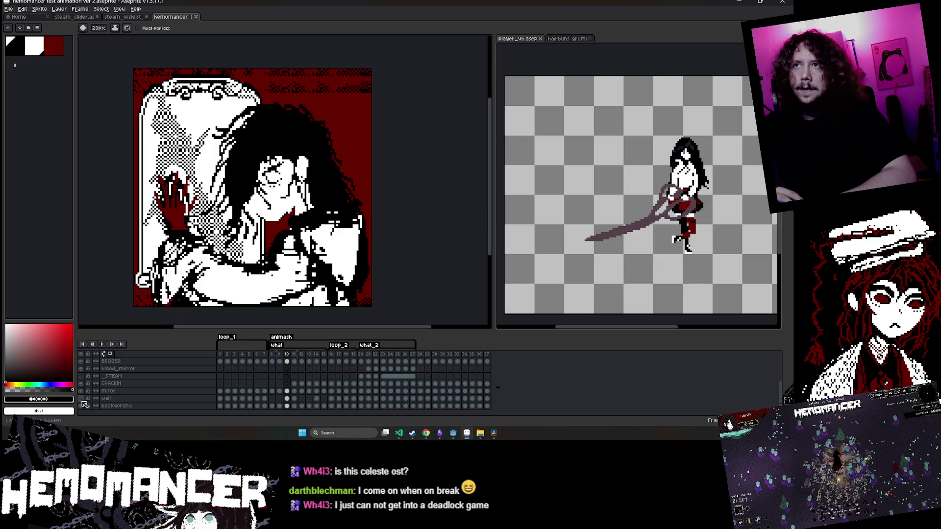
key("Return")
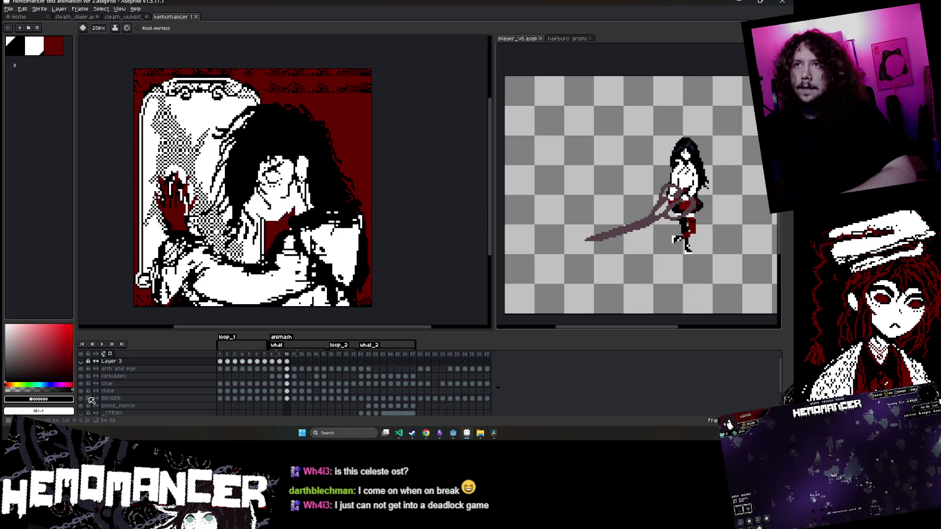
scroll(91, 400, "up", 3)
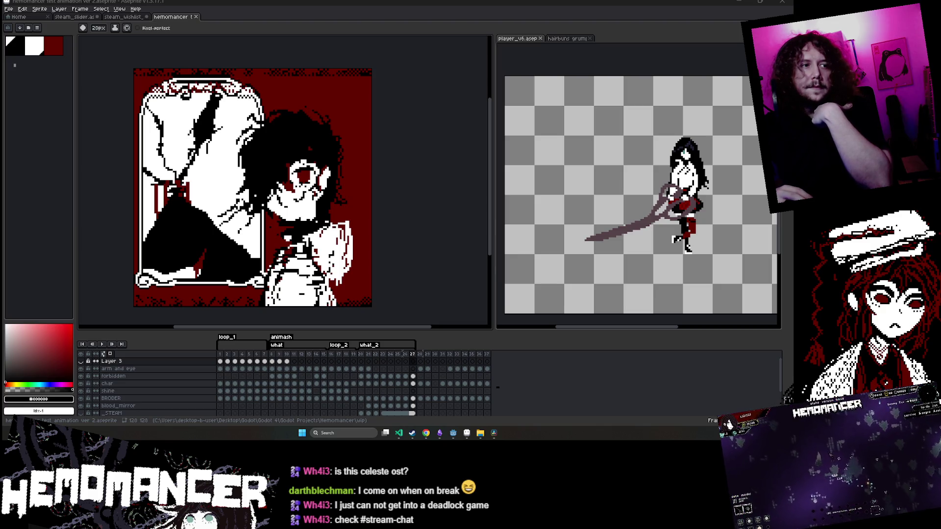
mouse_move(34, 201)
left_mouse_down()
mouse_move(44, 177)
mouse_move(302, 11)
mouse_move(305, 46)
mouse_move(281, 46)
left_mouse_up()
left_click(194, 311)
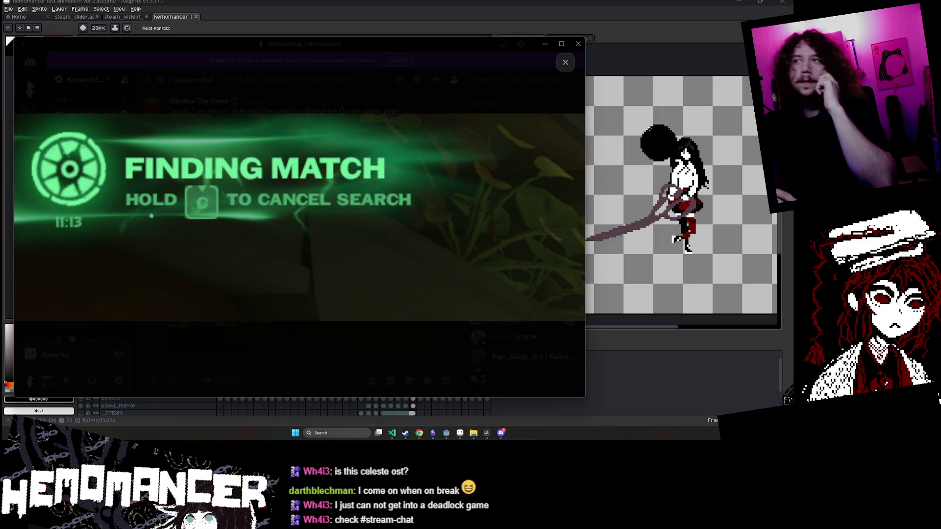
Close the enlarged screenshot and drag the Discord window down to the left edge
left_click(565, 62)
mouse_move(420, 46)
left_mouse_down()
mouse_move(189, 213)
mouse_move(0, 215)
left_mouse_up()
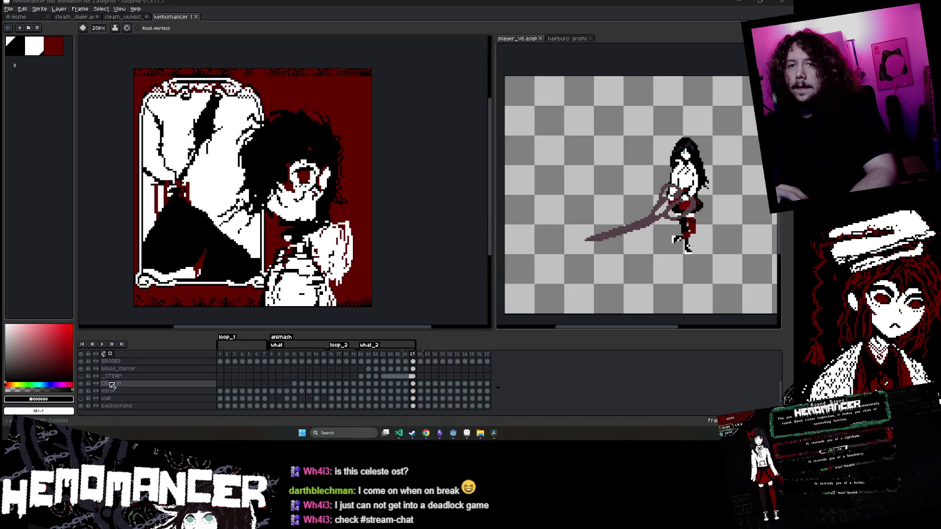
Leave only the wall layer visible, pick Rectangular Marquee, and switch to steam_wishlist_idea
scroll(147, 387, "down", 3)
left_click(82, 399)
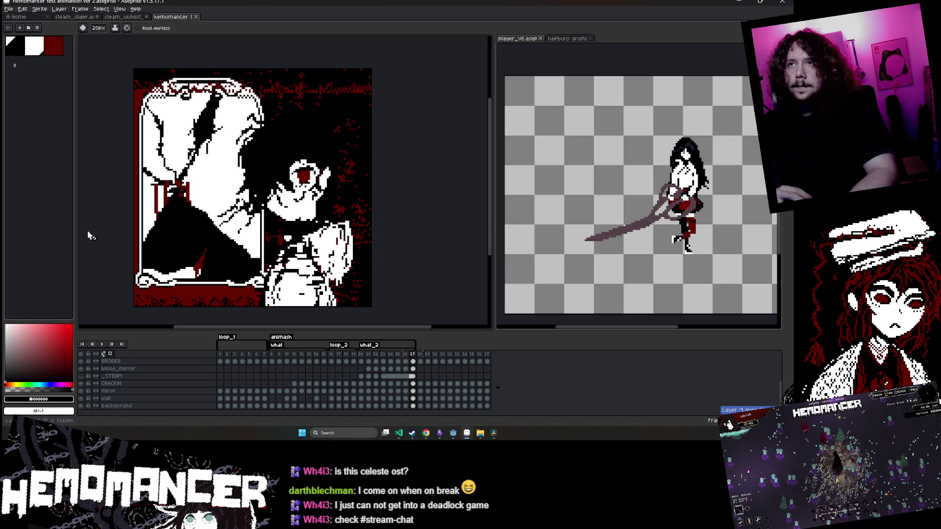
left_click(115, 398)
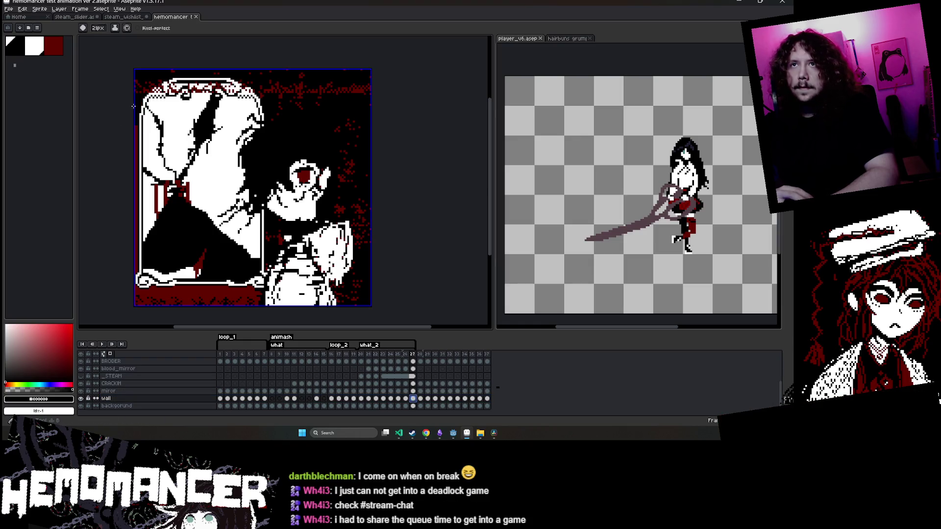
key("plus")
key("plus")
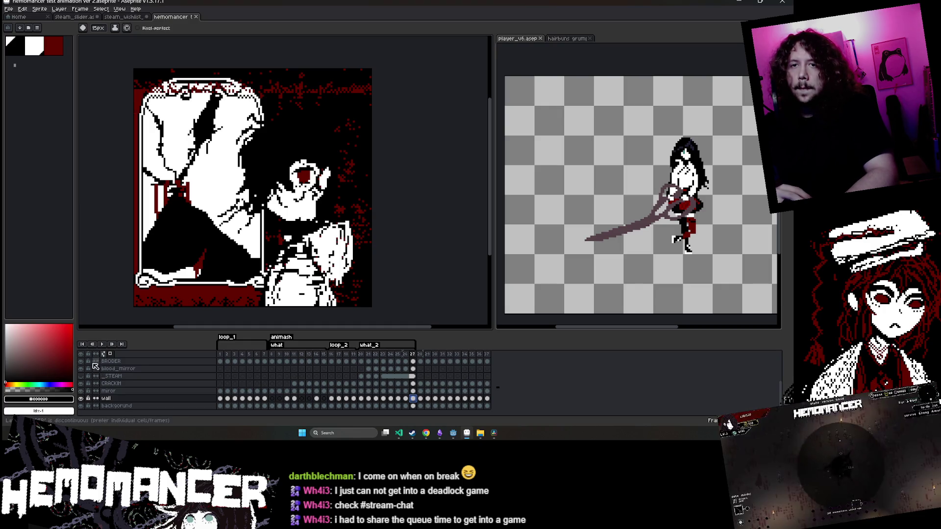
scroll(147, 382, "up", 1)
left_click(81, 354)
scroll(86, 373, "down", 1)
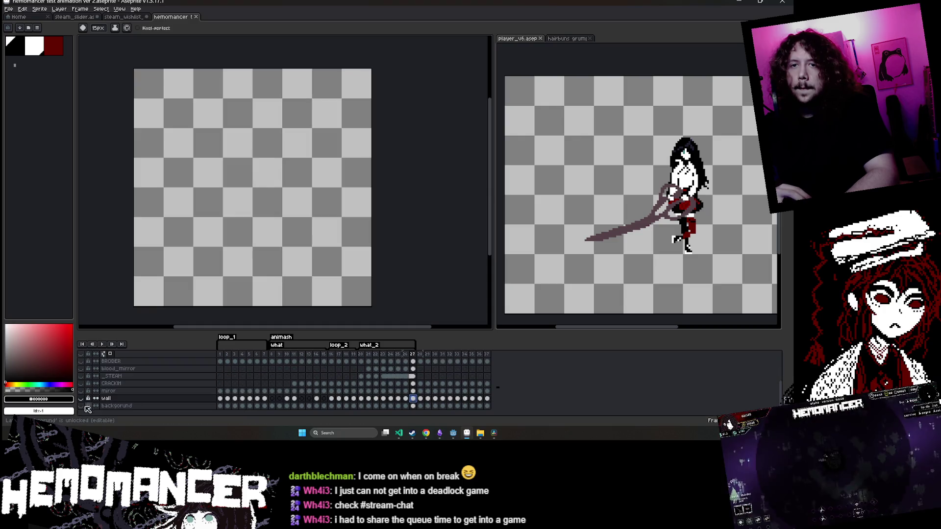
left_click(81, 399)
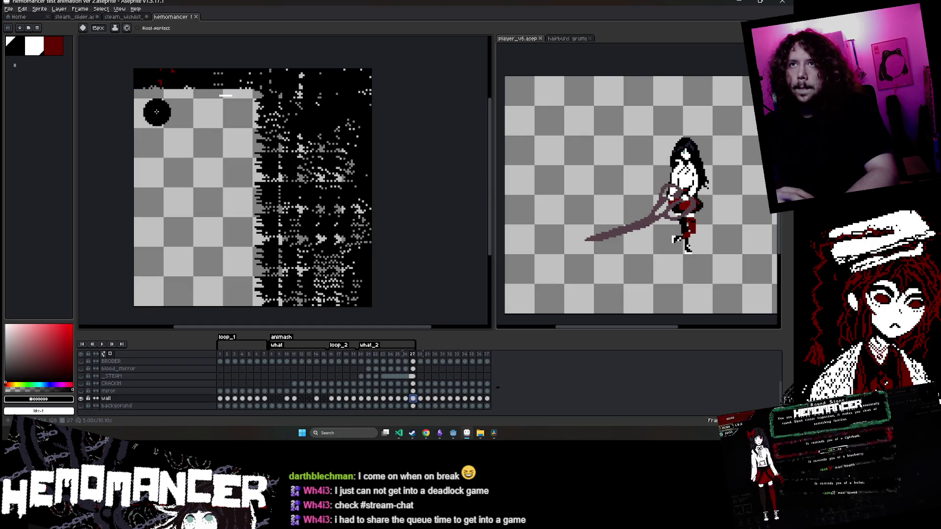
key("m")
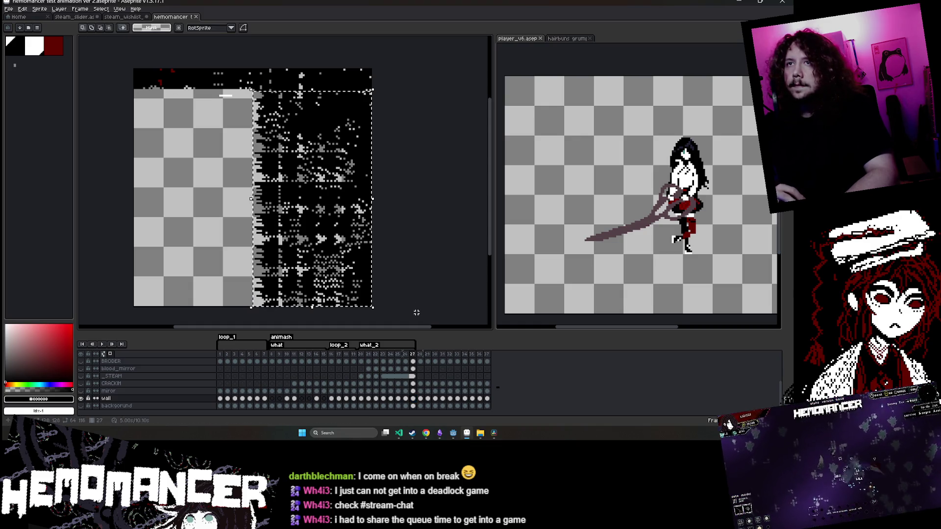
left_click(123, 17)
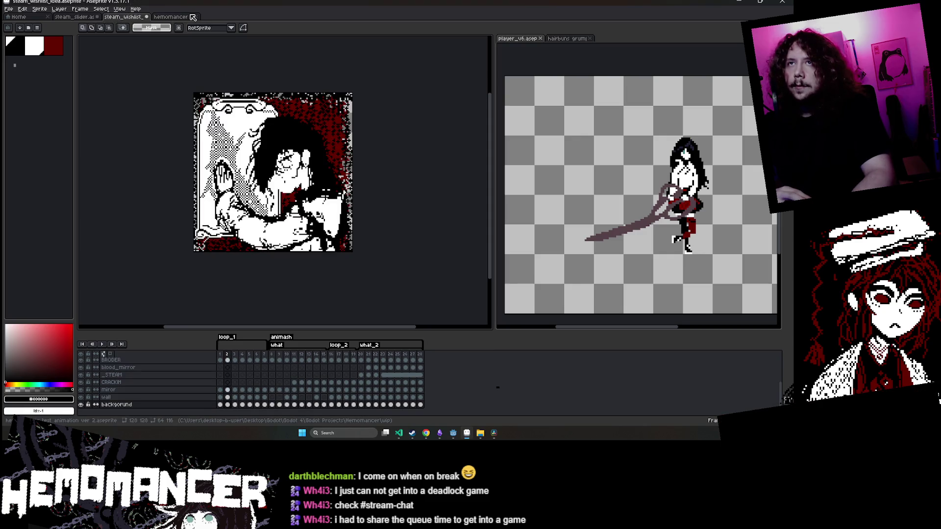
Close the hemomancer file, play the animation, and show the background and wall layers on frame 10
left_click(192, 17)
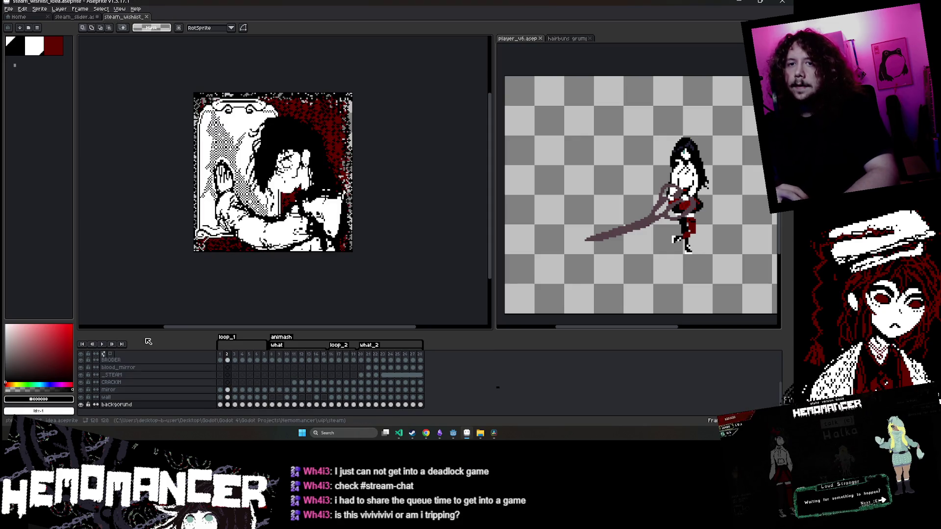
key("Return")
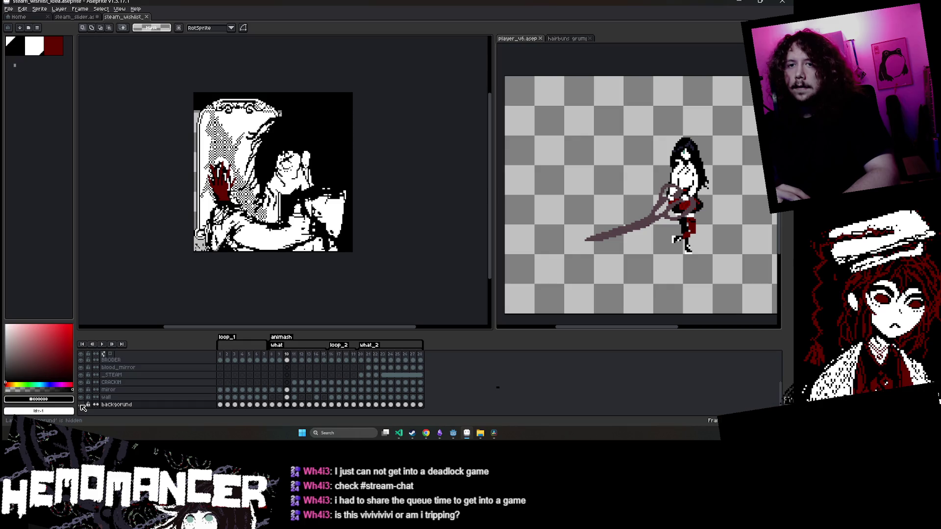
left_click(81, 404)
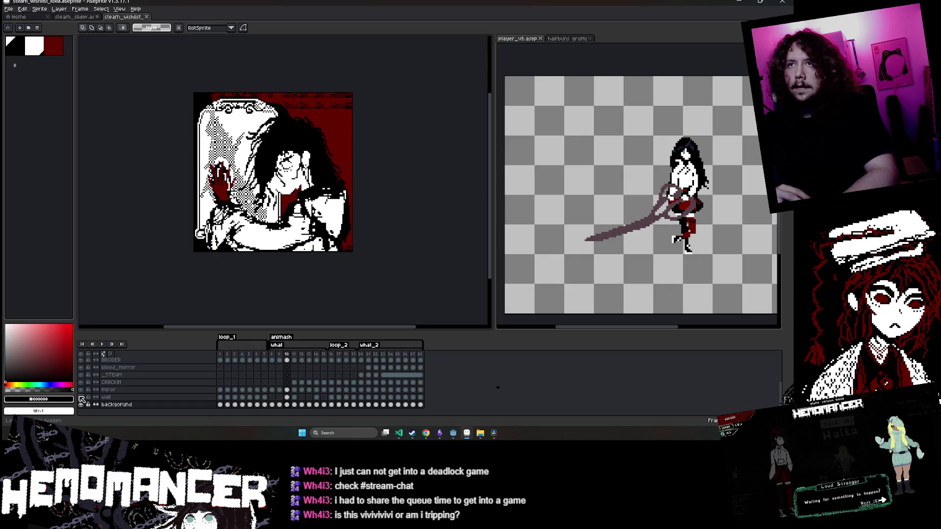
left_click(288, 399)
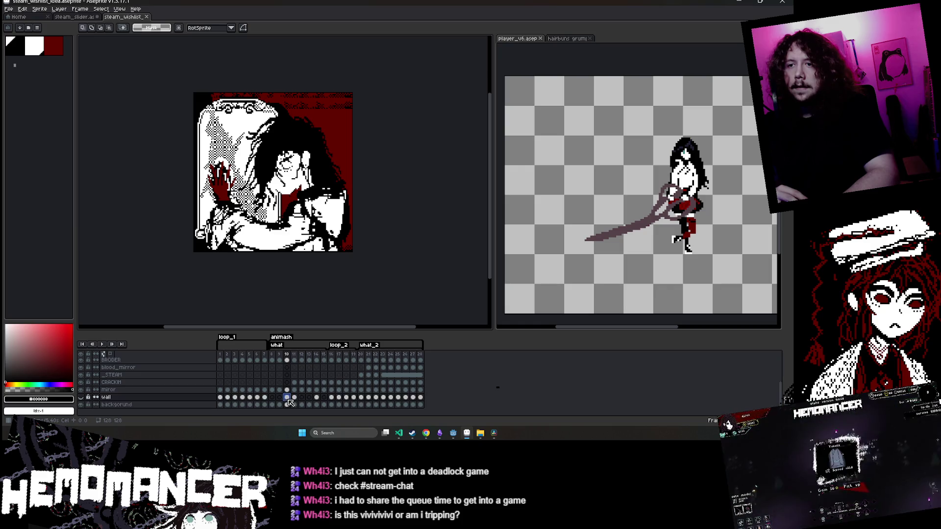
left_click(81, 398)
Magic-wand and delete the wall's black backdrop on frame 10, then hide the wall layer
key("w")
left_click(350, 138)
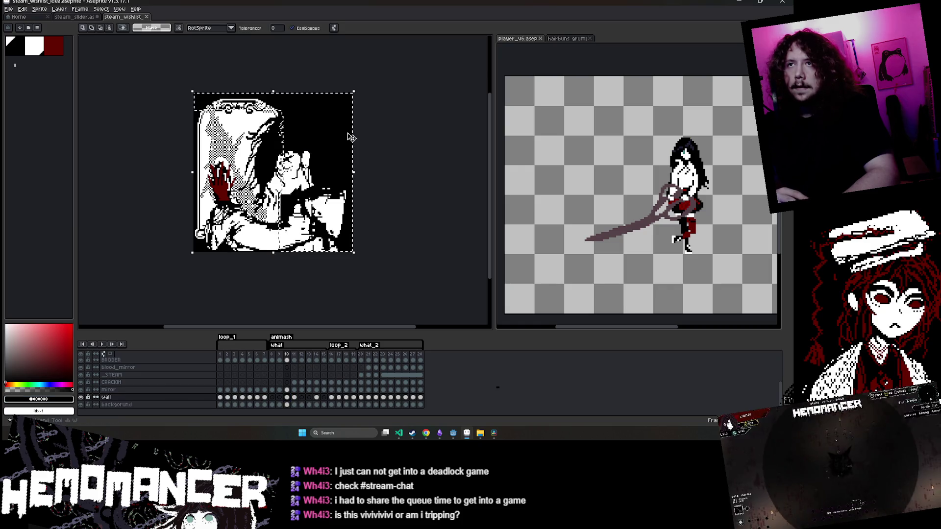
key("Delete")
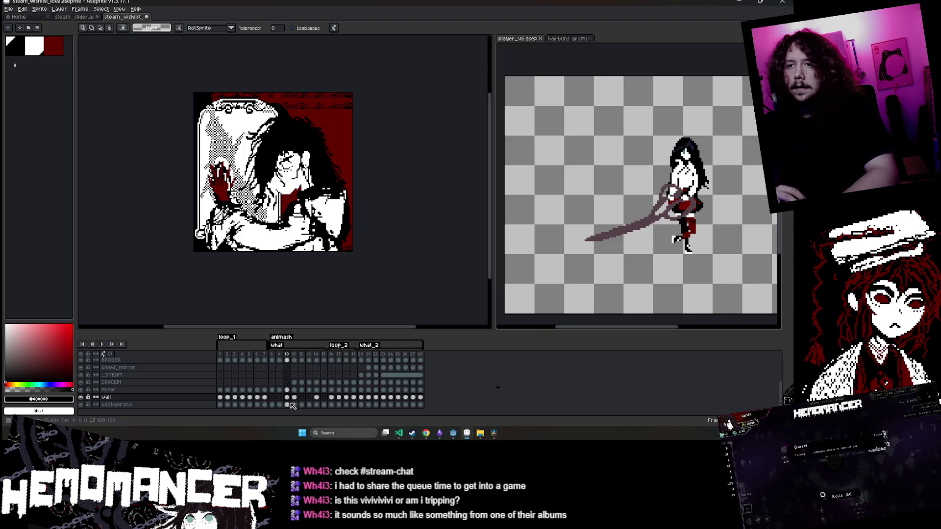
left_click(81, 397)
Show the background layer, sample its dark red, and save the wishlist file
left_click(81, 404)
left_click(116, 404)
key("i")
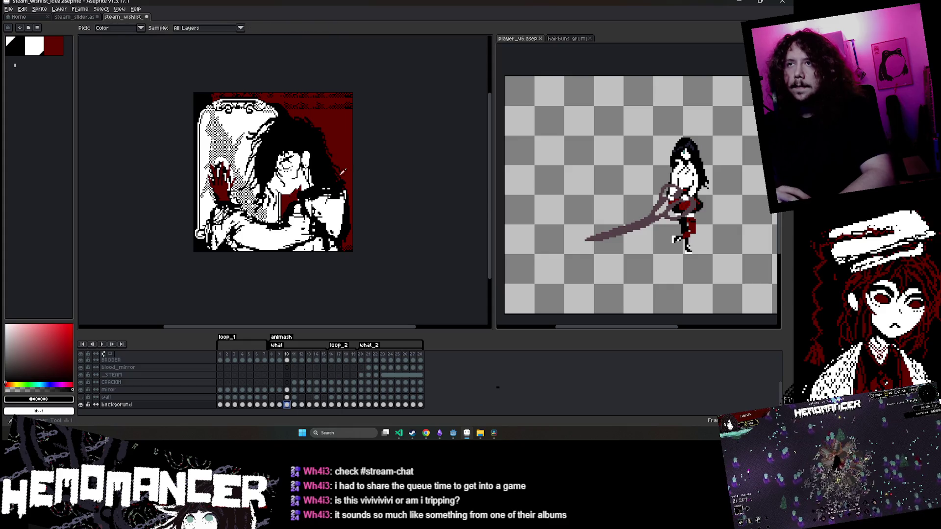
left_click(342, 171)
key("g")
key("ctrl+s")
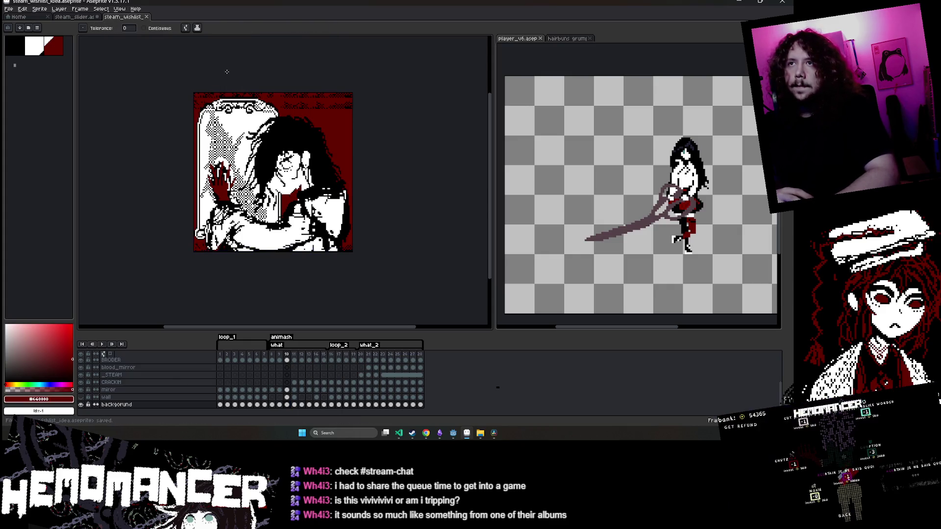
Shrink the whole image on frame 9 slightly from its top-right corner
key("Left")
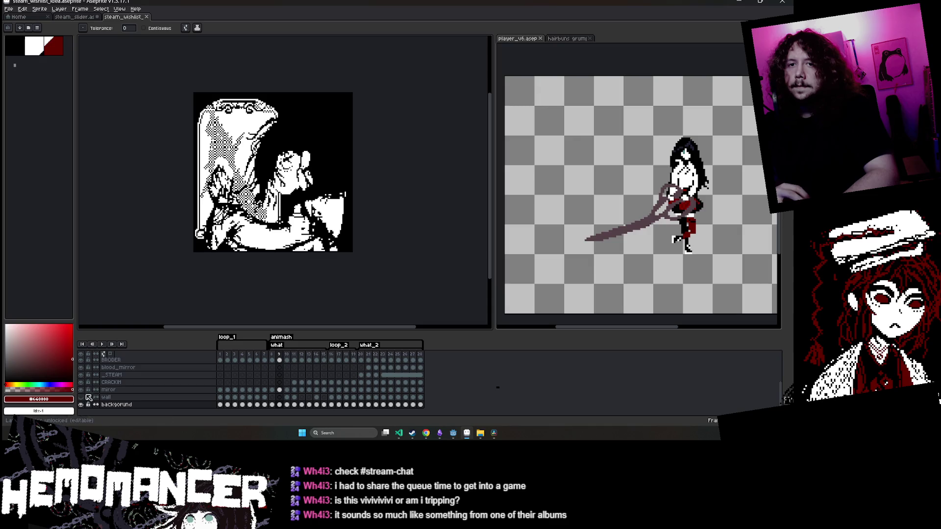
key("Right")
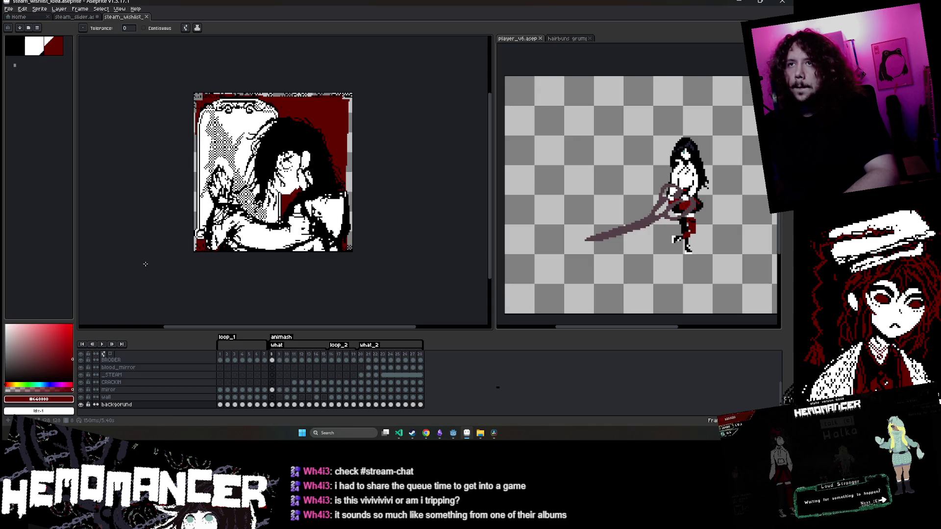
key("Left")
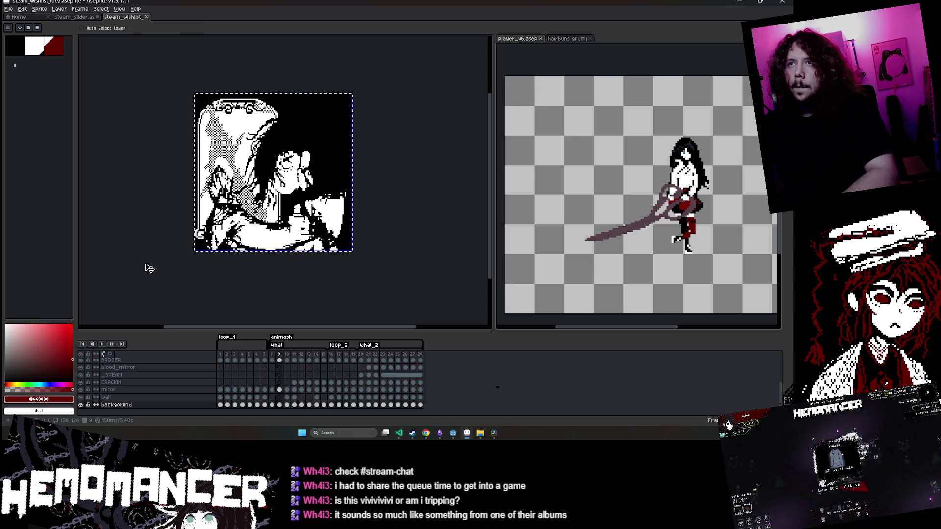
key("ctrl+a")
key("ctrl+t")
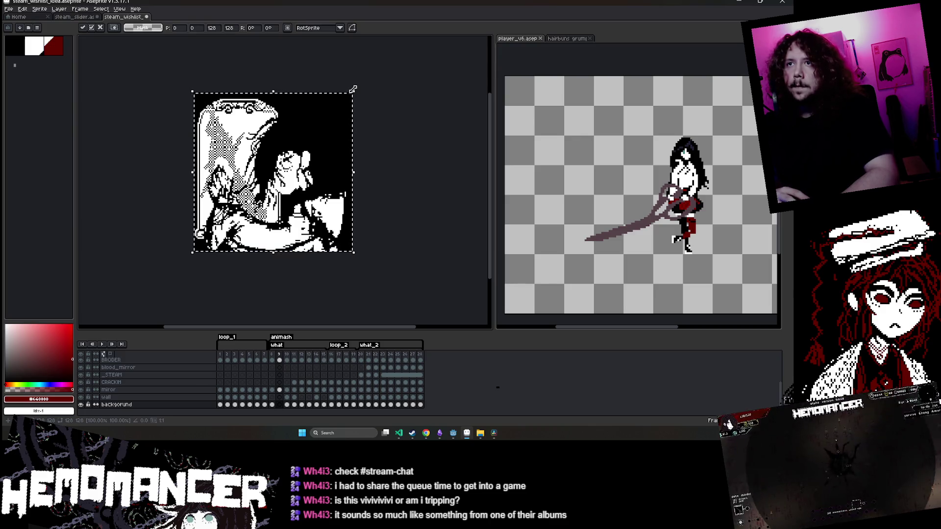
mouse_move(354, 90)
left_mouse_down()
mouse_move(265, 189)
mouse_move(352, 94)
mouse_move(328, 120)
left_mouse_up()
key("Return")
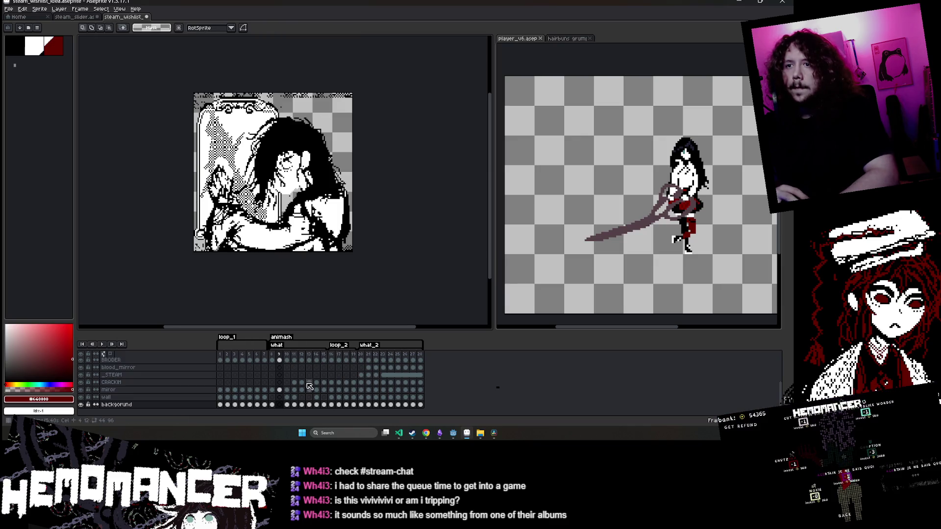
Copy frame 8's image onto frame 9 and fill its red background with black
left_click(272, 405)
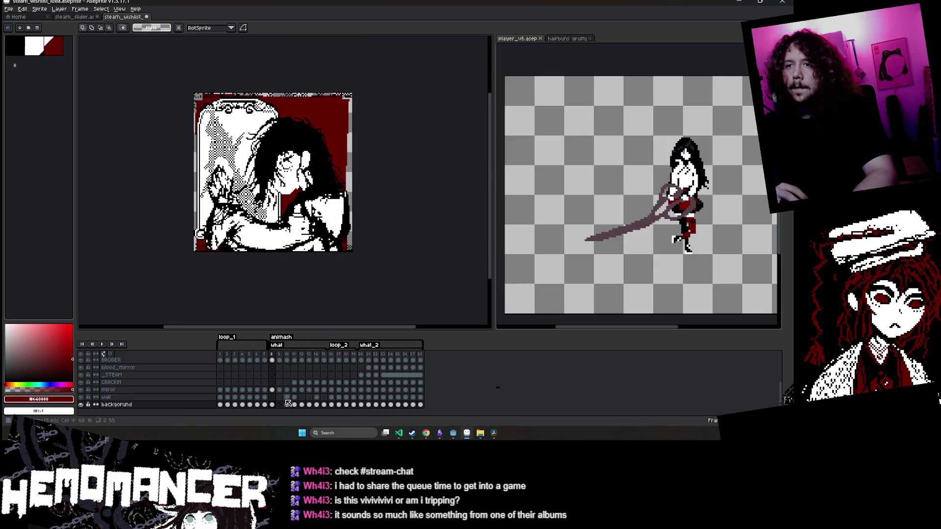
key("Right")
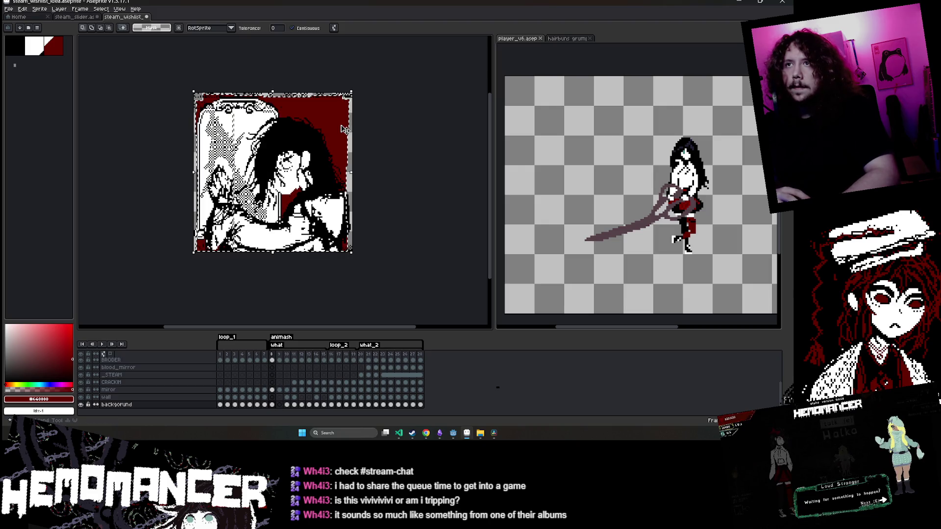
key("ctrl+v")
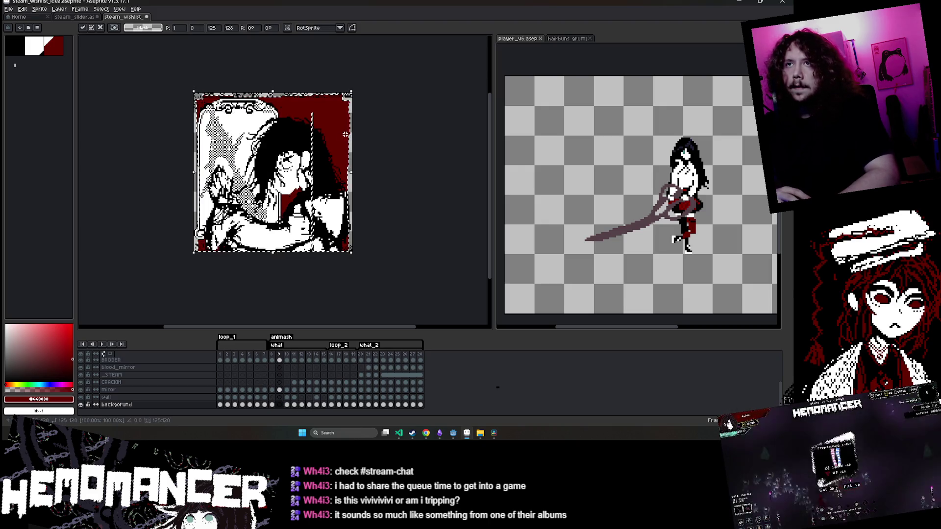
key("w")
left_click(12, 45)
key("g")
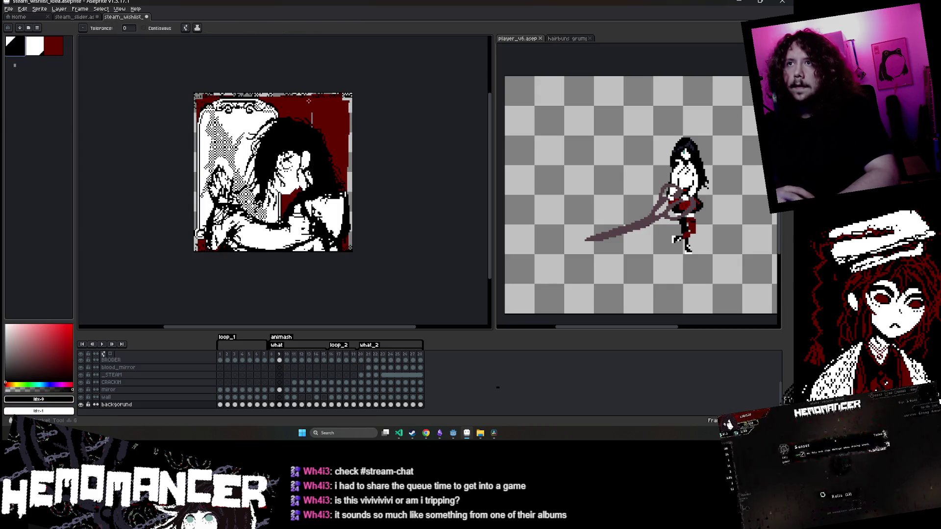
left_click(324, 116)
key("b")
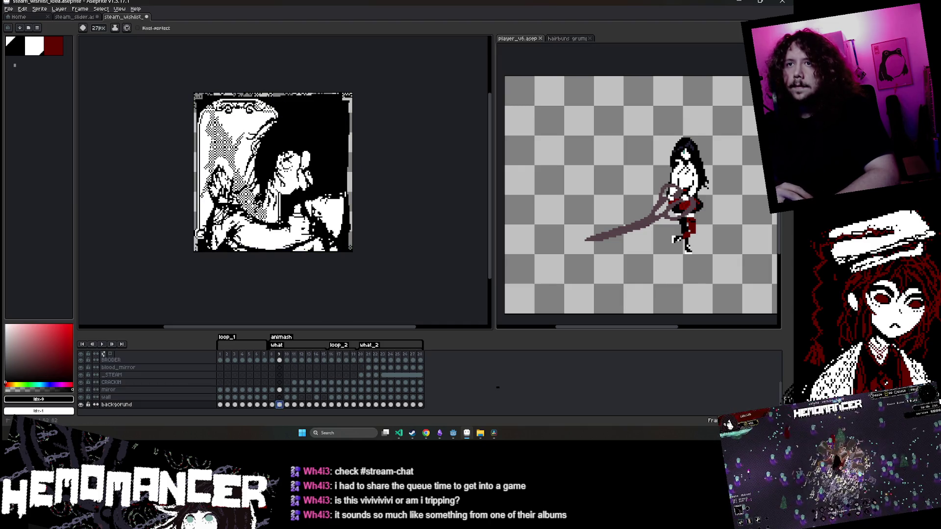
Save, then shrink frame 10's artwork to 123x125 and sample its dark red
key("ctrl+s")
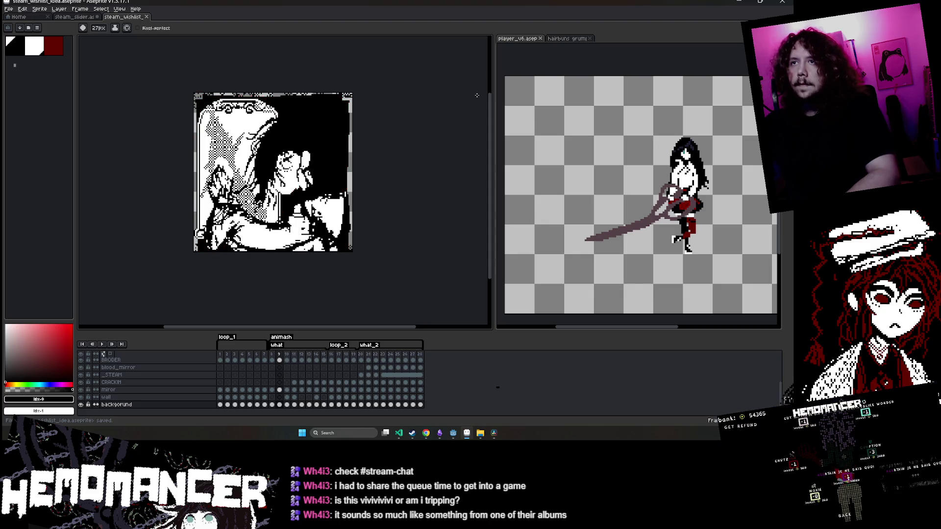
key("Return")
key("Return")
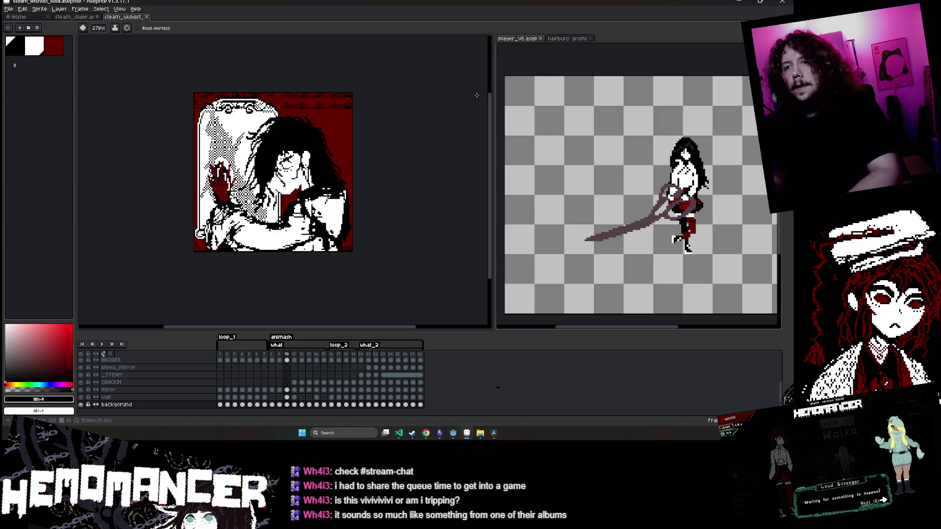
key("ctrl+a")
key("v")
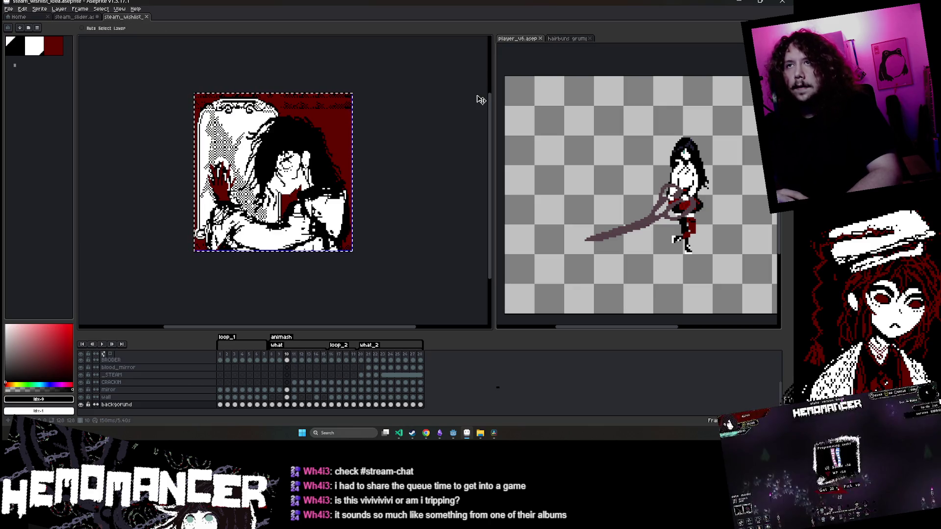
key("ctrl+t")
mouse_move(352, 93)
left_mouse_down()
mouse_move(358, 86)
mouse_move(338, 111)
left_mouse_up()
key("Return")
key("ctrl+d")
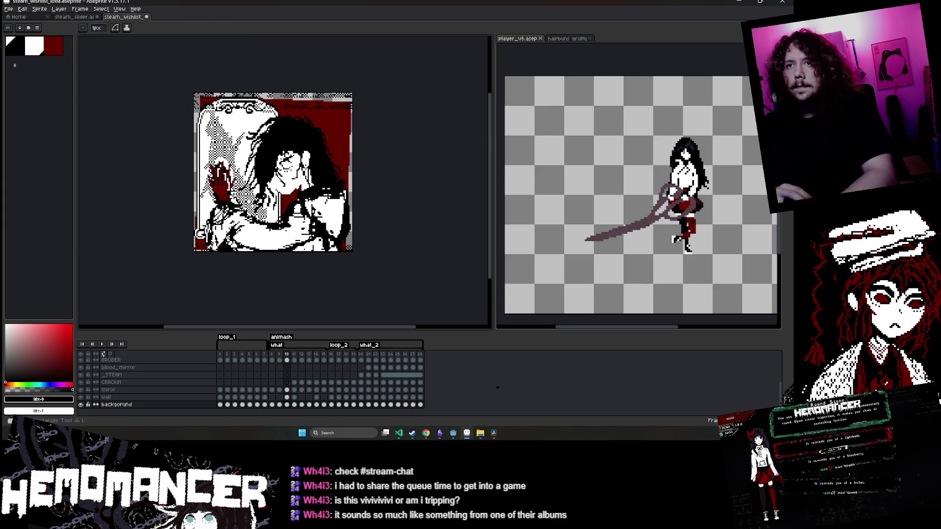
key("b")
left_click(218, 251, "alt")
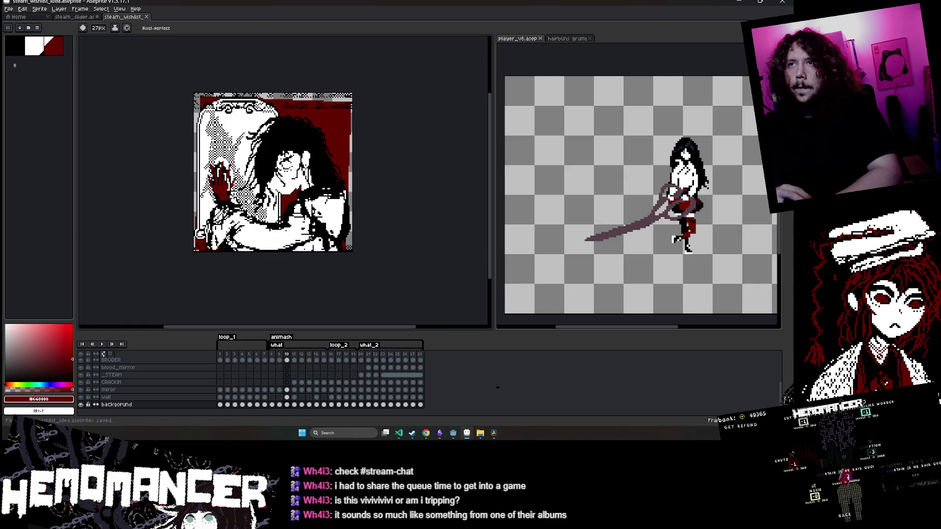
Select frame 11's red background with the Magic Wand and fill it black
key("Right")
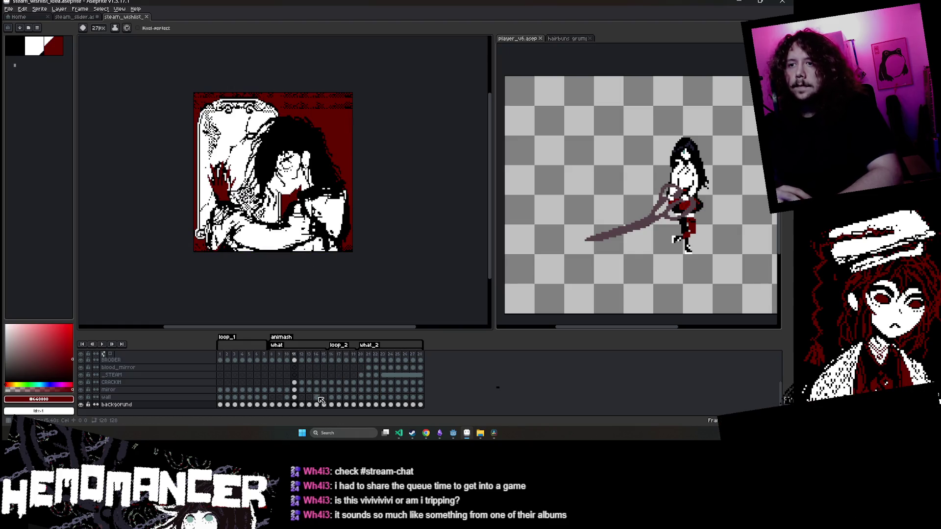
left_click(295, 405)
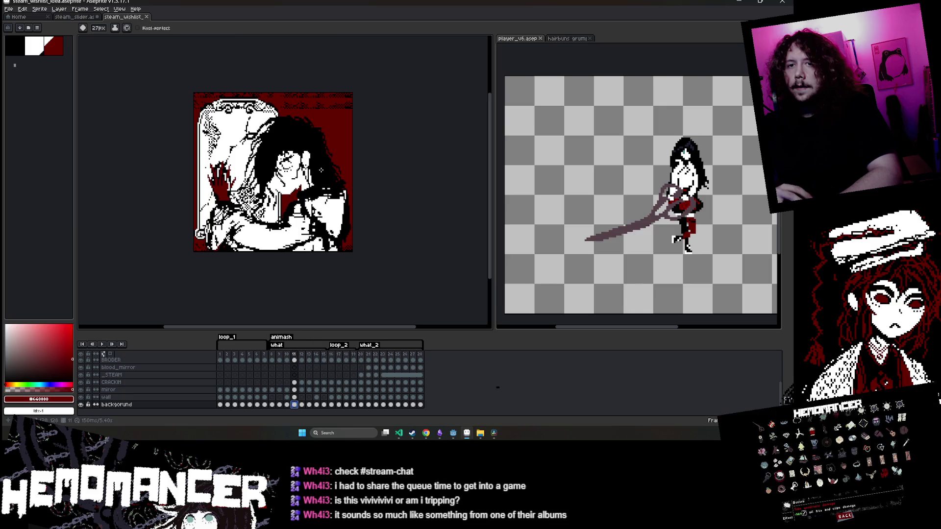
key("w")
left_click(338, 133)
key("ctrl+z")
left_click(337, 128, "alt")
key("g")
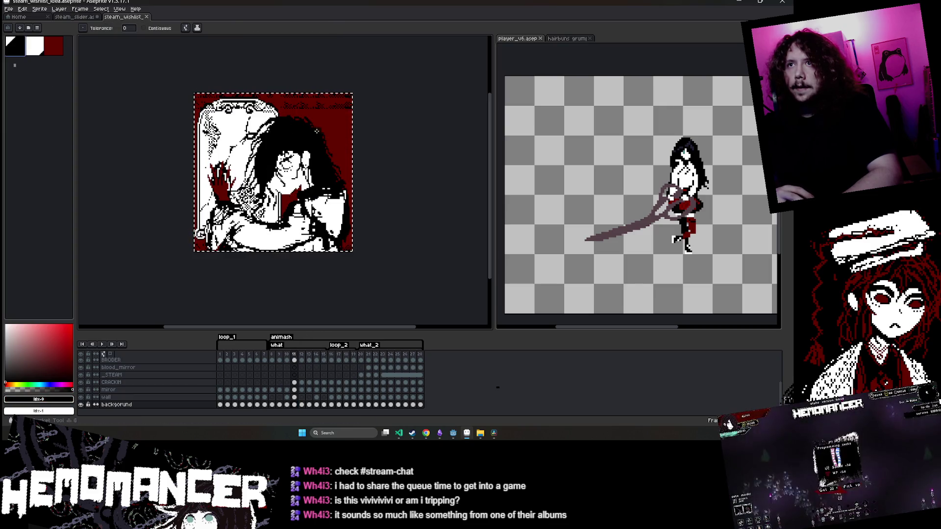
left_click(337, 129)
Shrink frame 11's artwork to 124x124
key("ctrl+t")
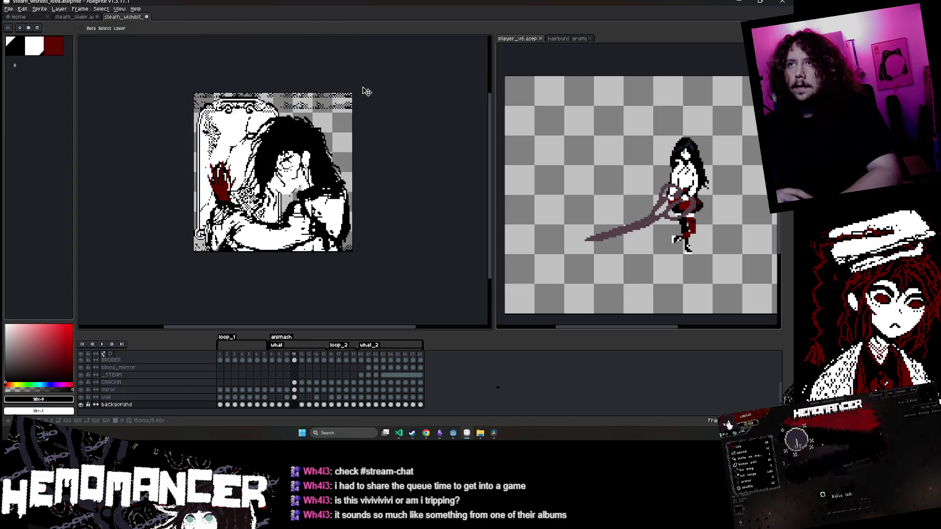
left_click_drag(355, 91, 337, 122)
key("Return")
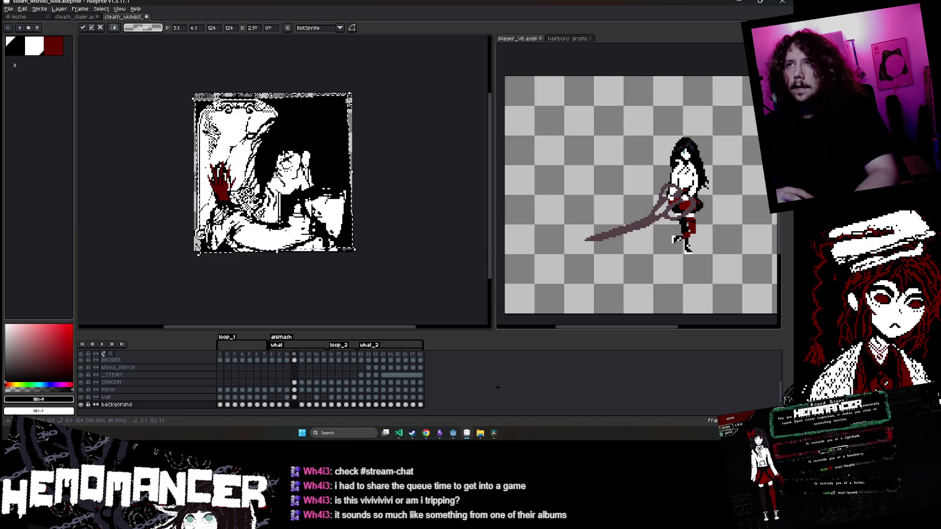
Step through frames 12 to 26 and back to frame 1, then switch to the Hemomancer Steam page
key("Right")
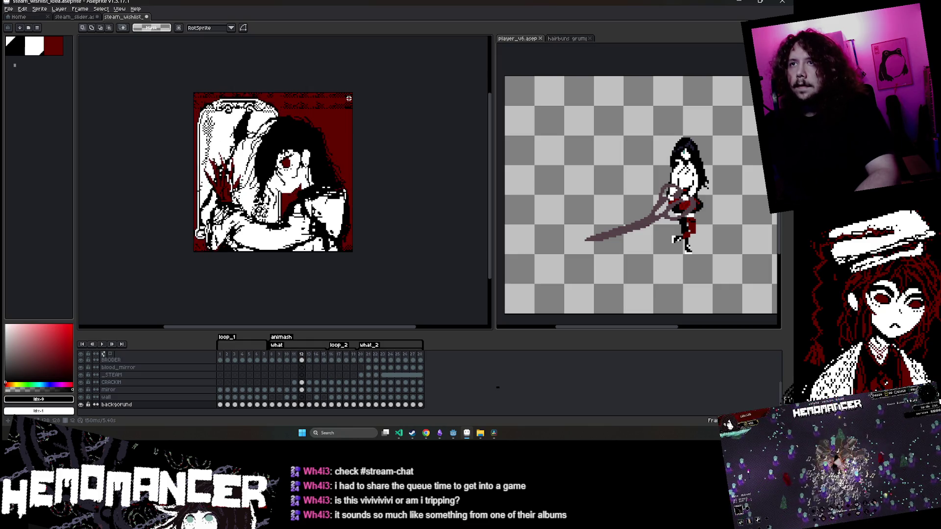
key("Right")
key("Right")
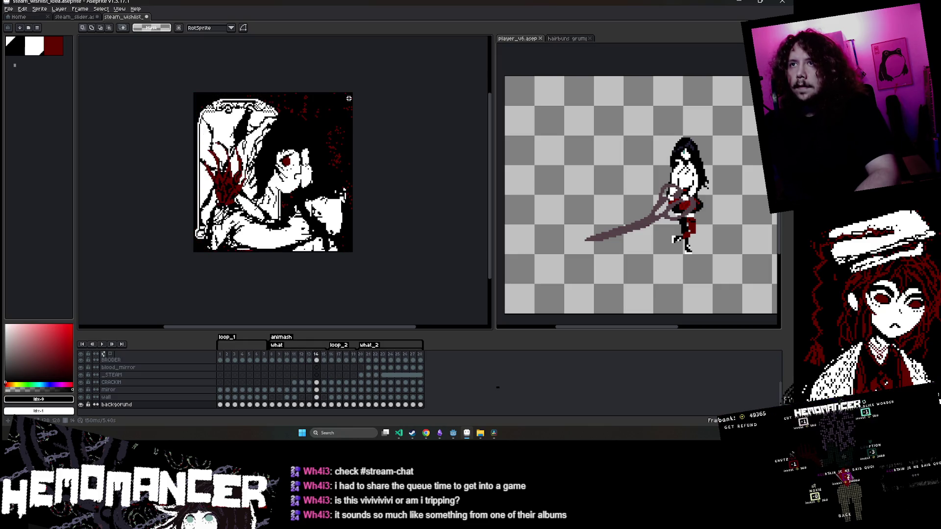
key("Right")
key("Right")
key("Right")
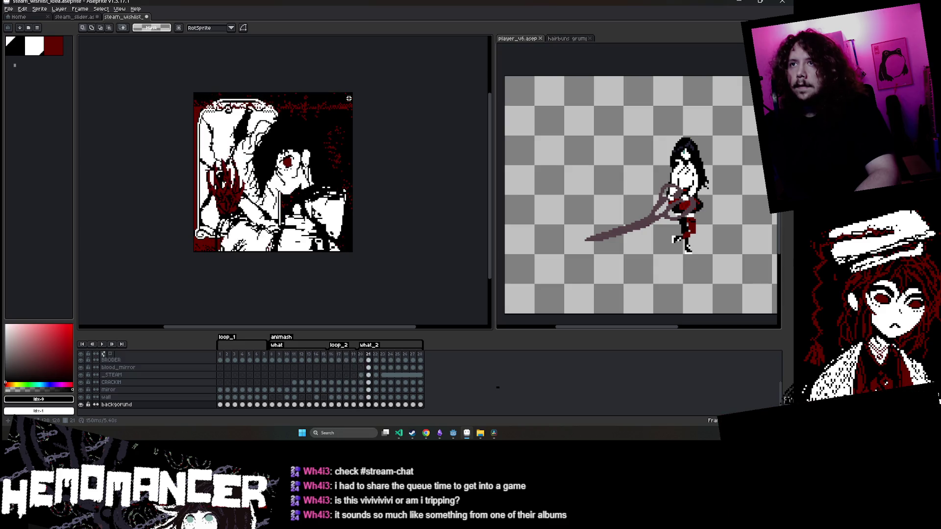
key("Right")
key("Right")
key("Right")
key("Left")
key("Left")
key("Left")
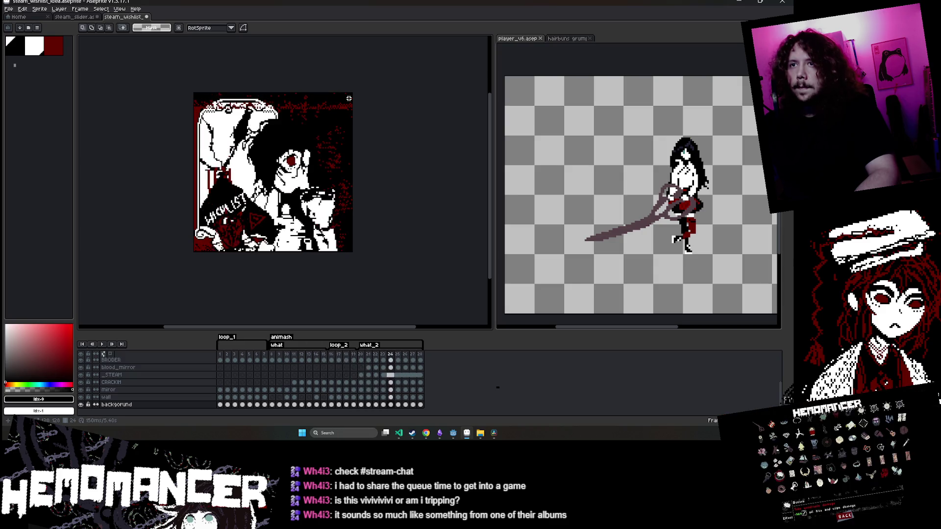
key("Left")
key("Left")
key("Left")
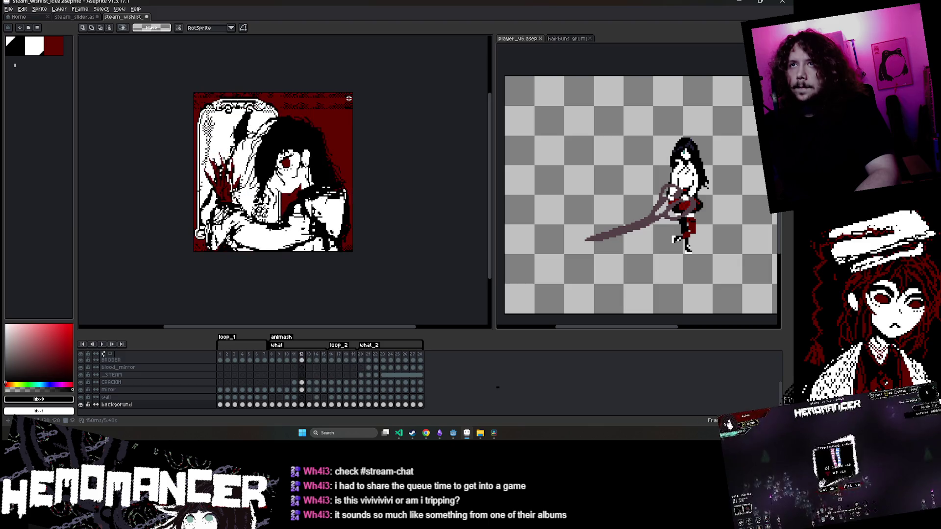
key("Left")
key("Left")
key("Left")
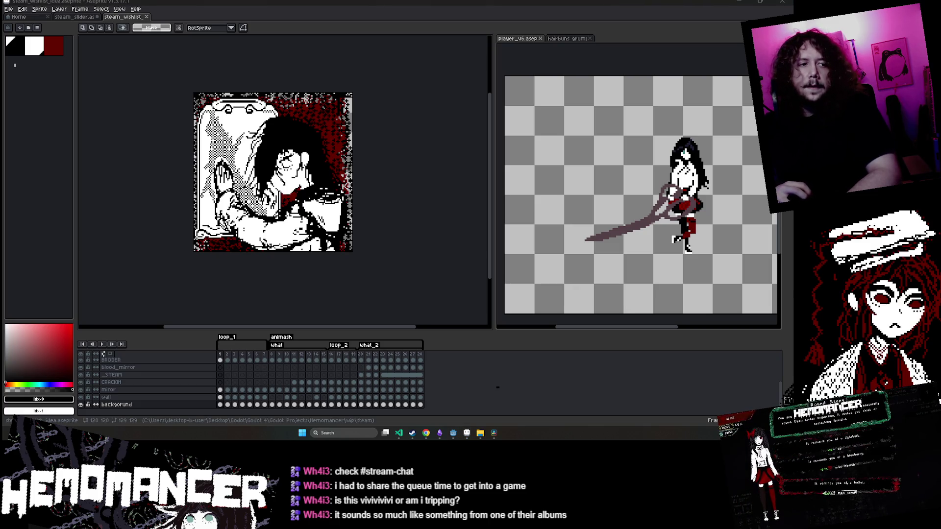
key("alt+Tab")
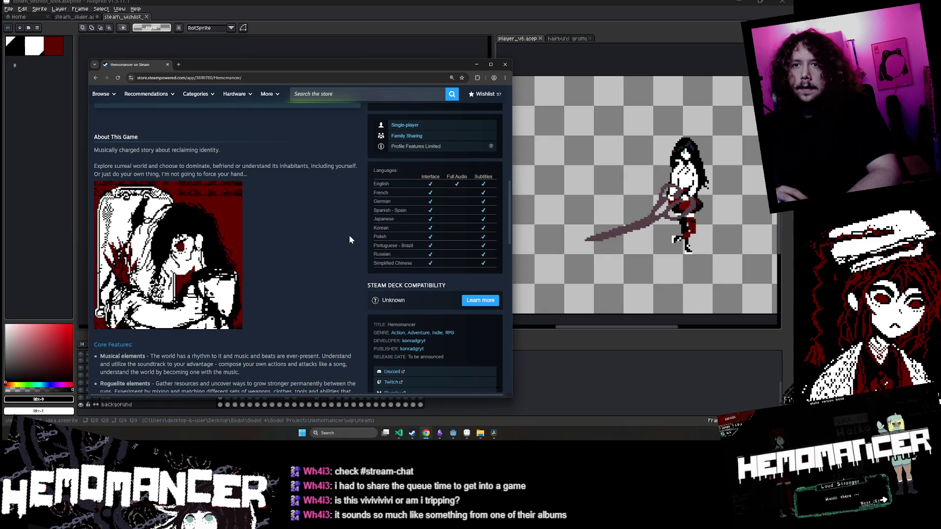
Minimize the Hemomancer Steam store window to return to Aseprite
left_click(474, 67)
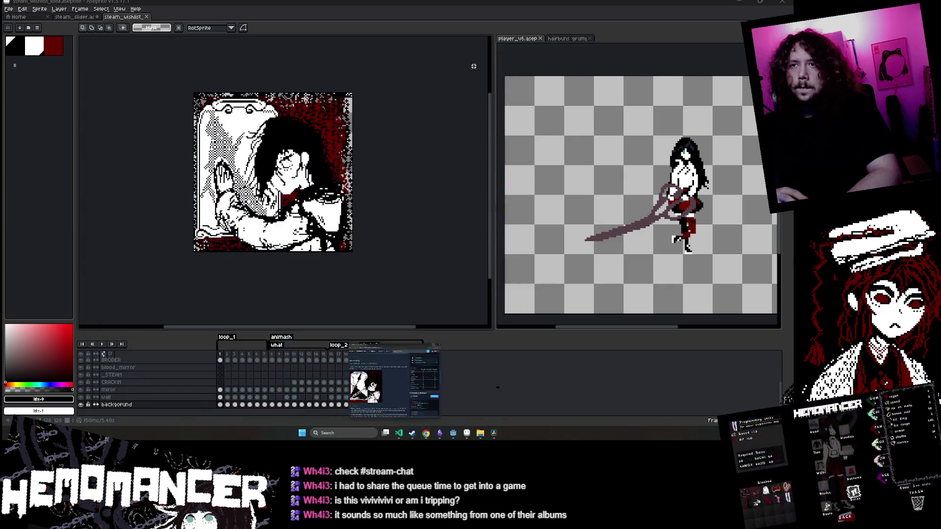
Add a new empty Layer 4 and drag it below the background layer
right_click(160, 407)
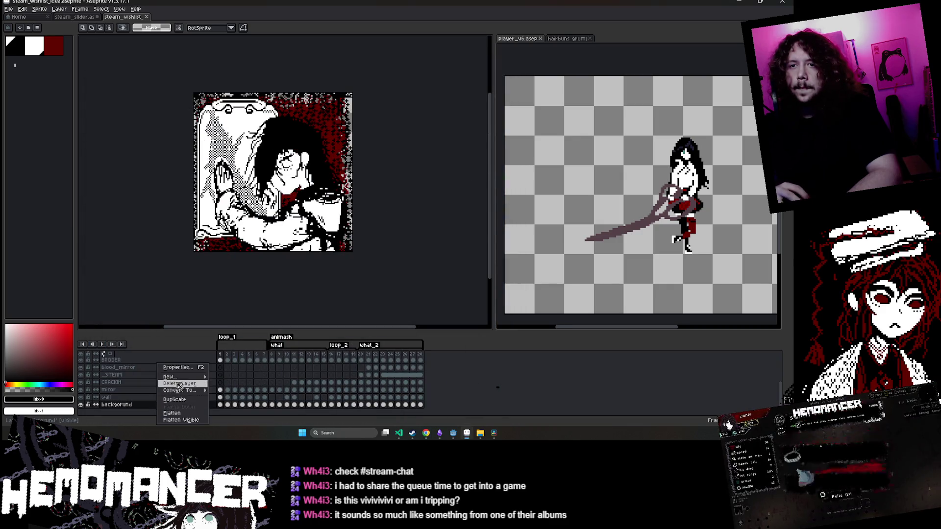
left_click(184, 379)
left_click_drag(122, 400, 101, 413)
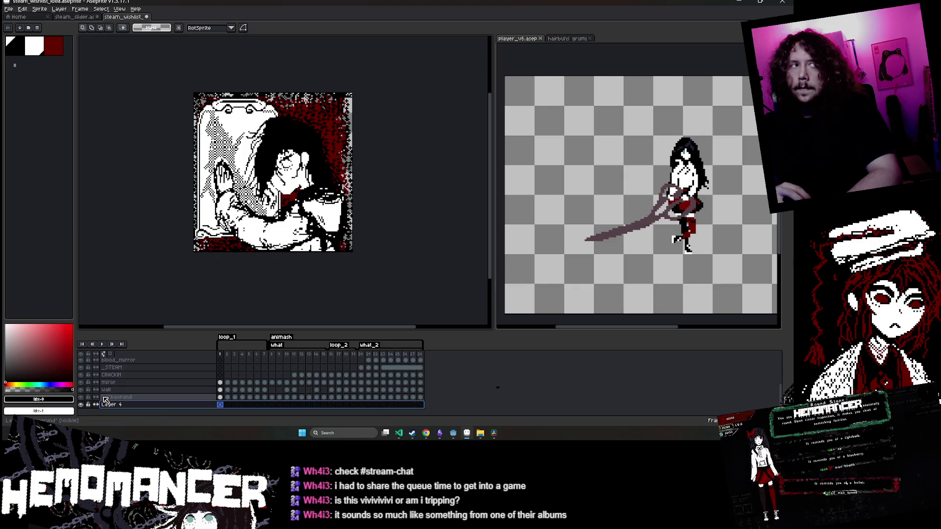
left_click(353, 269)
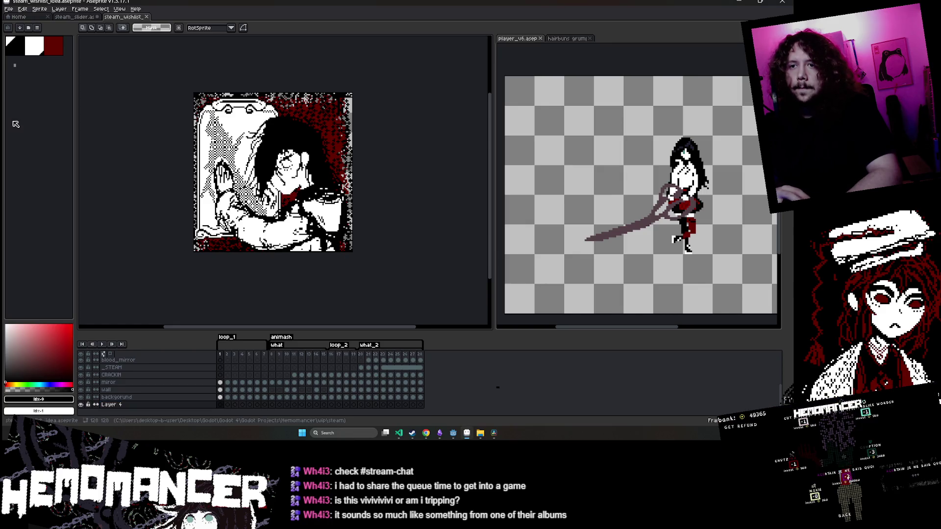
key("b")
scroll(134, 259, "up", 3)
scroll(134, 259, "down", 1)
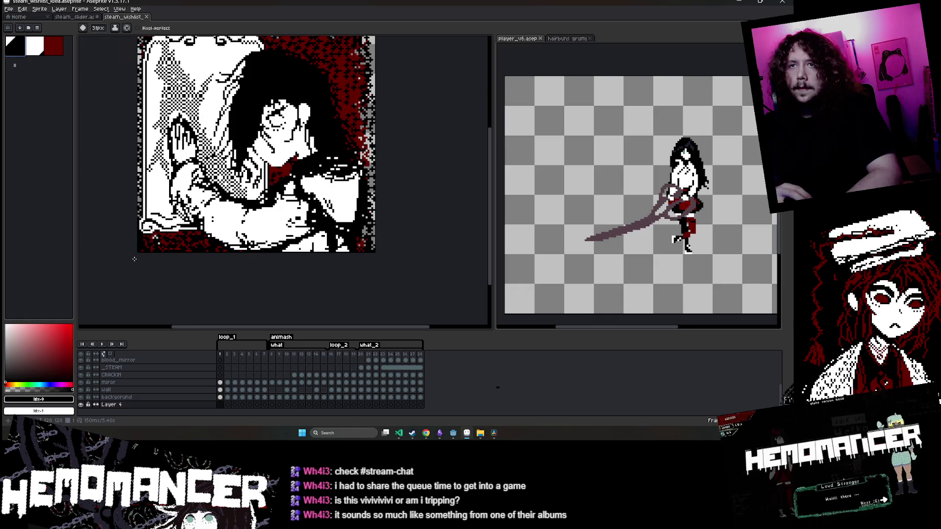
Drag Layer 4 to the top of the layer stack, then briefly check the Steam window
left_click(104, 405)
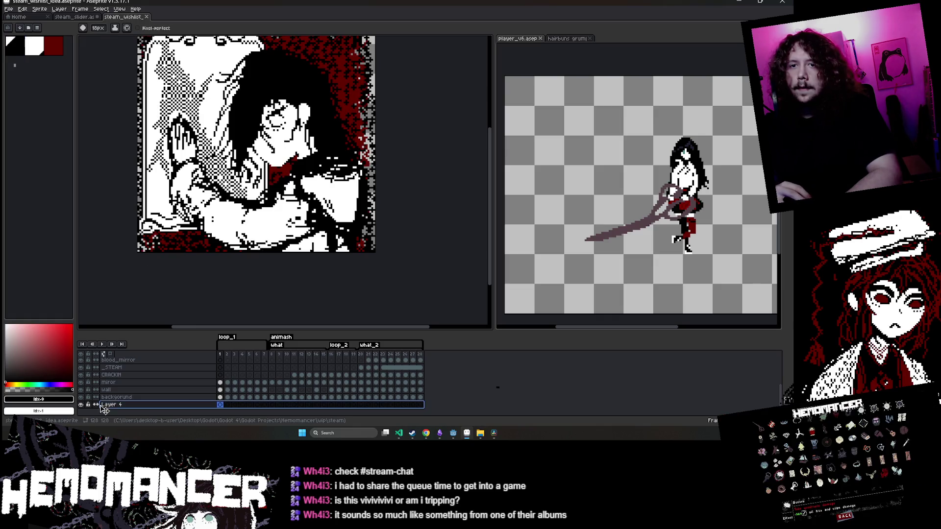
left_click_drag(104, 405, 104, 361)
left_click(103, 353)
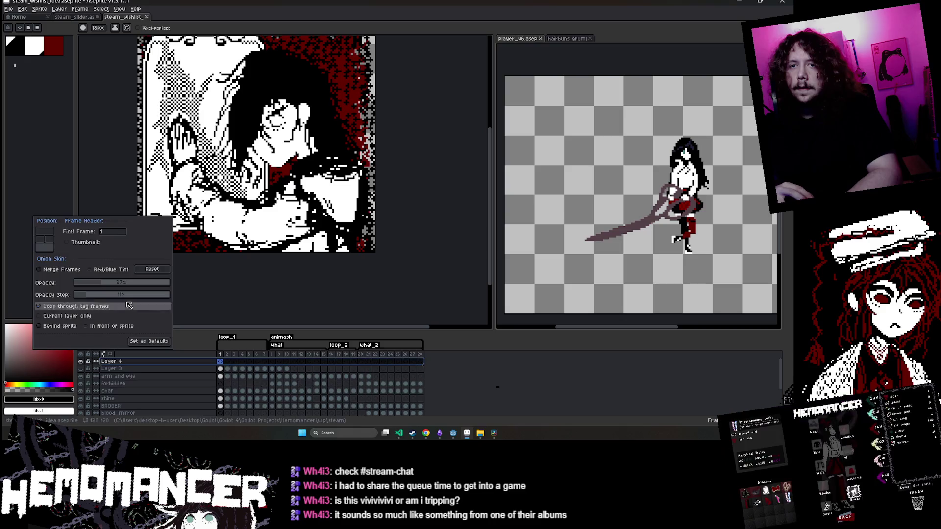
left_click(221, 292)
scroll(153, 245, "up", 2)
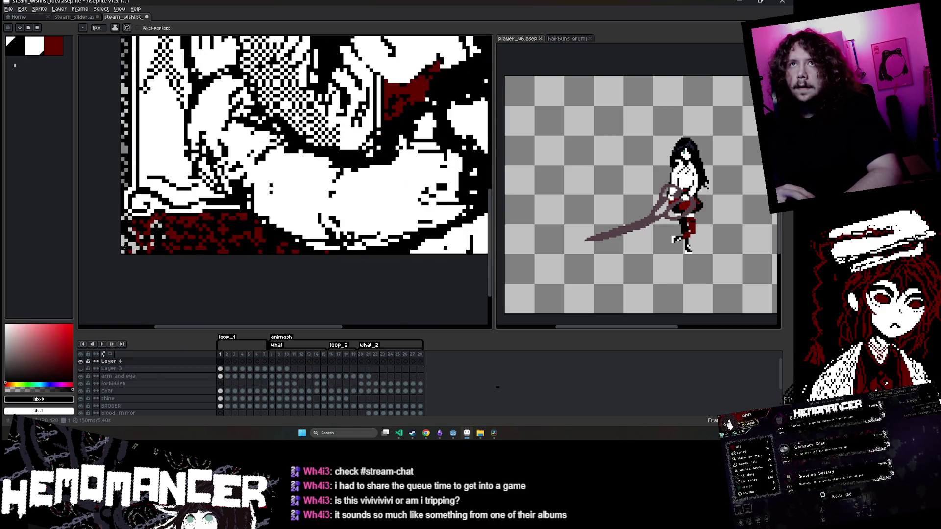
scroll(123, 248, "down", 1)
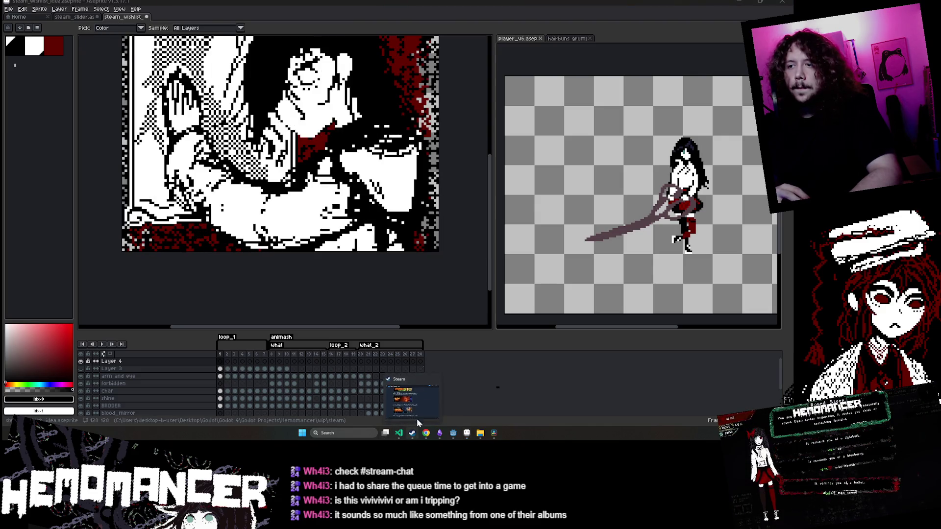
left_click(417, 419)
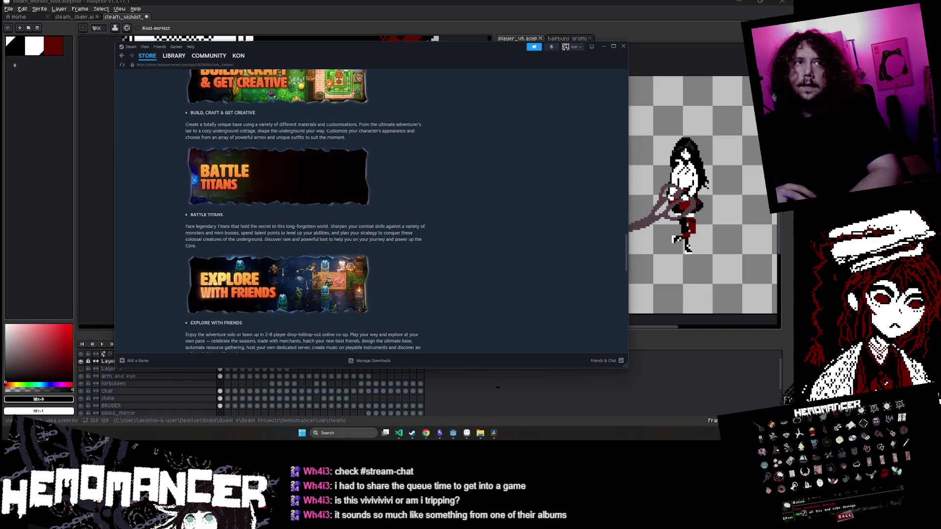
key("alt+Tab")
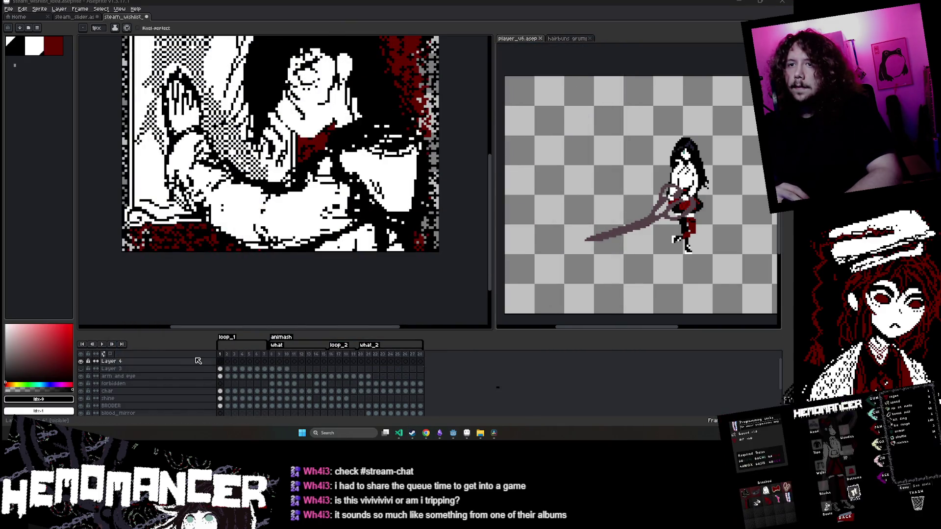
Rename Layer 4 to 'SSTEAM'
double_click(198, 360)
type("SSTEA")
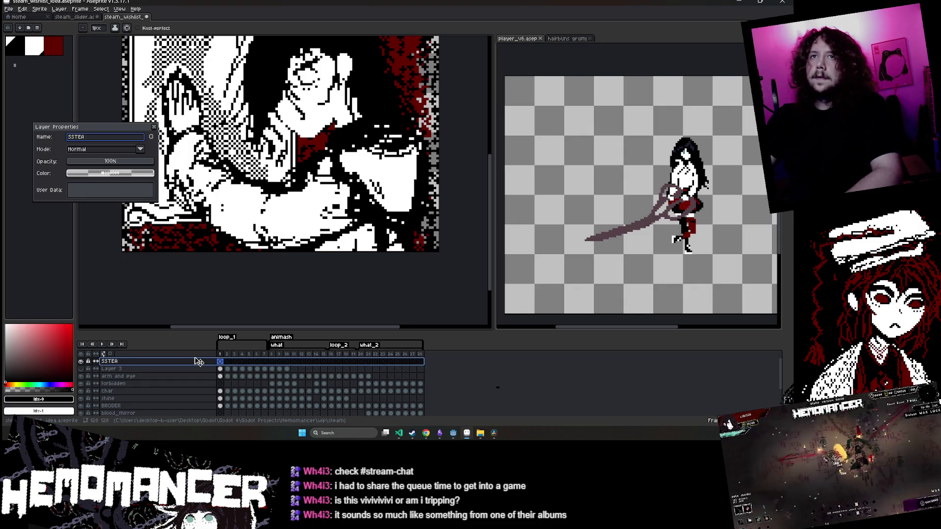
type("M")
key("Return")
Paste the dark blue block, sample its #1b2838 colour, then delete the block
key("ctrl+v")
scroll(224, 195, "down", 3)
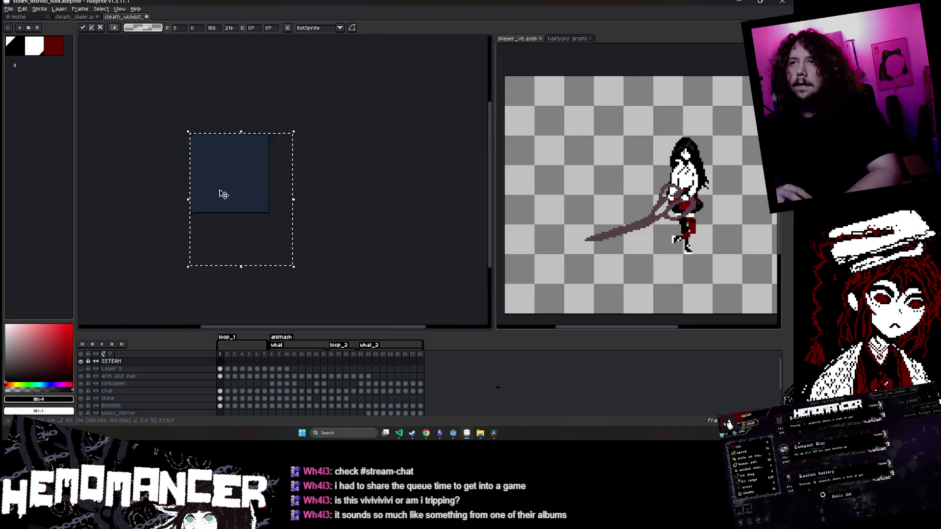
scroll(224, 194, "down", 2)
key("u")
scroll(246, 168, "up", 5)
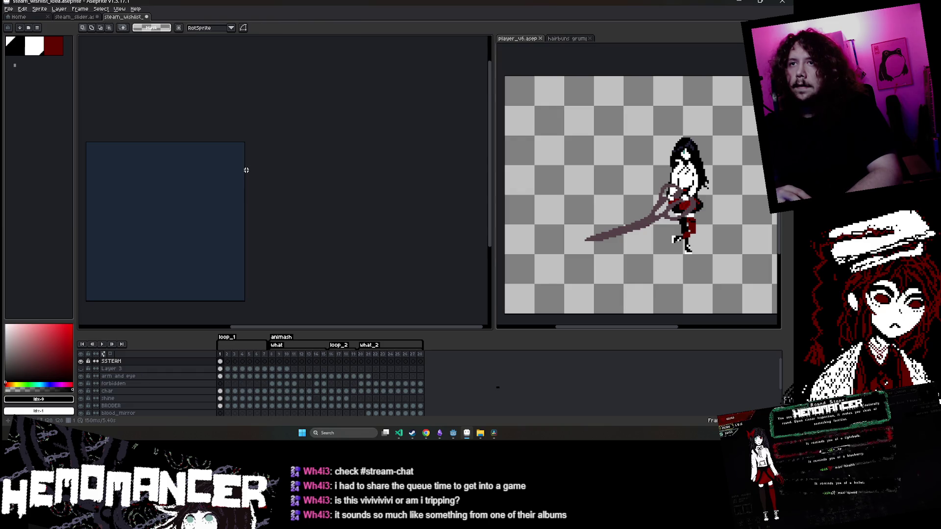
key("i")
left_click(227, 196)
scroll(227, 206, "down", 3)
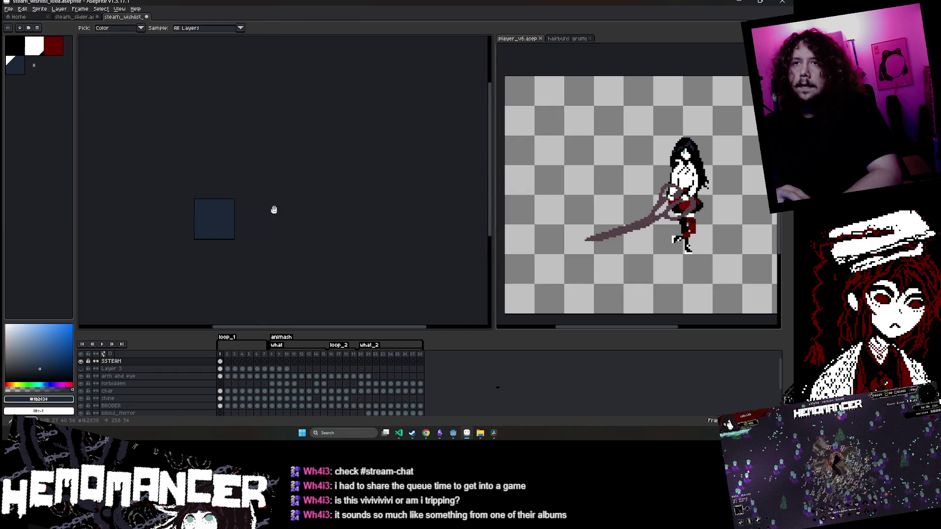
left_click_drag(274, 210, 338, 206)
key("Delete")
scroll(225, 238, "up", 5)
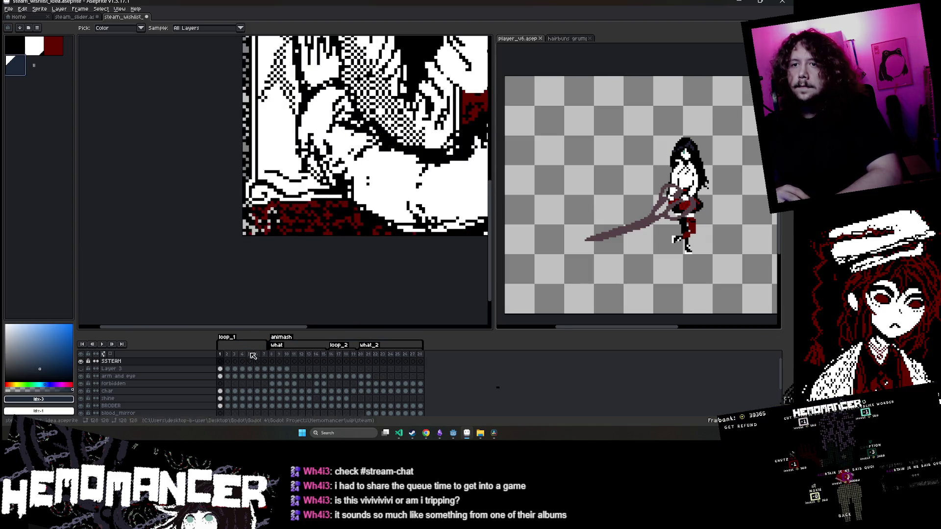
On SSTEAM frame 1, marquee and move the checker patch to the bottom-left corner
left_click(221, 362)
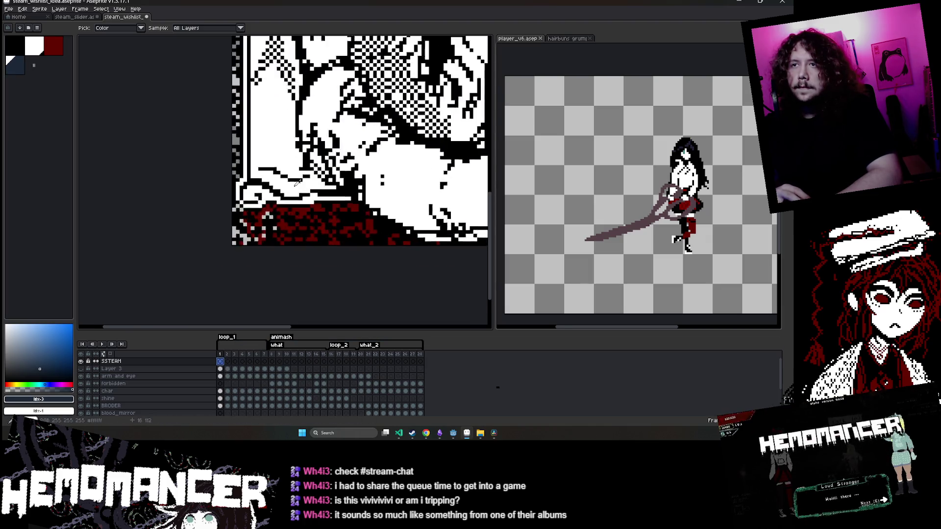
scroll(177, 209, "up", 4)
key("b")
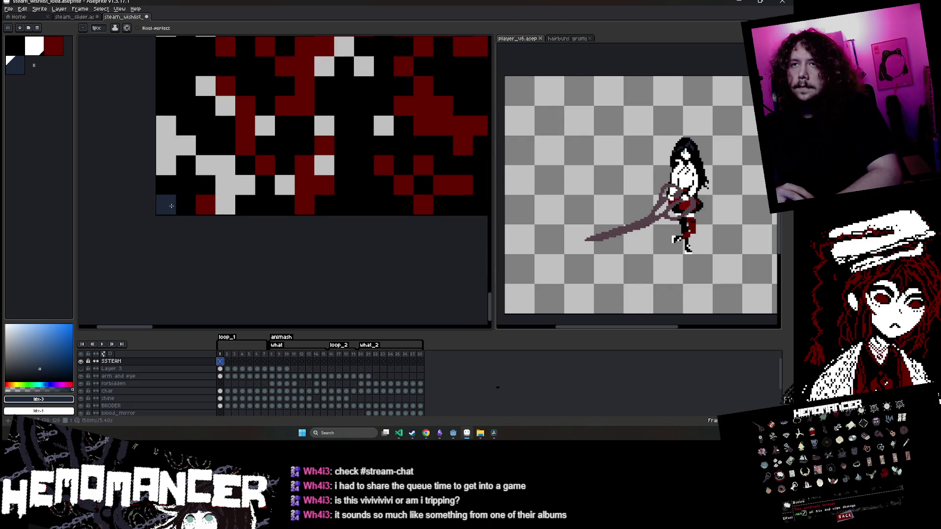
scroll(234, 183, "down", 3)
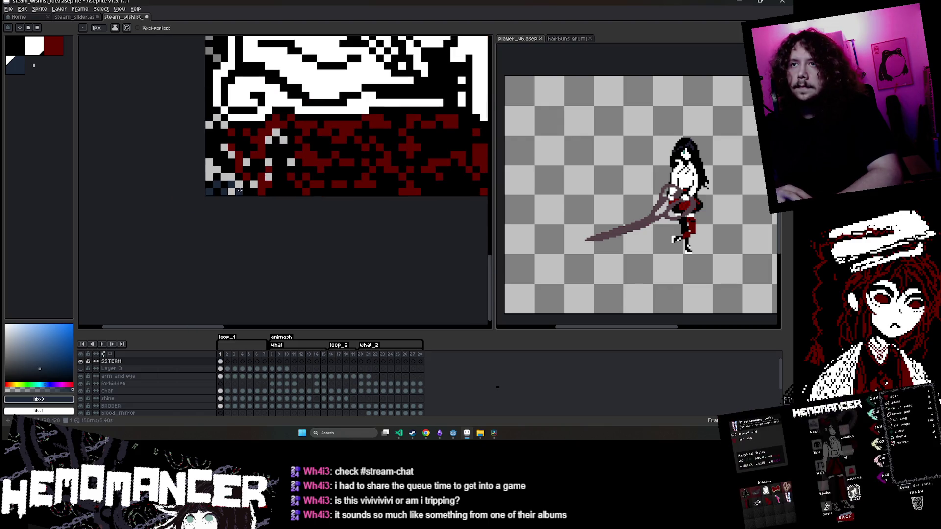
key("m")
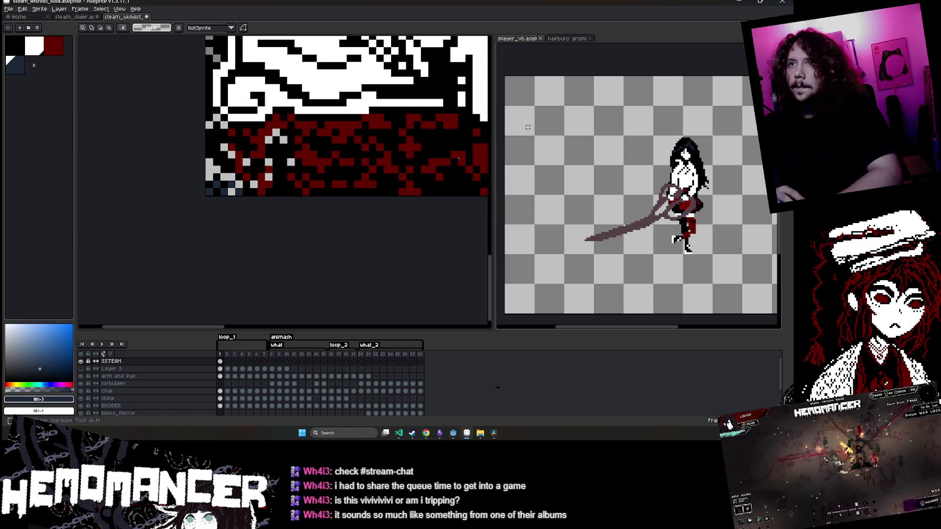
key("ctrl+z")
mouse_move(205, 159)
left_mouse_down()
mouse_move(288, 196)
mouse_move(275, 192)
left_mouse_up()
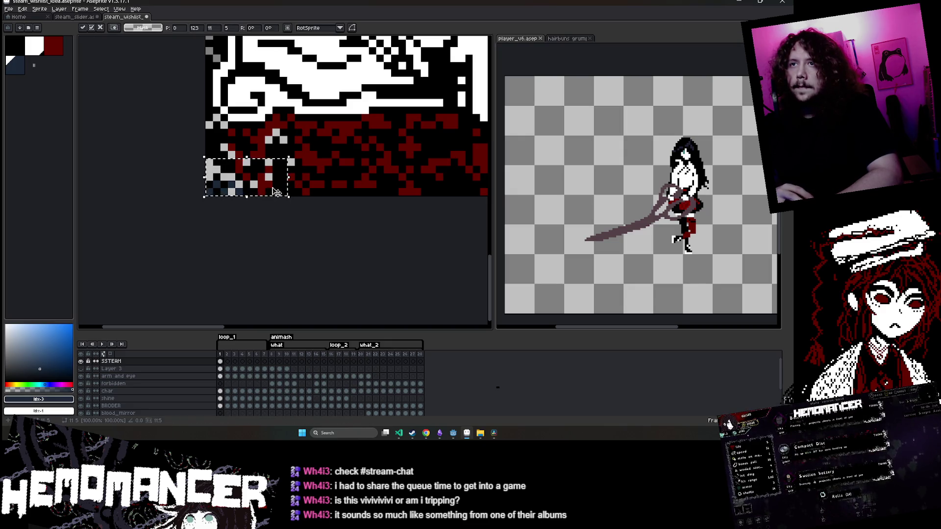
scroll(322, 189, "up", 3)
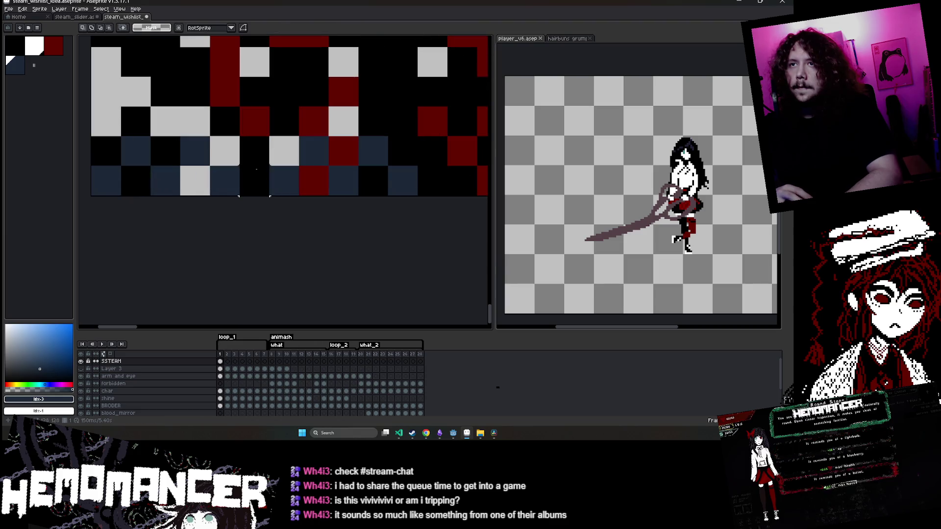
key("b")
Select a range of SSTEAM cels in the timeline and open their context menu
scroll(311, 160, "down", 2)
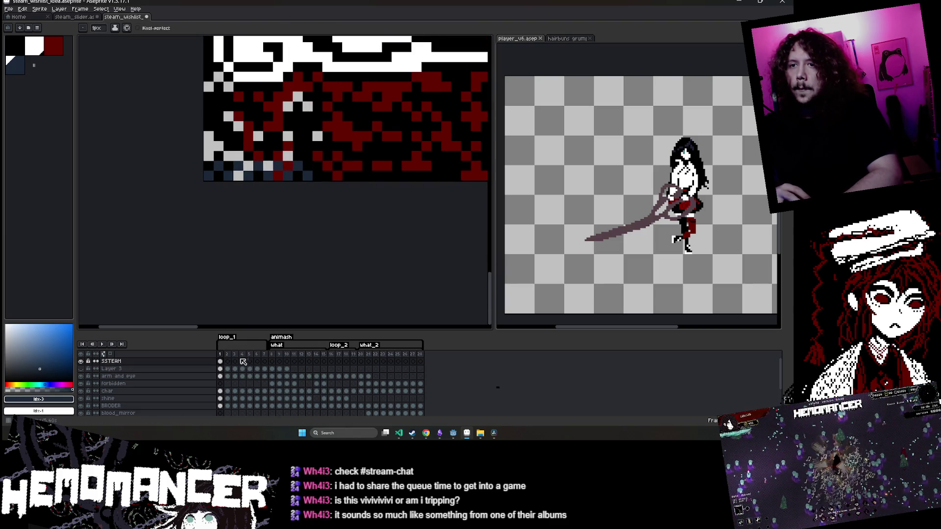
left_click_drag(222, 364, 421, 365)
right_click(422, 366)
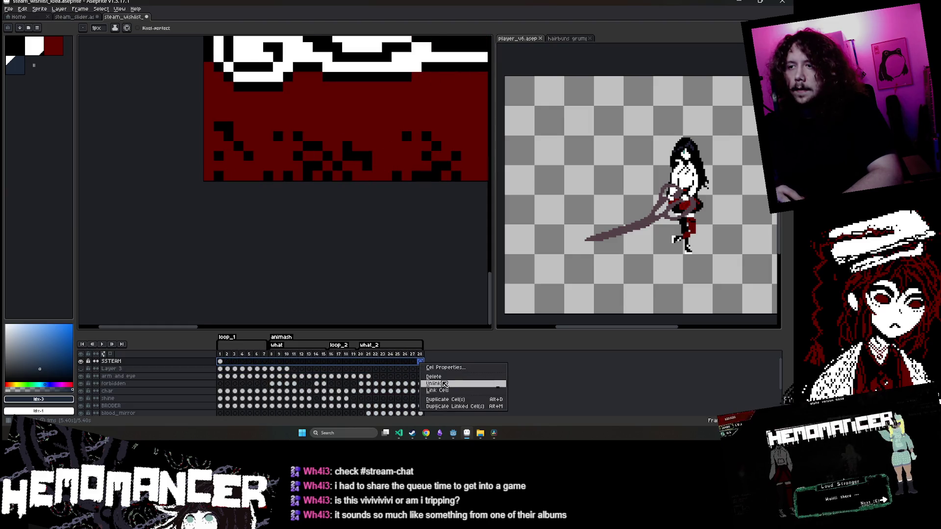
Link the SSTEAM cels across all frames and move the marqueed checker pixels rightward along the bottom
left_click(448, 392)
scroll(352, 259, "down", 2)
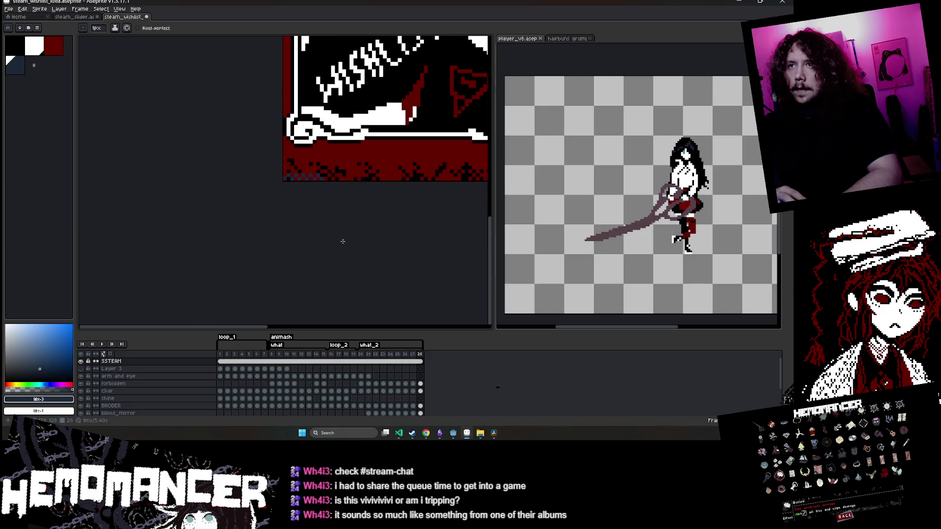
left_click(221, 361)
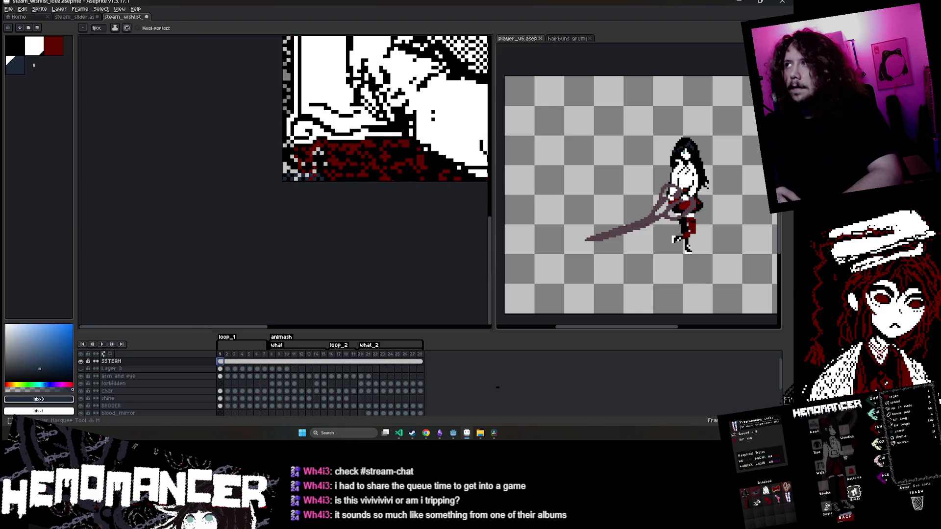
key("shift+m")
left_click_drag(333, 212, 153, 256)
scroll(175, 227, "up", 1)
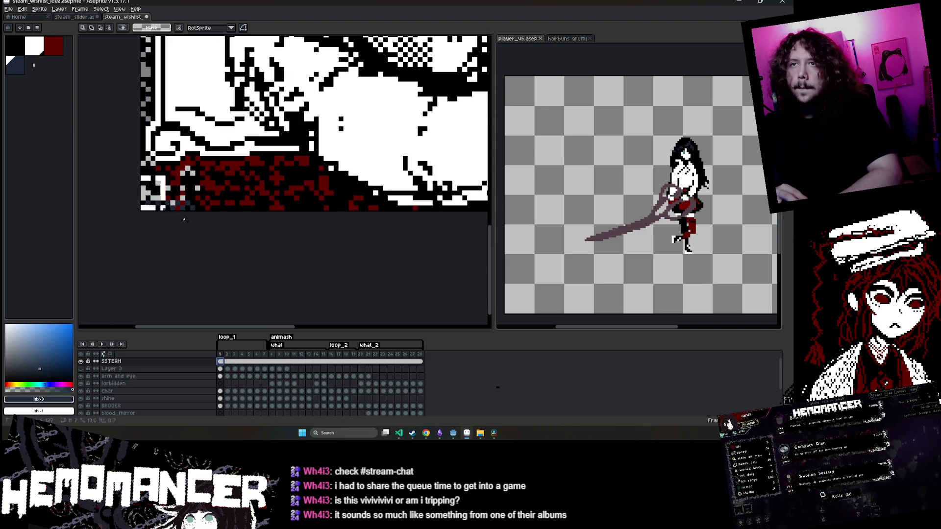
scroll(185, 219, "up", 2)
mouse_move(235, 205)
left_mouse_down()
mouse_move(351, 207)
mouse_move(322, 249)
left_mouse_up()
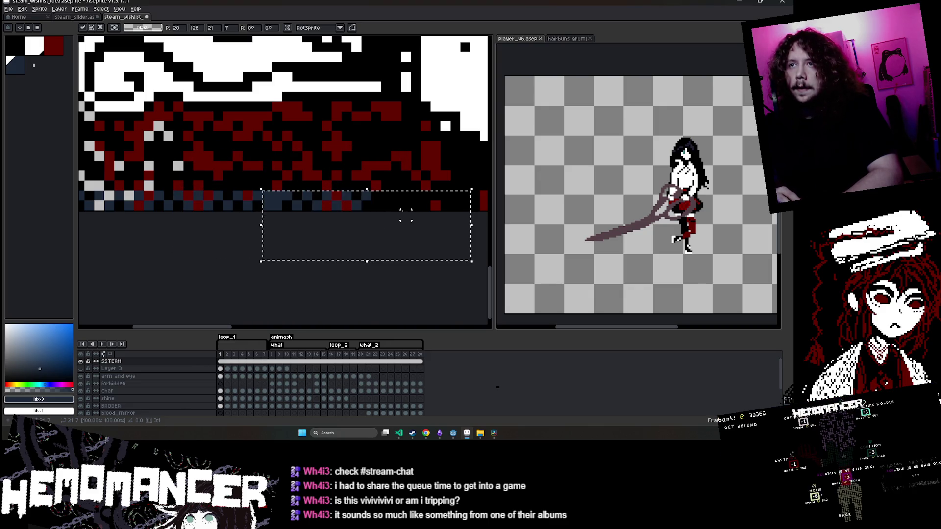
Move more checker pieces along the bottom edge to extend the dark blue strip
left_click_drag(400, 211, 324, 219)
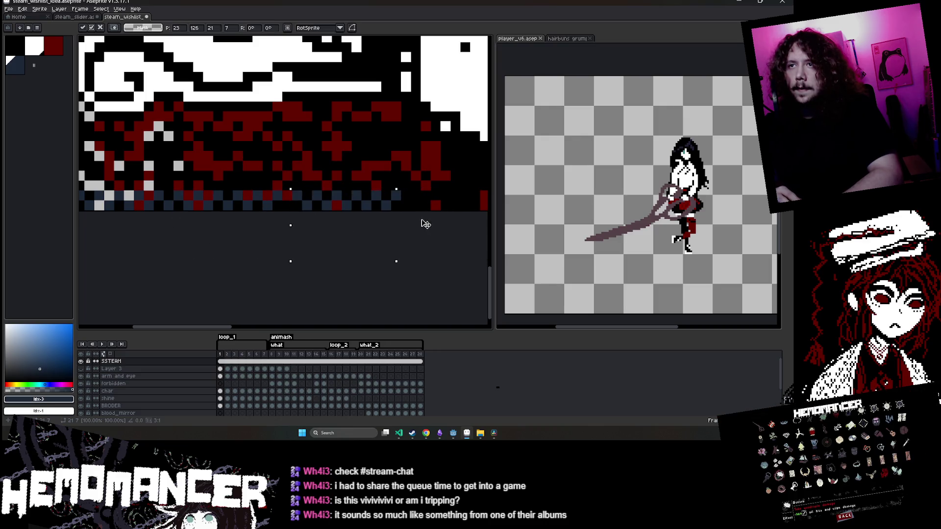
left_click_drag(425, 224, 416, 157)
mouse_move(271, 130)
left_mouse_down()
mouse_move(422, 151)
mouse_move(381, 143)
mouse_move(380, 206)
left_mouse_up()
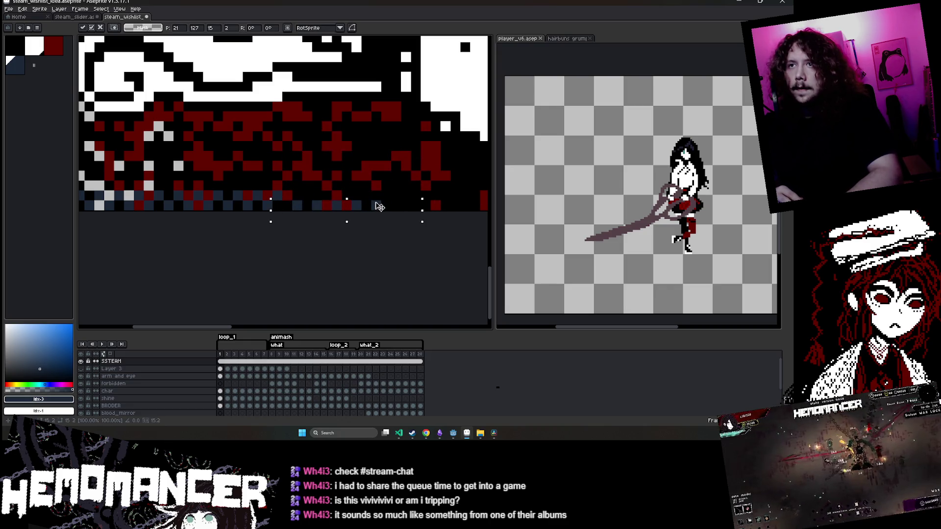
left_click(319, 271)
scroll(319, 270, "down", 3)
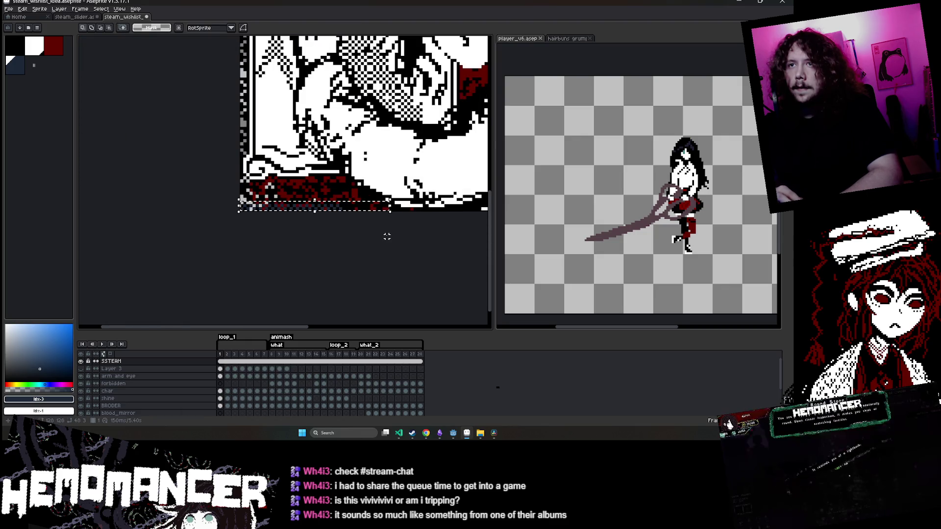
left_click(340, 211)
scroll(414, 192, "up", 3)
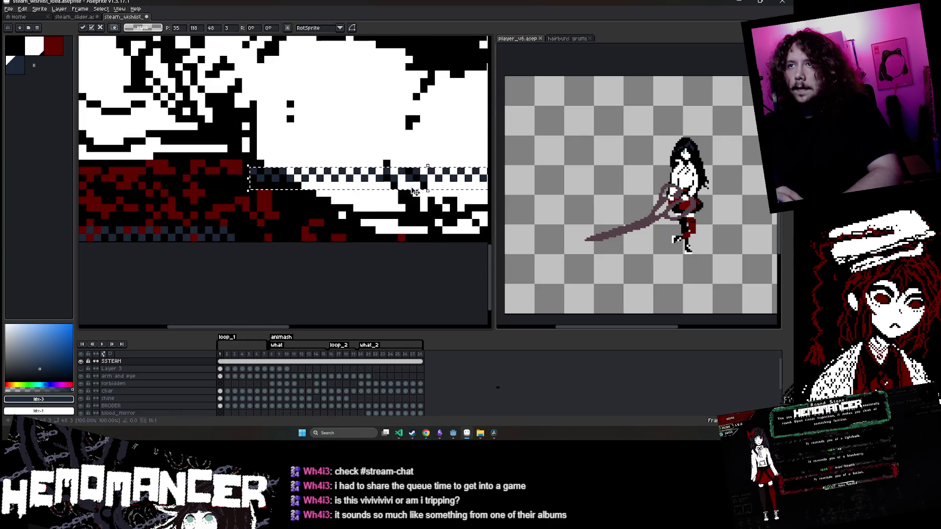
left_click(346, 247)
scroll(345, 247, "down", 4)
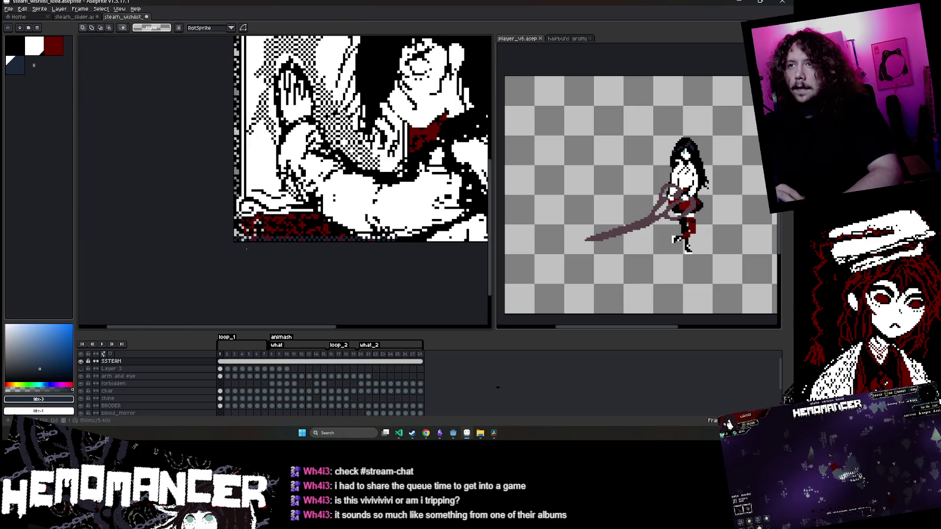
scroll(454, 271, "up", 4)
scroll(441, 269, "down", 3)
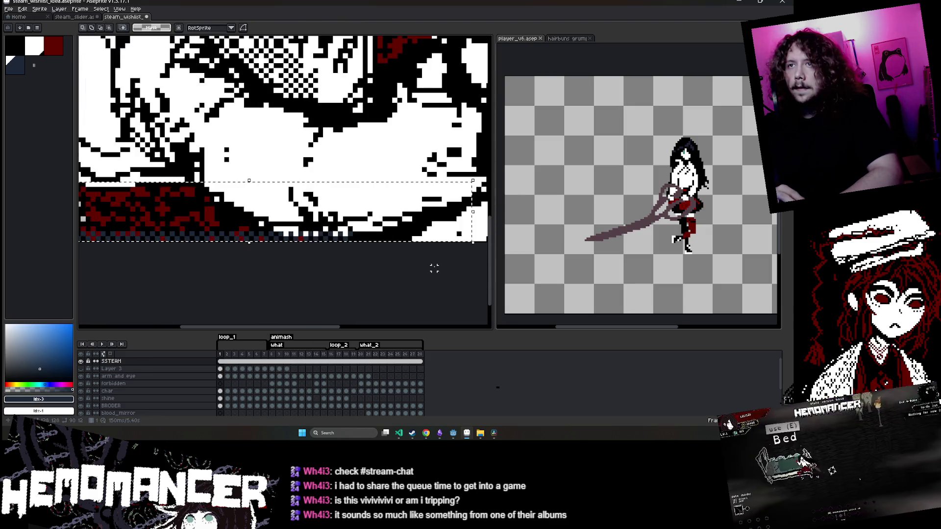
Shift the bottom checker strip one pixel left, confirm it, and reselect the whole strip
left_click(311, 211)
scroll(311, 211, "up", 3)
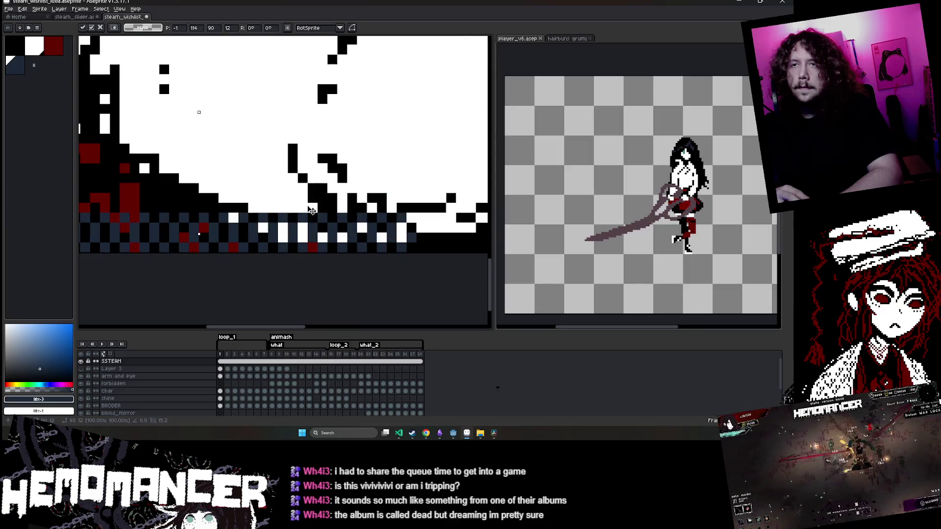
left_click_drag(304, 215, 298, 213)
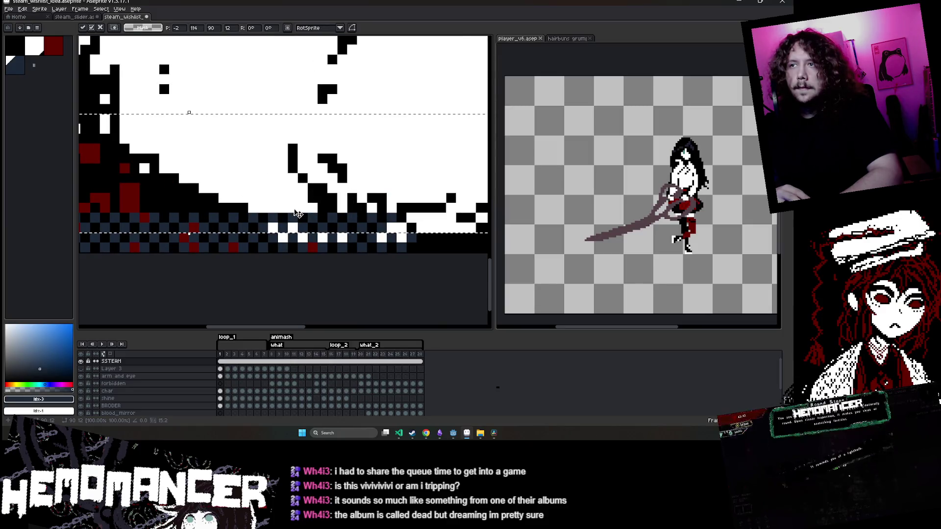
scroll(297, 214, "down", 3)
key("Return")
scroll(323, 216, "up", 2)
left_click_drag(95, 202, 327, 228)
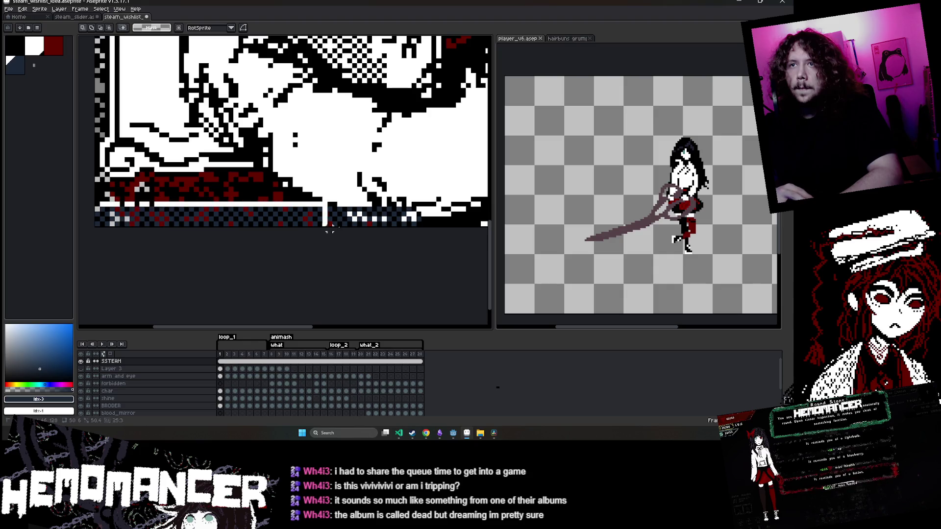
left_click_drag(419, 234, 414, 235)
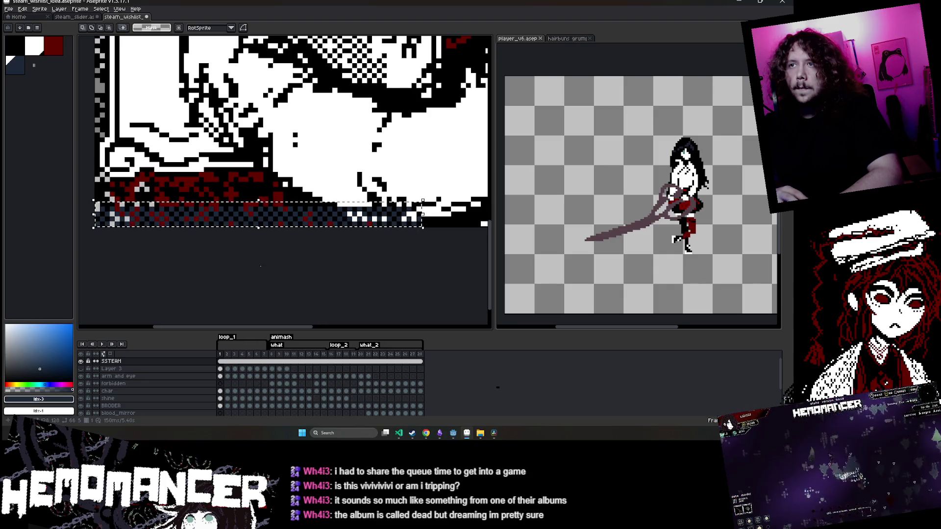
scroll(162, 249, "up", 3)
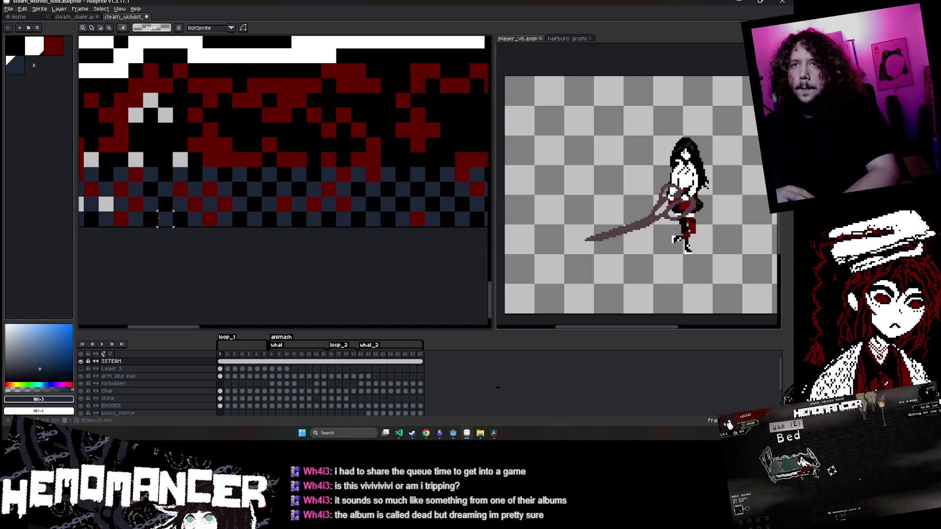
Sample black from the canvas and switch to the Pencil to cover light pixels
key("i")
left_click(147, 210)
scroll(241, 257, "up", 2)
key("b")
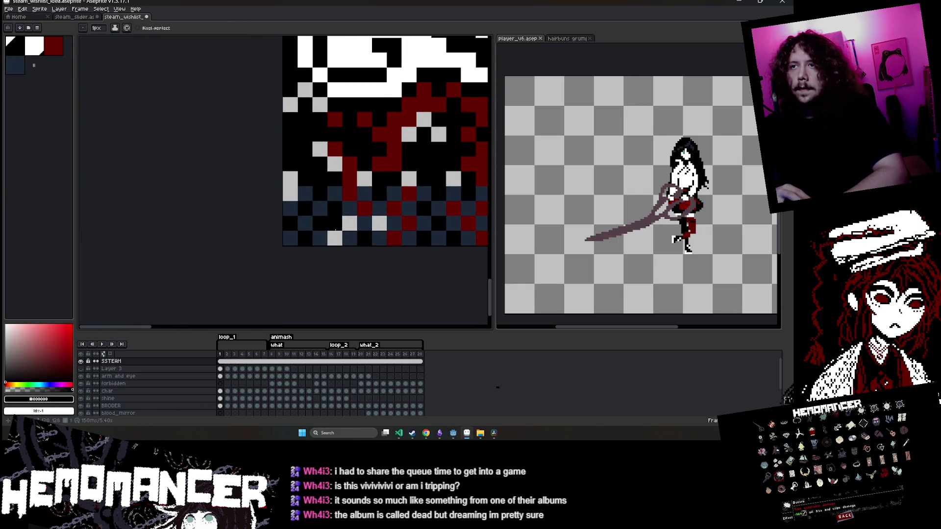
Paint stray light pixels black and shift a checker-strip block four pixels right
left_click_drag(335, 238, 349, 223)
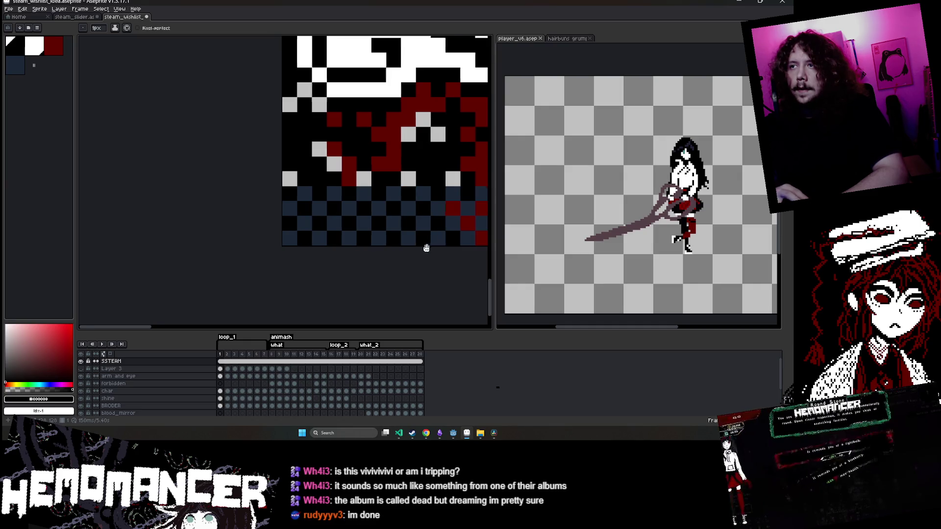
scroll(372, 249, "right", 2)
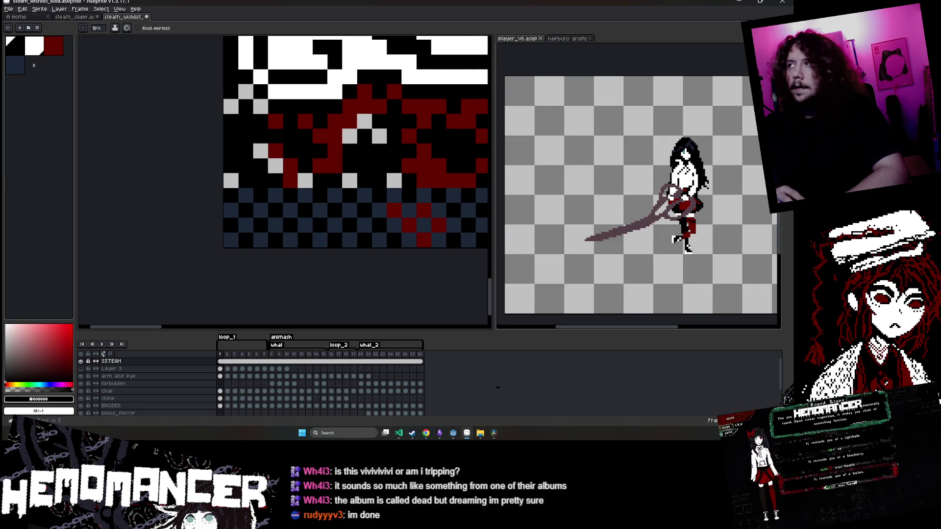
key("shift+m")
left_click_drag(223, 188, 284, 247)
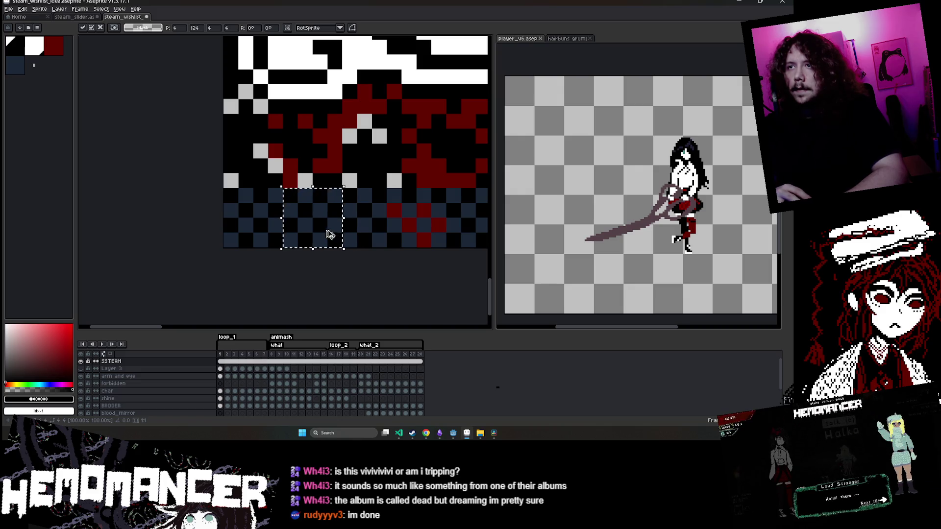
left_click_drag(329, 234, 399, 233)
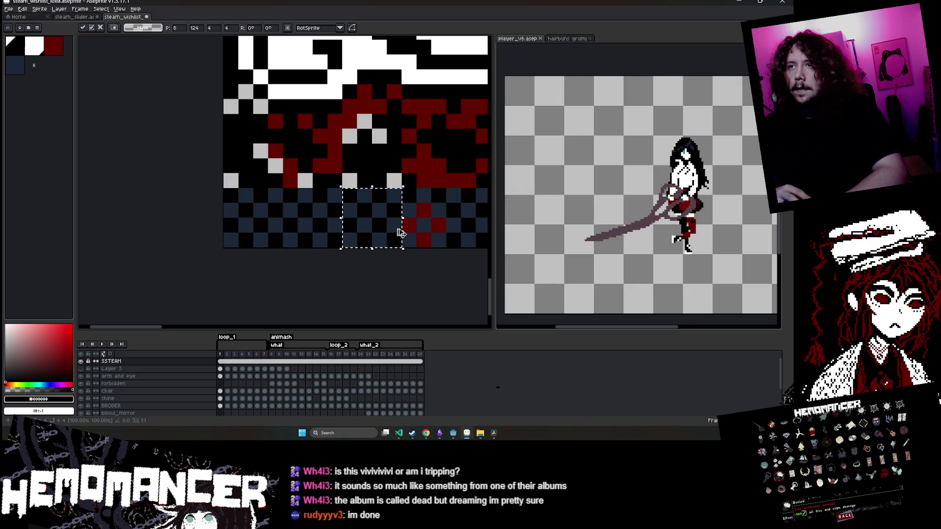
left_click(394, 270)
Move a wider checker stretch right over the red pixels, then one pixel back left
mouse_move(403, 188)
left_mouse_down()
mouse_move(339, 219)
mouse_move(224, 247)
left_mouse_up()
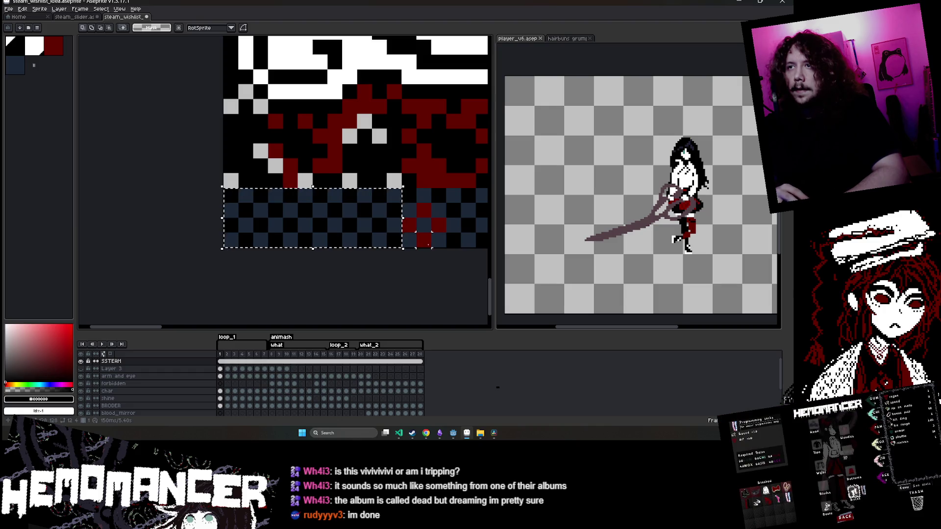
mouse_move(235, 198)
left_mouse_down()
mouse_move(451, 199)
mouse_move(409, 201)
left_mouse_up()
left_click_drag(378, 294, 232, 282)
scroll(284, 271, "down", 1)
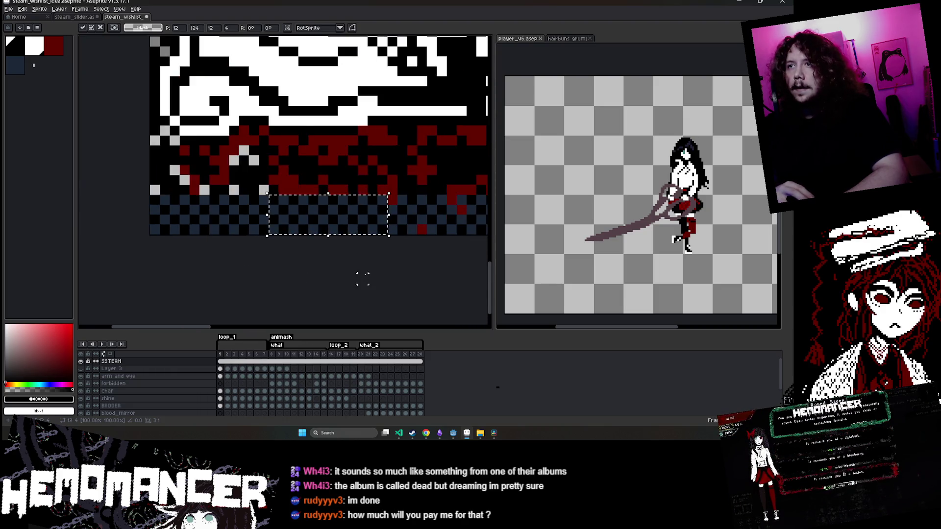
key("ctrl+d")
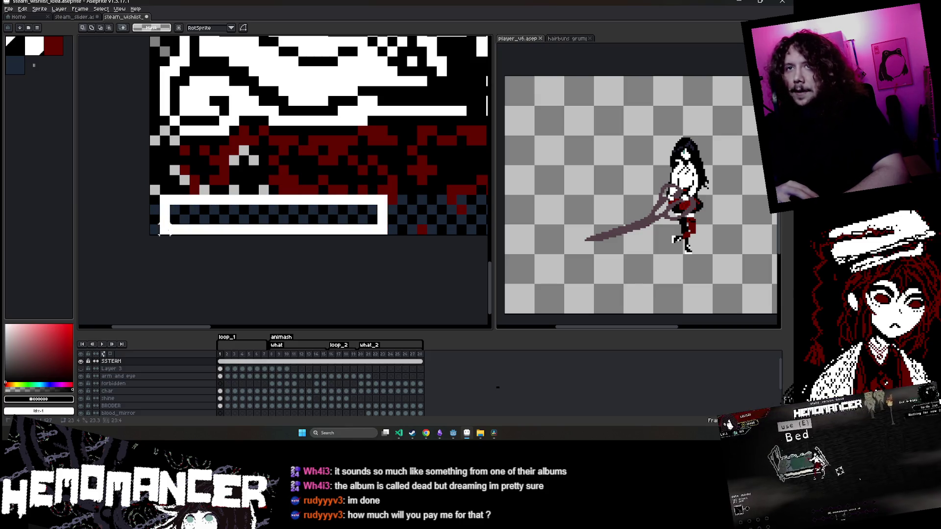
Select a section of the bottom checker band and move it to the left
mouse_move(150, 234)
left_mouse_down()
mouse_move(169, 224)
mouse_move(400, 202)
left_mouse_up()
scroll(411, 278, "right", 5)
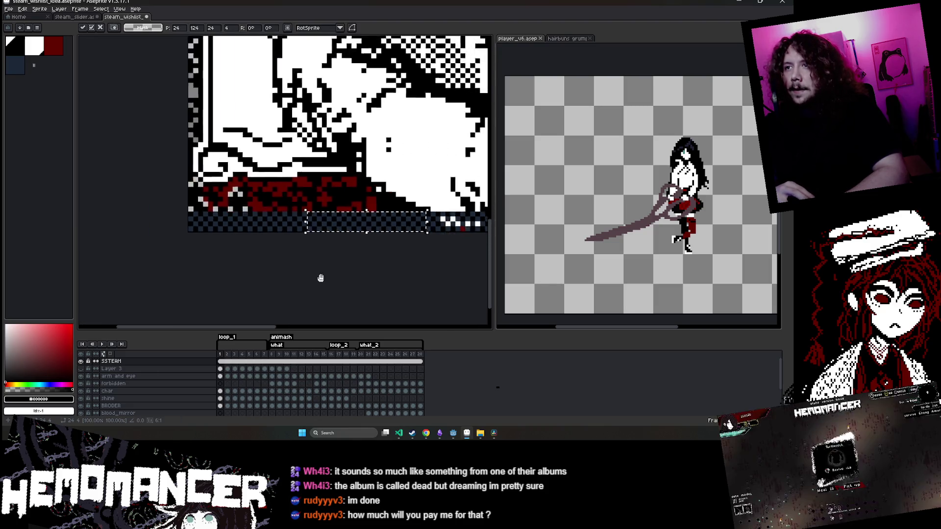
key("ctrl+d")
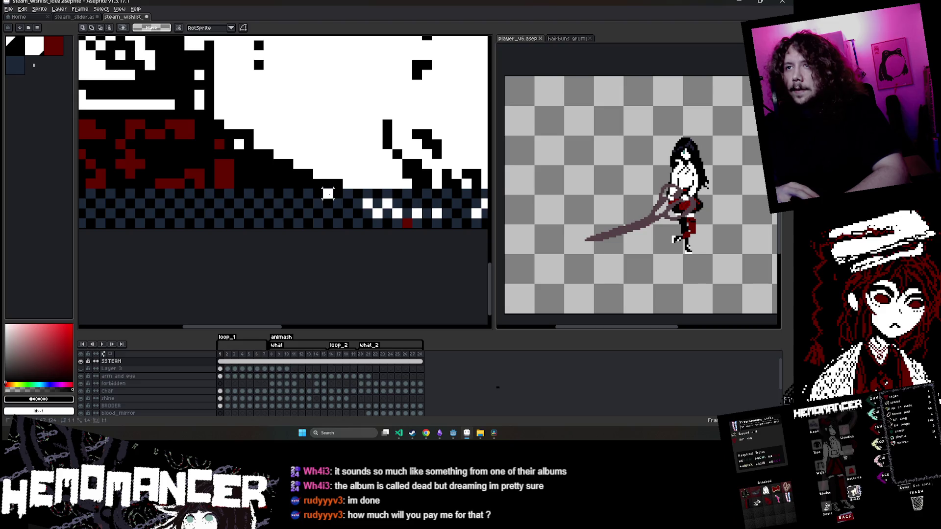
scroll(327, 194, "left", 5)
key("ctrl+z")
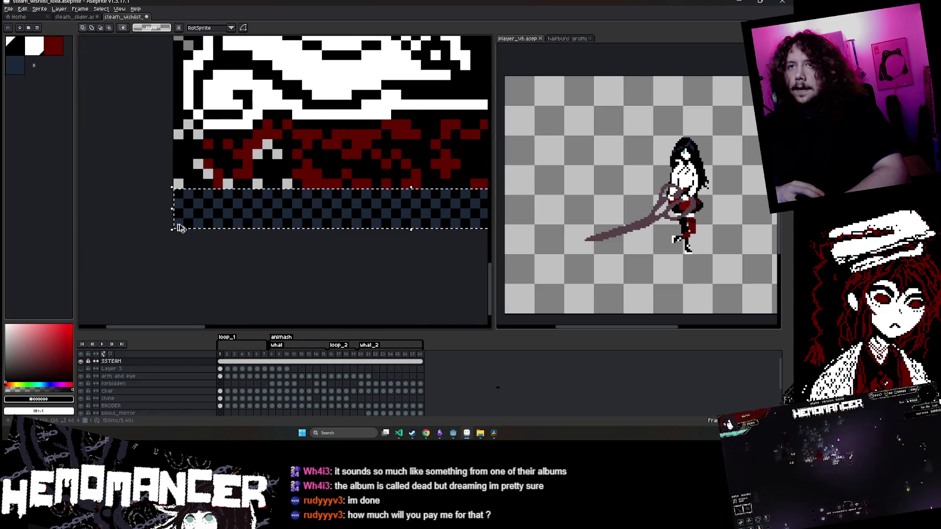
left_click_drag(237, 253, 130, 247)
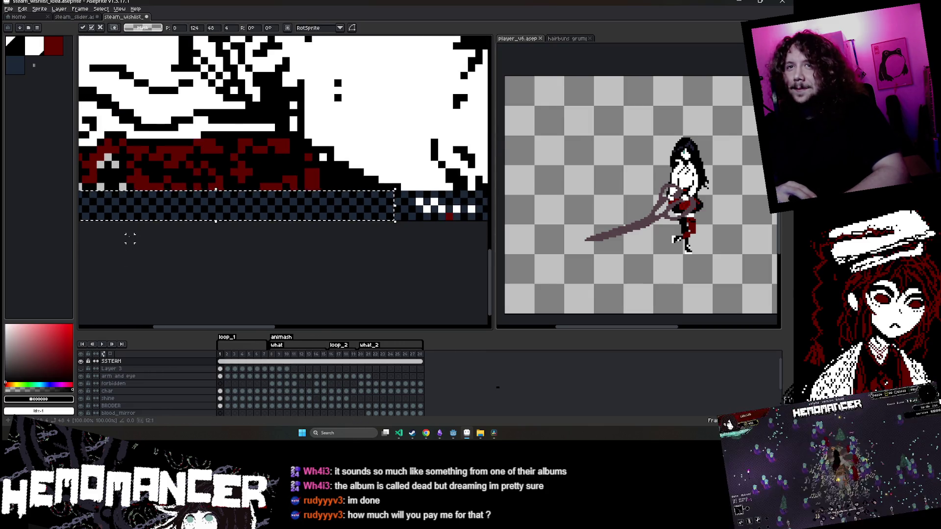
scroll(120, 217, "down", 1)
scroll(114, 237, "left", 2)
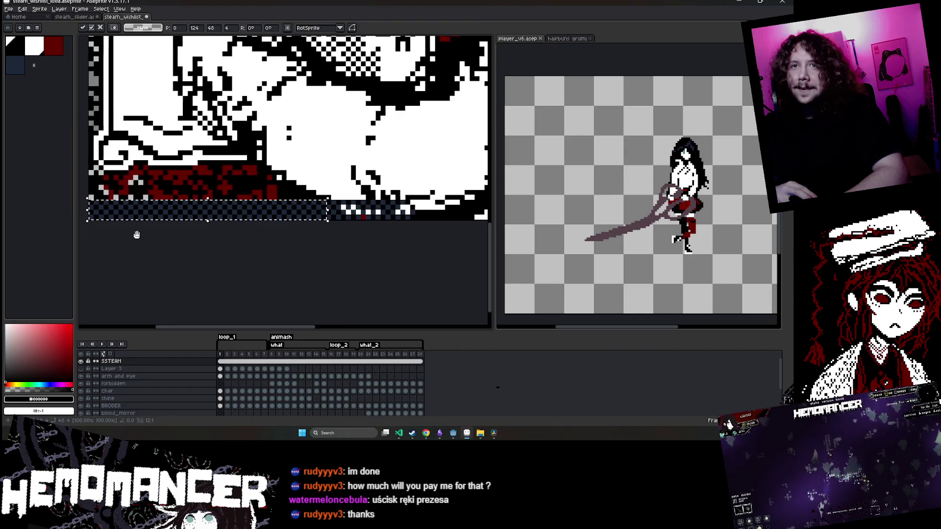
key("Return")
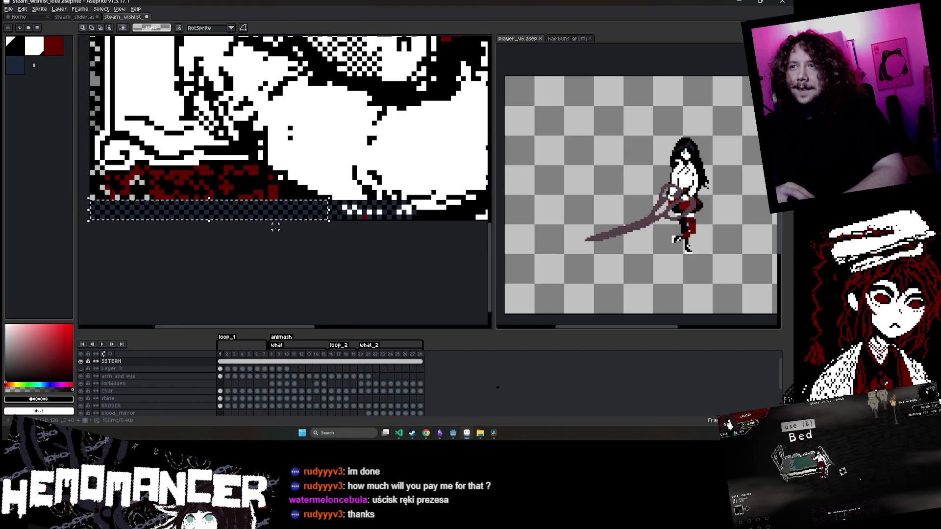
Slide the checker band right, then back left so it lines up
left_click(272, 222)
scroll(245, 221, "right", 1)
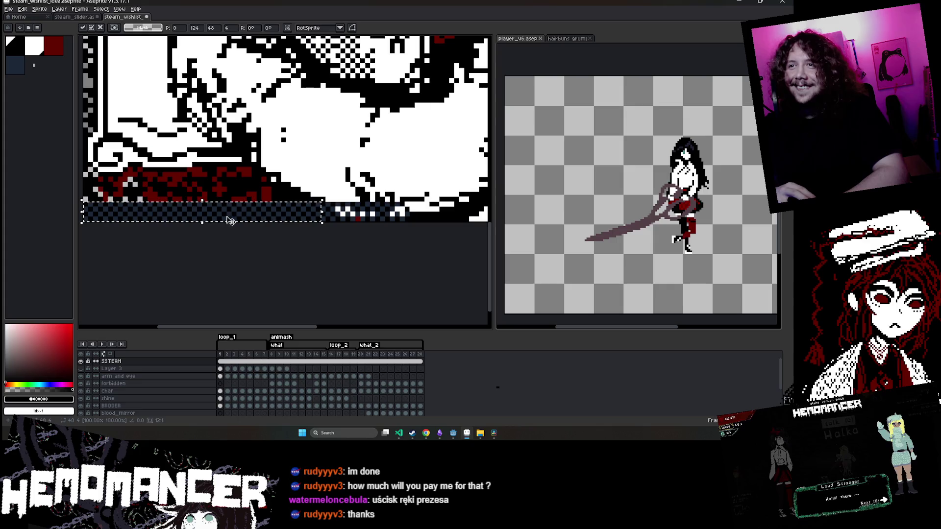
left_click_drag(225, 234, 330, 229)
scroll(330, 229, "up", 3)
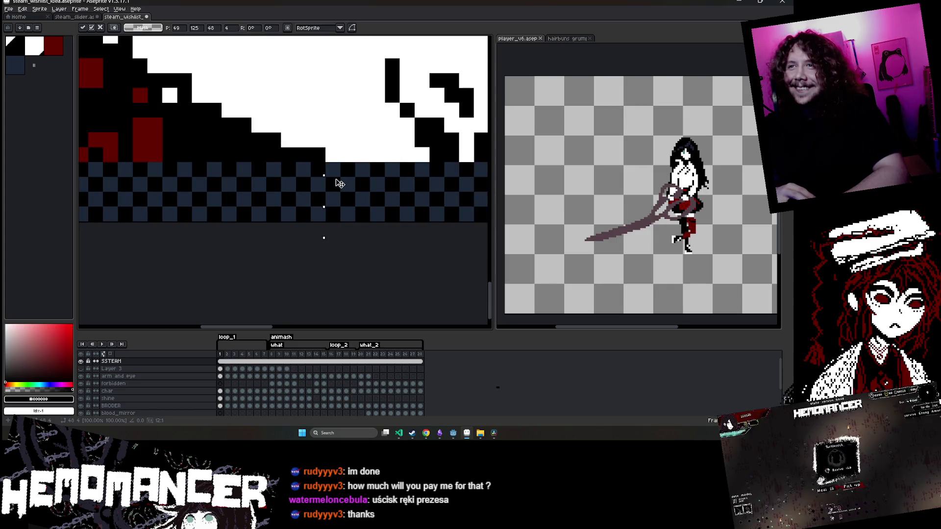
mouse_move(340, 183)
left_mouse_down()
mouse_move(315, 172)
mouse_move(265, 178)
left_mouse_up()
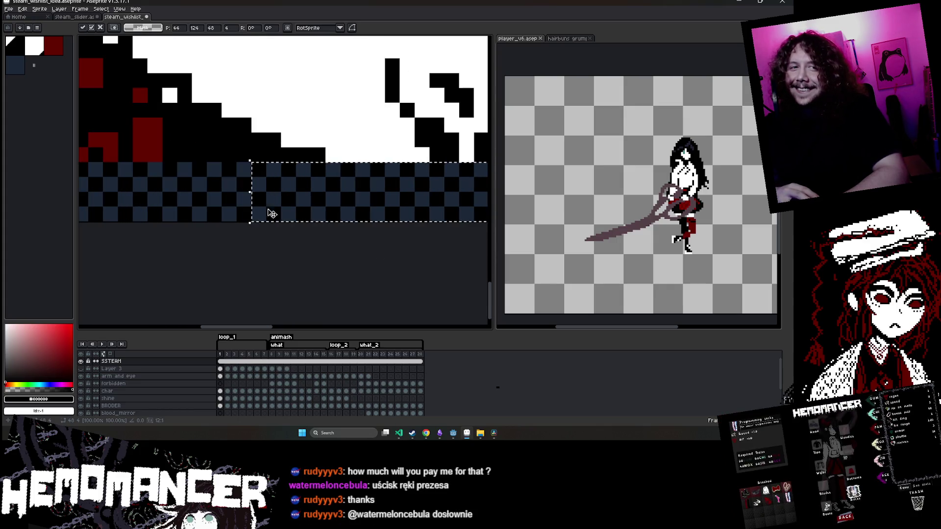
scroll(272, 214, "down", 4)
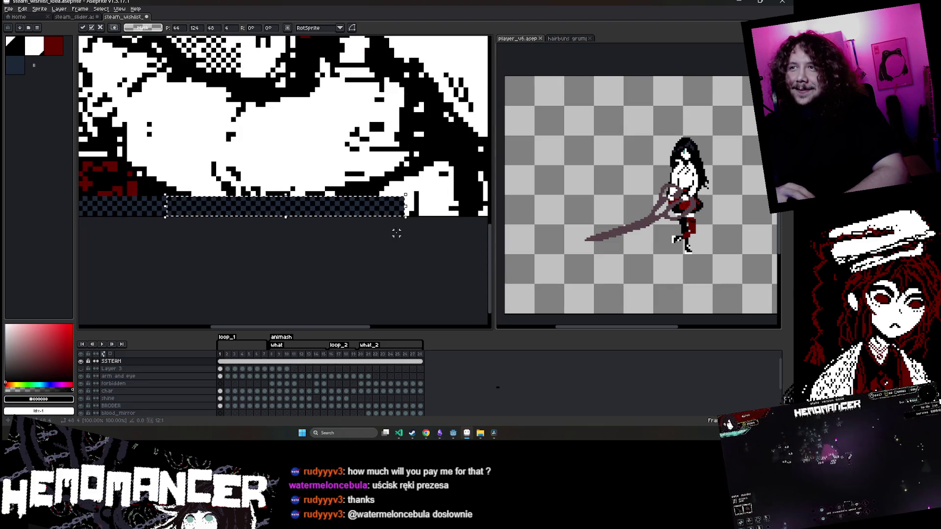
left_click(396, 234)
scroll(89, 238, "left", 5)
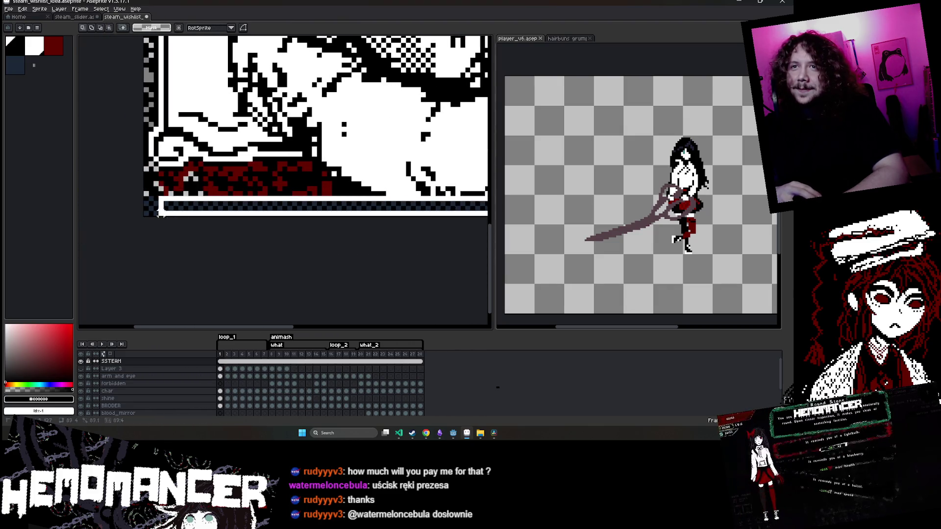
Move the thin bottom strip right and down into line, then play the animation
key("ctrl+t")
scroll(262, 280, "down", 3)
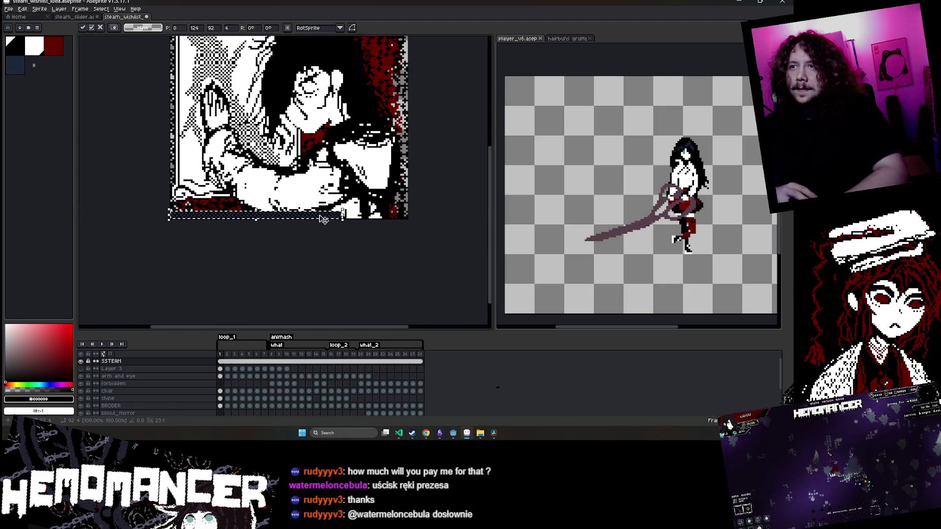
scroll(346, 216, "up", 2)
left_click_drag(345, 216, 387, 217)
scroll(367, 255, "down", 4)
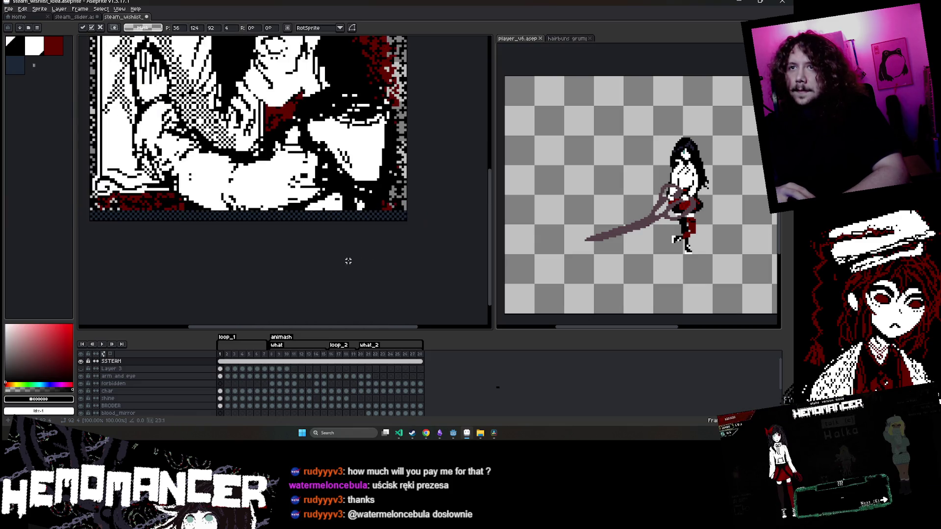
key("Return")
left_click(98, 344)
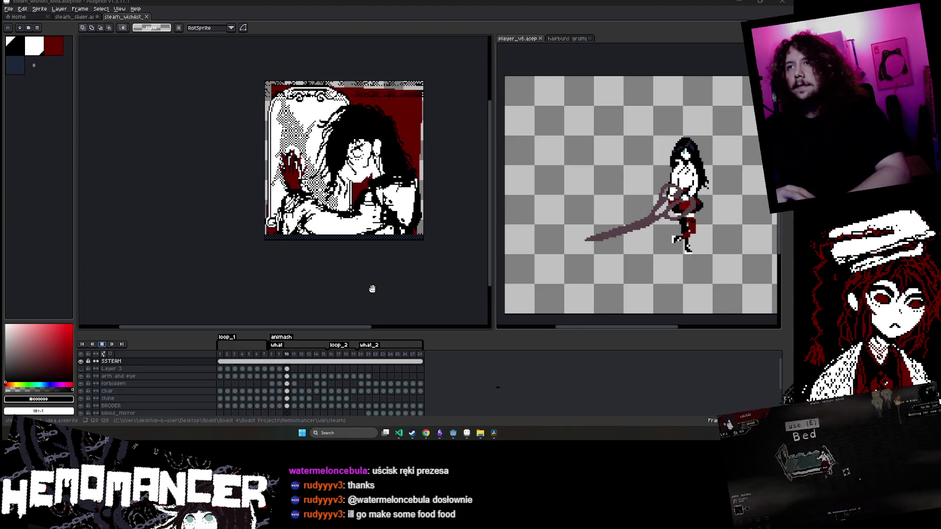
scroll(372, 288, "up", 1)
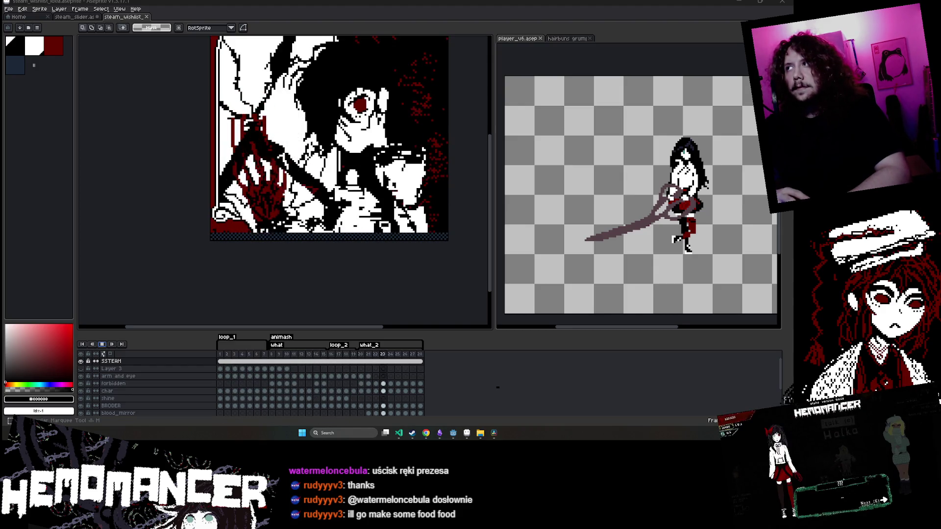
scroll(248, 237, "up", 6)
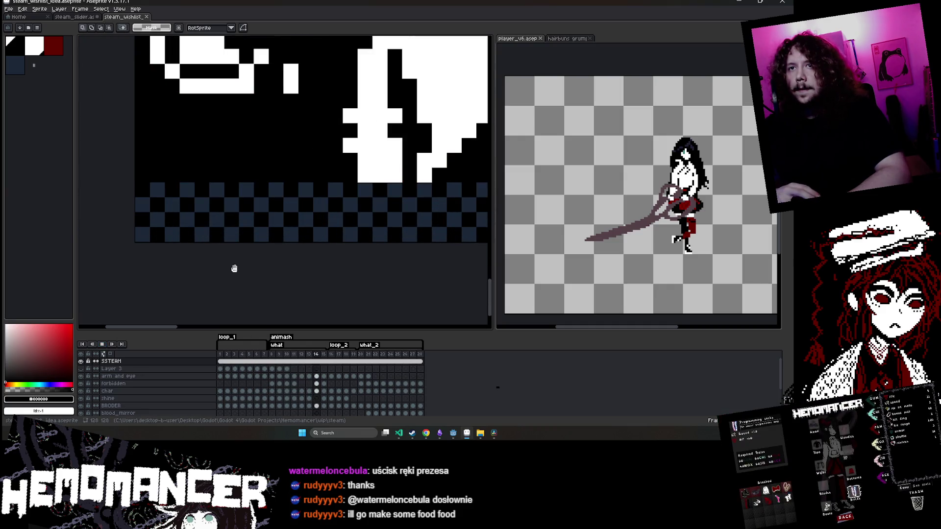
scroll(141, 187, "down", 3)
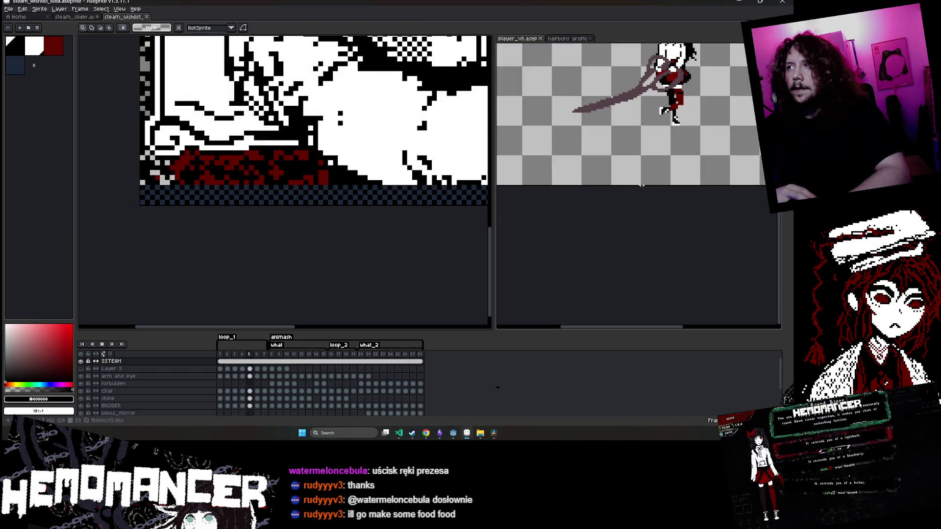
left_click(717, 51)
mouse_move(282, 268)
left_mouse_down()
mouse_move(277, 248)
mouse_move(313, 294)
left_mouse_up()
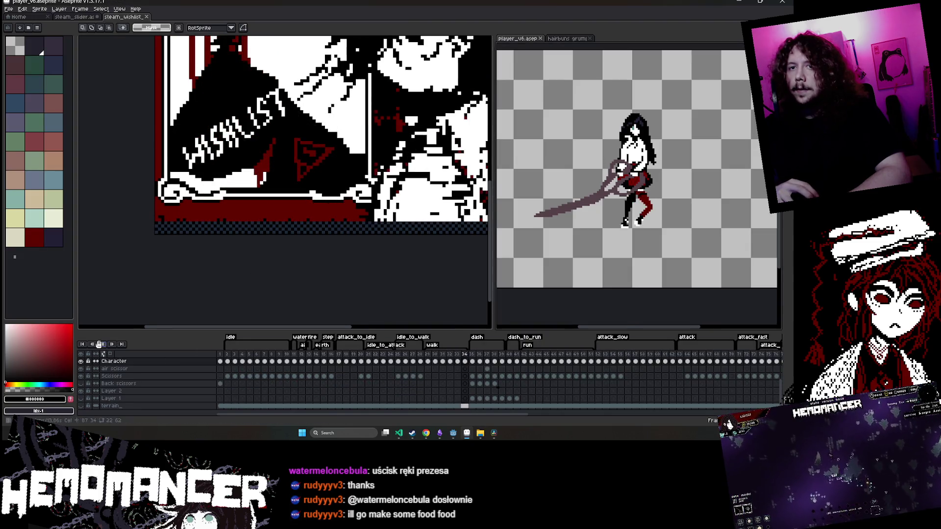
left_click(243, 269)
mouse_move(211, 252)
left_mouse_down()
mouse_move(311, 265)
mouse_move(111, 274)
left_mouse_up()
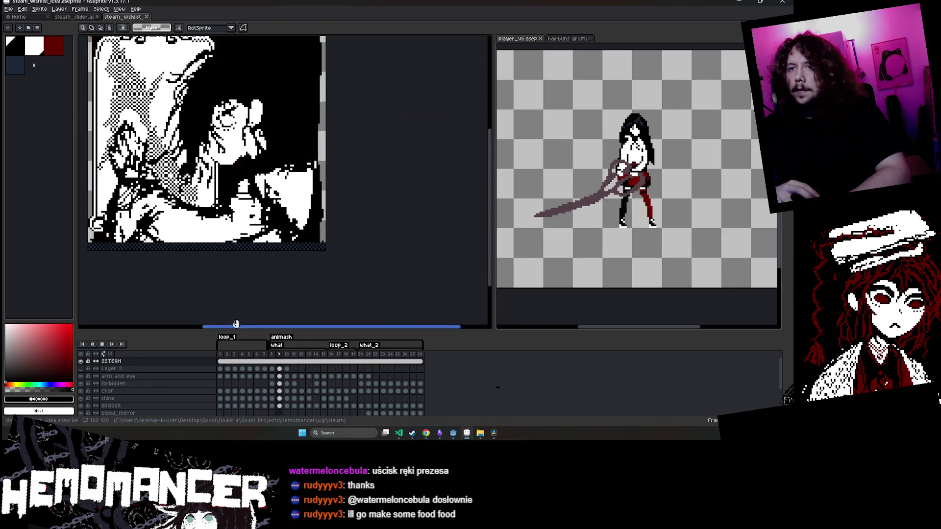
left_click_drag(203, 280, 335, 284)
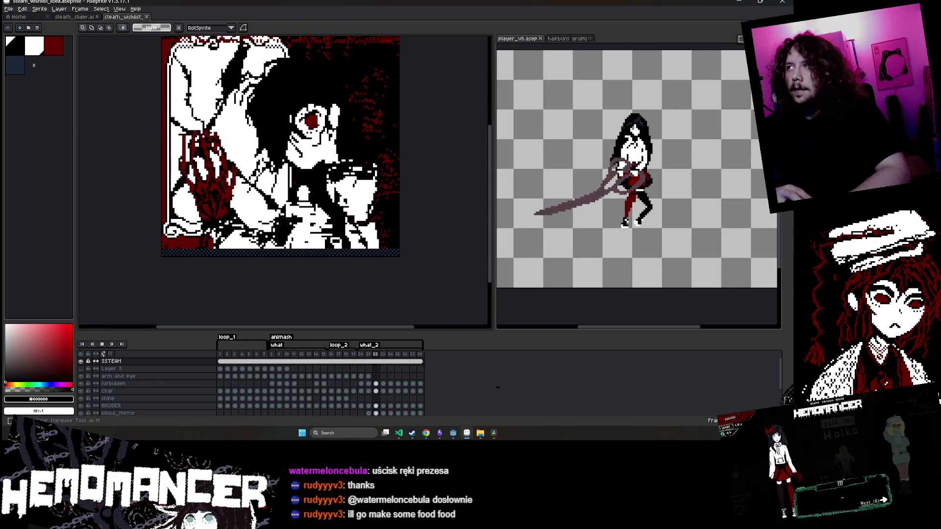
left_click(608, 297)
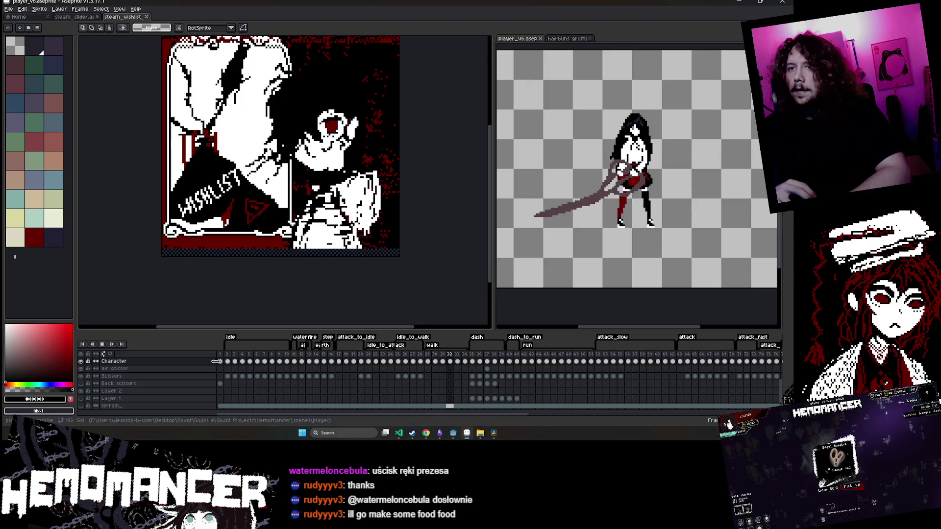
left_click(223, 358)
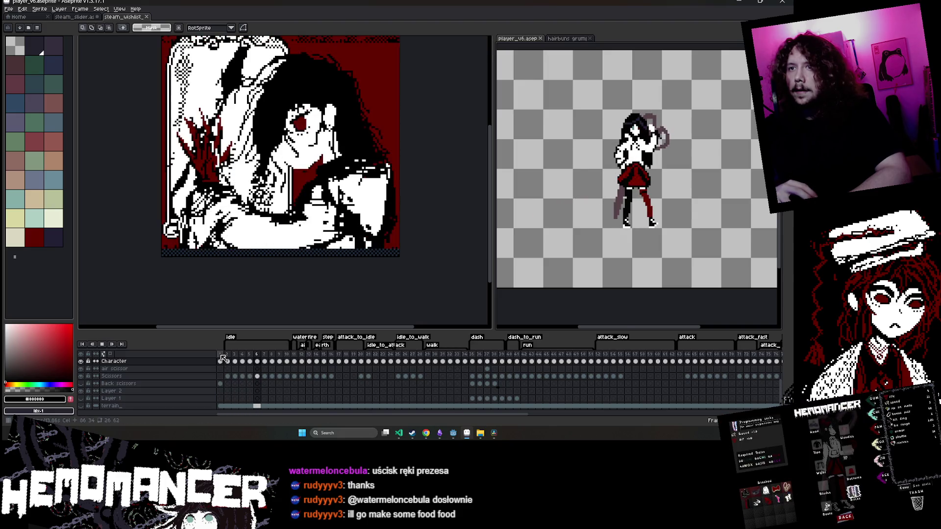
left_click(241, 289)
scroll(159, 256, "up", 1)
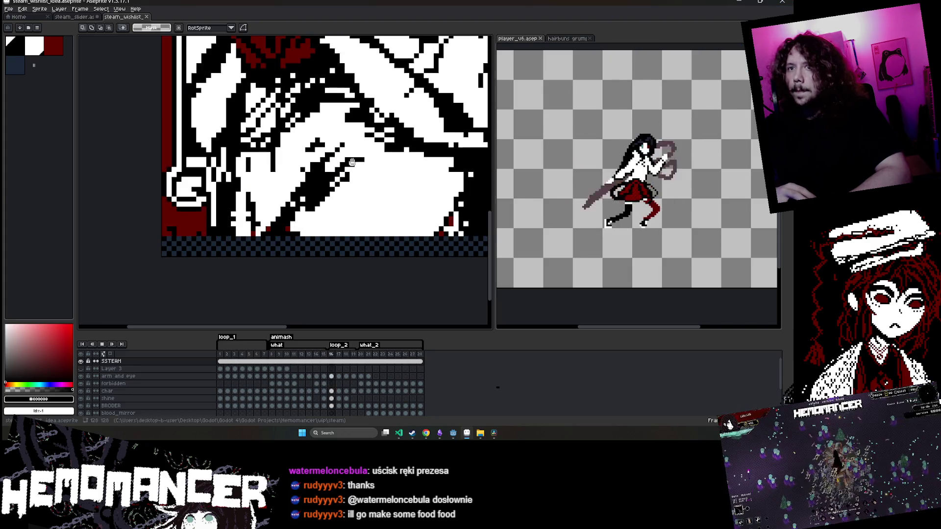
Shift the selected bottom checker strip down so the white line disappears
scroll(144, 161, "down", 1)
scroll(144, 161, "down", 1)
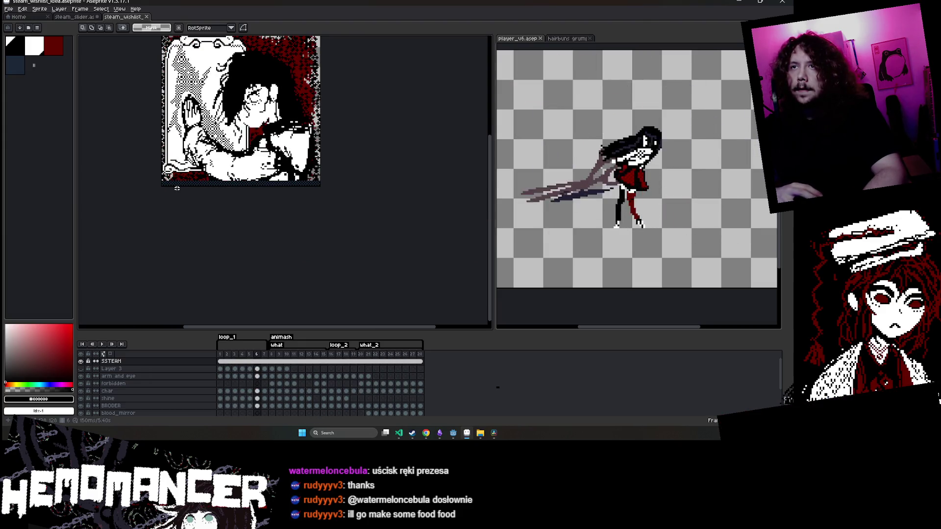
scroll(159, 182, "up", 1)
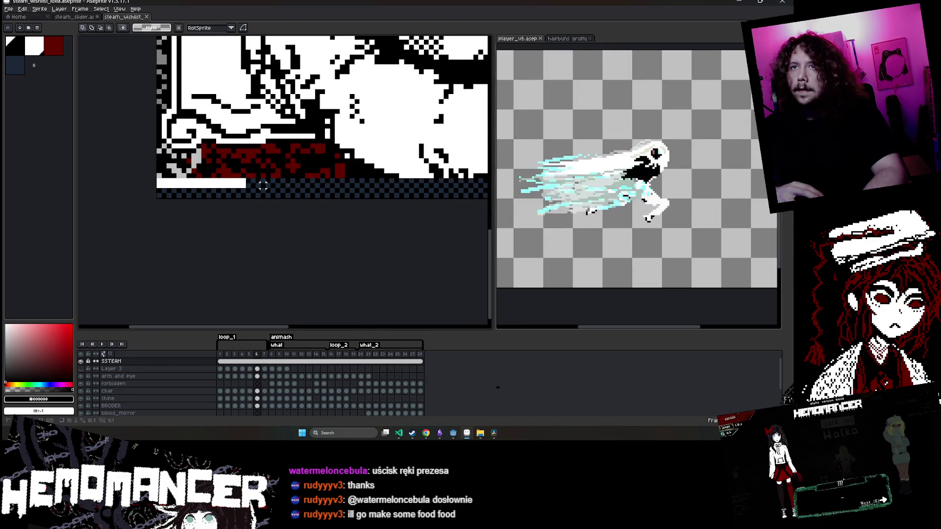
scroll(456, 190, "up", 1)
left_click(456, 189)
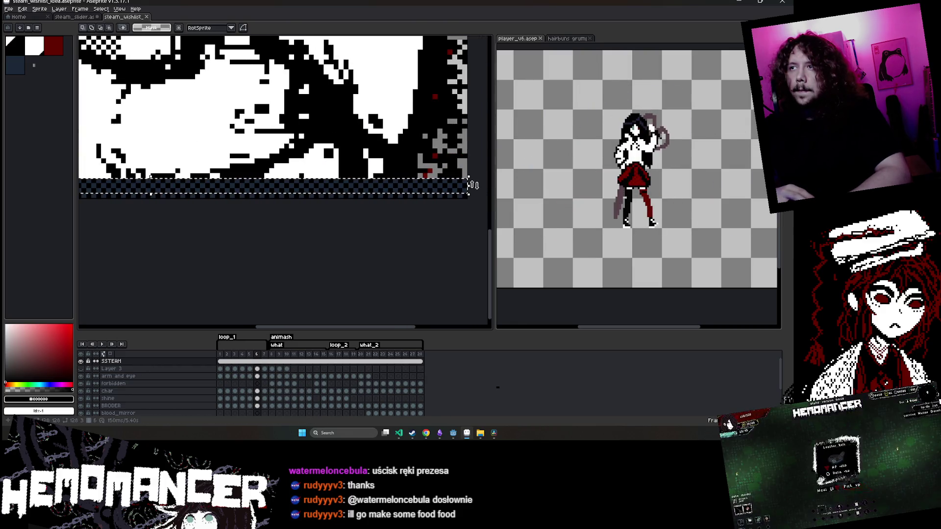
left_click_drag(461, 192, 456, 198)
scroll(216, 227, "down", 3)
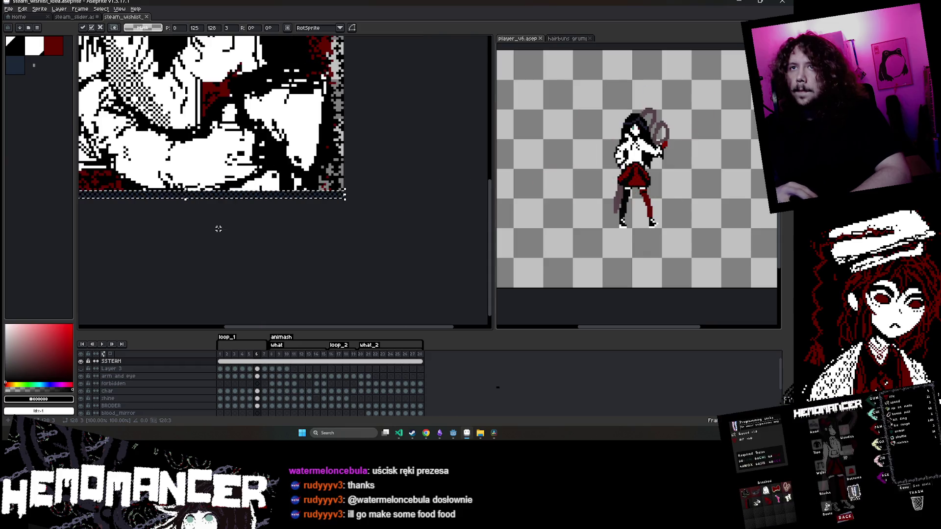
key("Return")
scroll(280, 254, "down", 2)
Save steam_wishlist_idea.aseprite and play the animation
left_click_drag(276, 258, 277, 262)
key("ctrl+s")
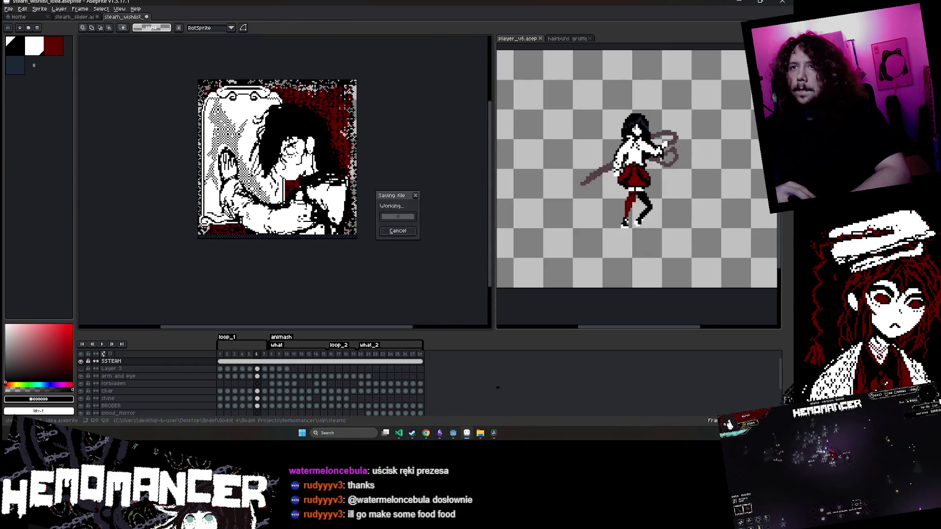
key("Return")
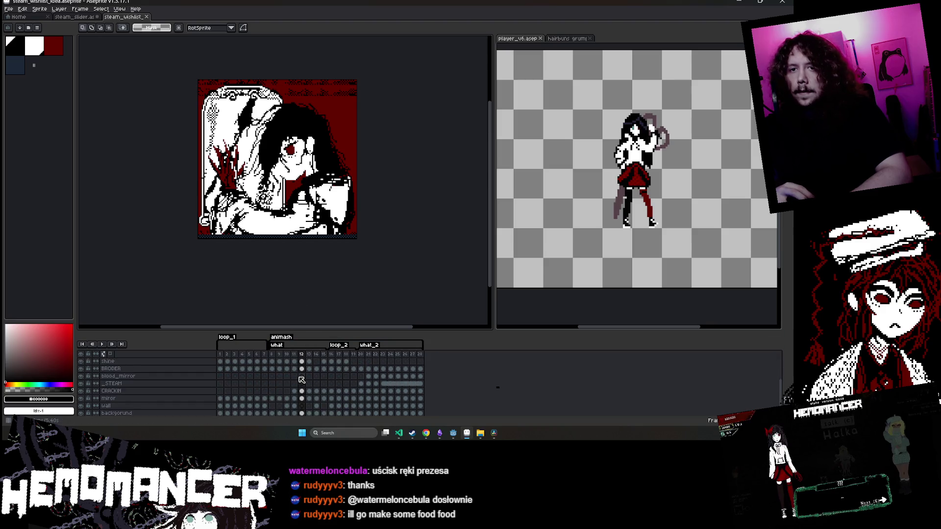
Scale the background layer's frame 12 picture down to 125×124
scroll(301, 387, "down", 3)
left_click(301, 397)
left_click(301, 404)
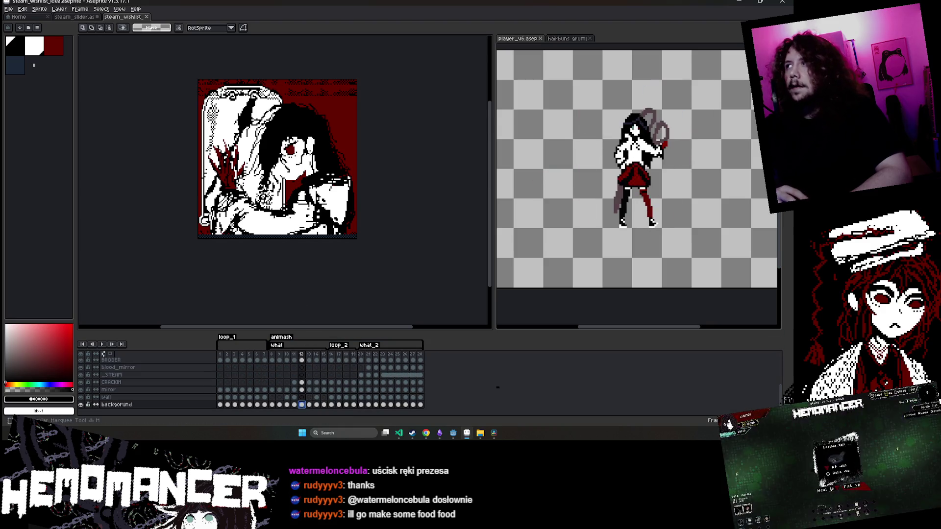
key("ctrl+a")
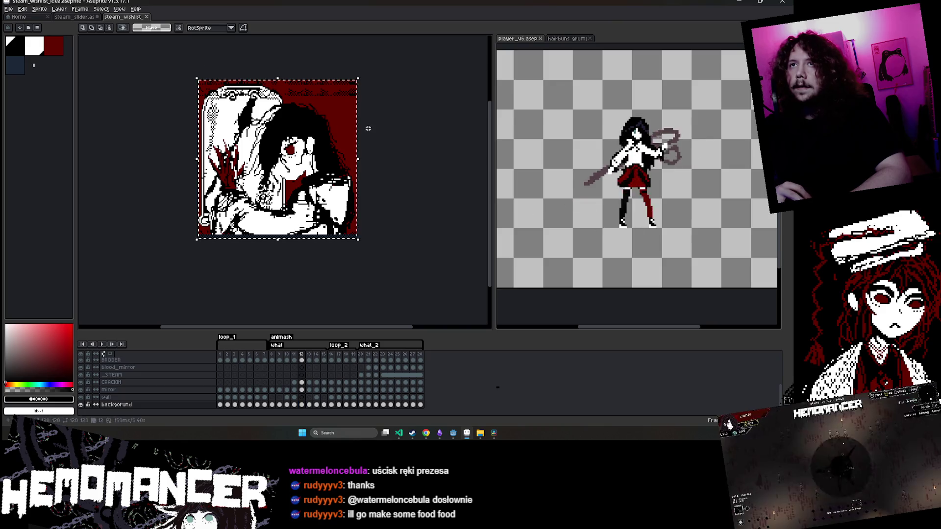
left_click_drag(357, 78, 348, 97)
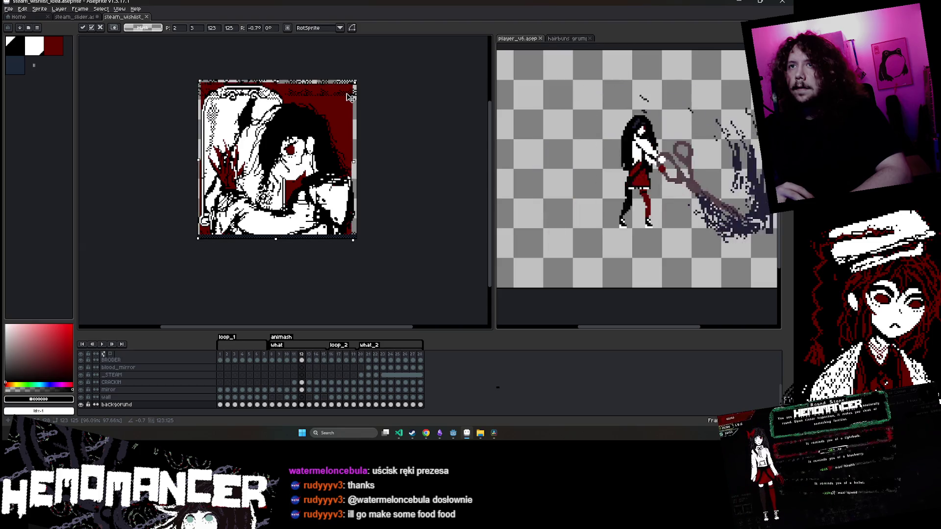
key("ctrl+s")
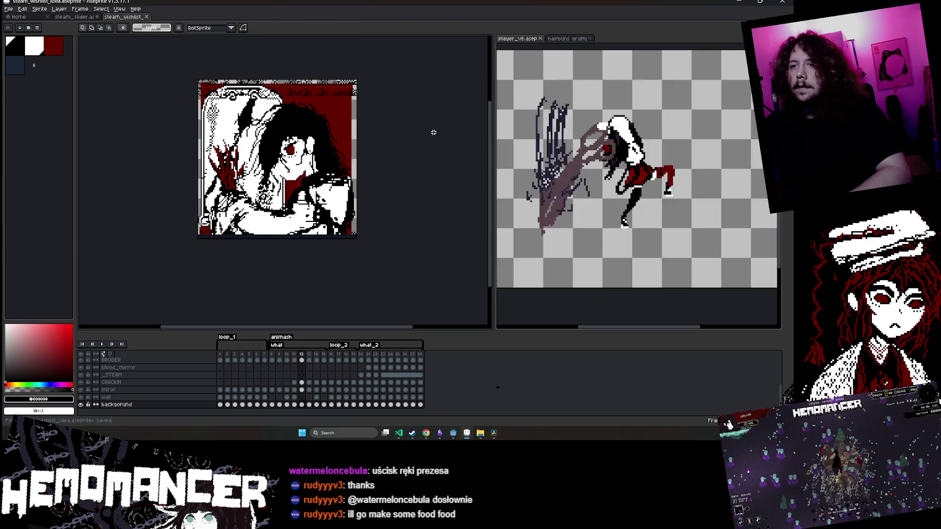
Scale frame 13's background down to 123×125, play the animation, and save
key("Right")
key("ctrl+a")
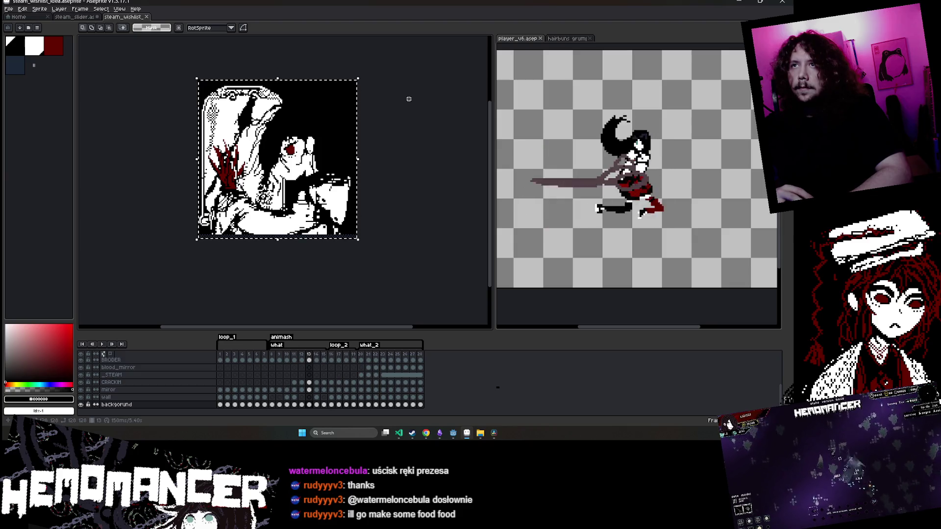
left_click_drag(362, 80, 358, 85)
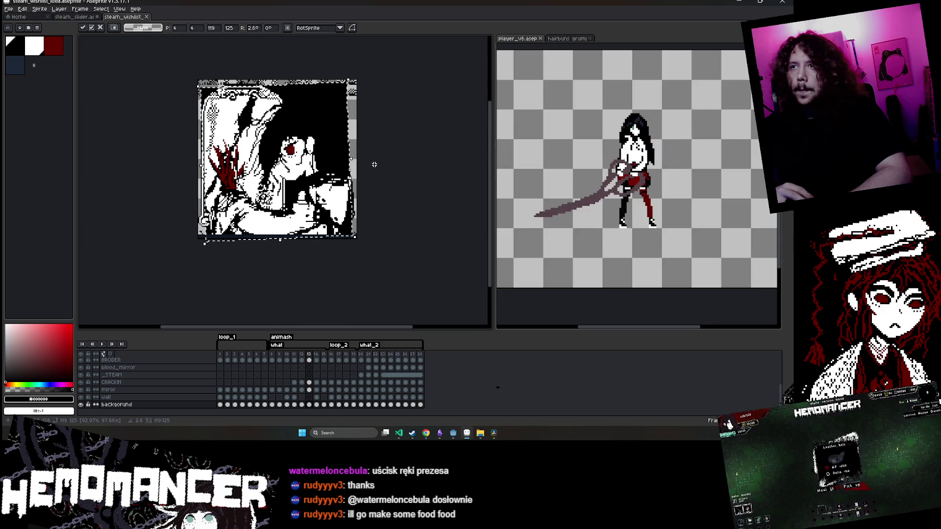
key("Return")
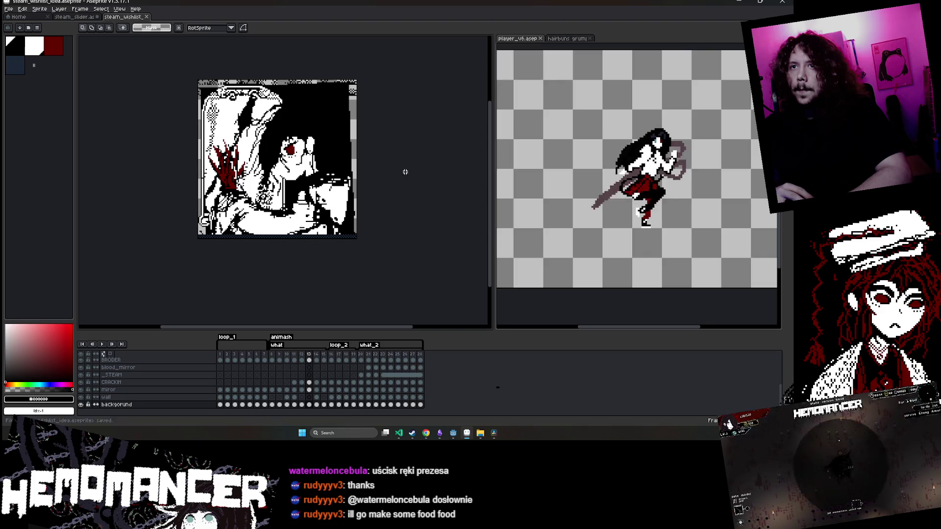
key("Return")
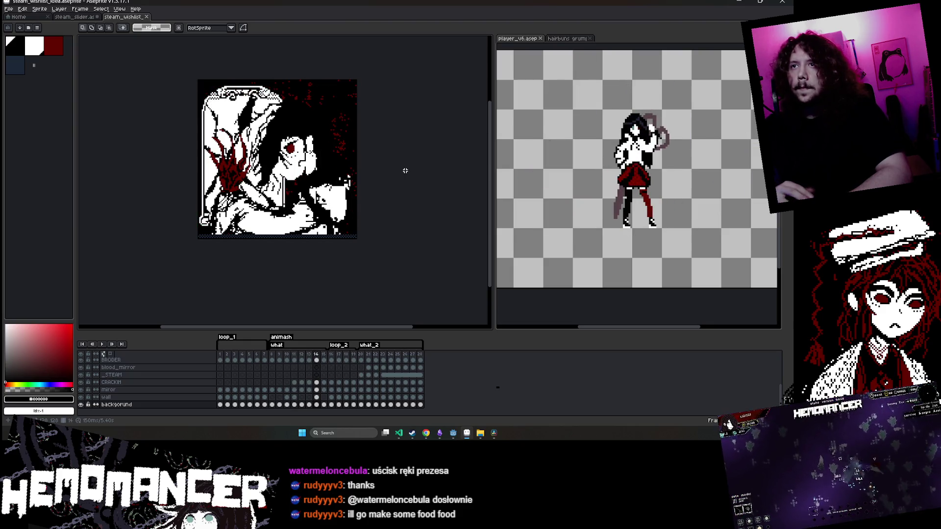
key("ctrl+s")
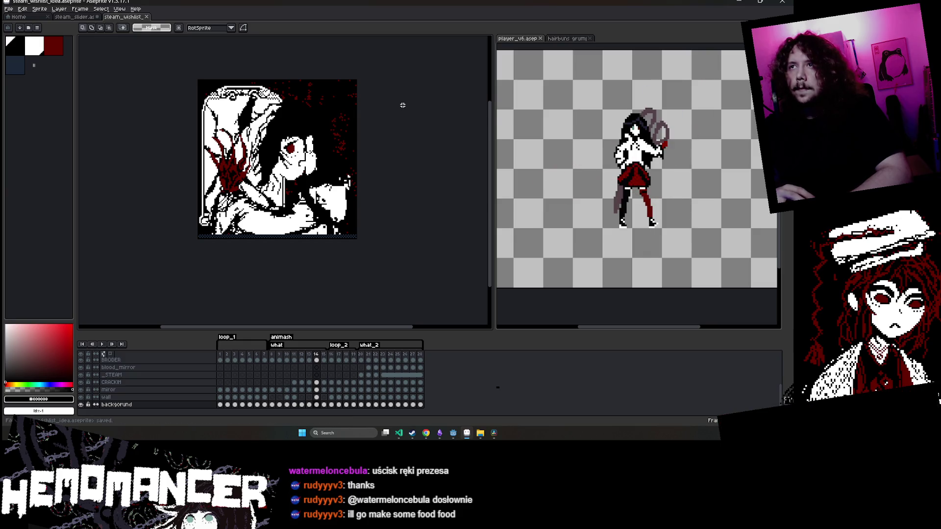
Save the file again, then select the whole canvas on the wall layer
key("ctrl+a")
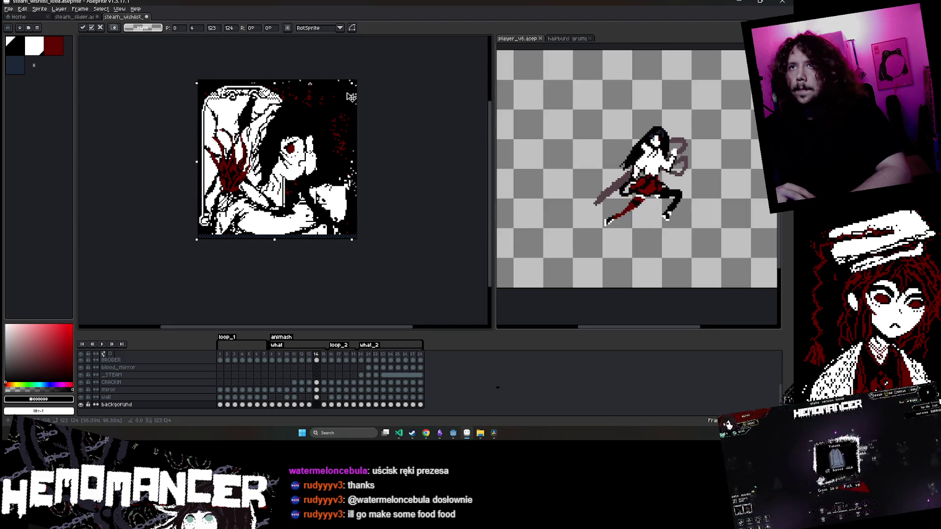
key("ctrl+d")
key("ctrl+s")
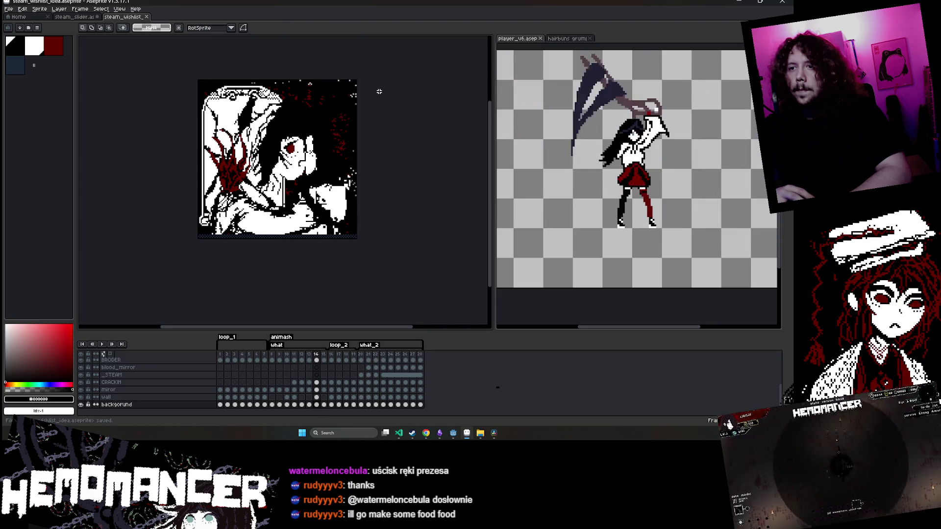
left_click(316, 397)
key("ctrl+a")
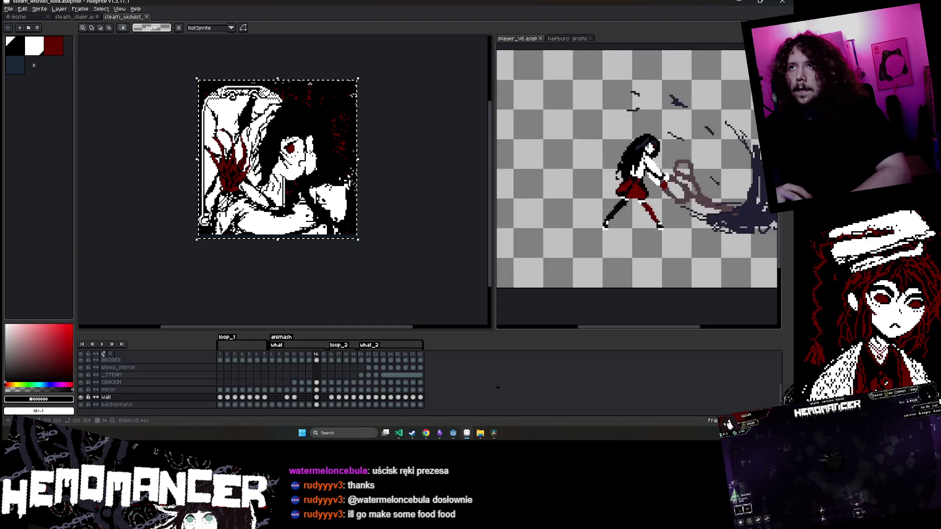
Start a trial transform of the wall artwork, then save the wishlist file
left_click(363, 73)
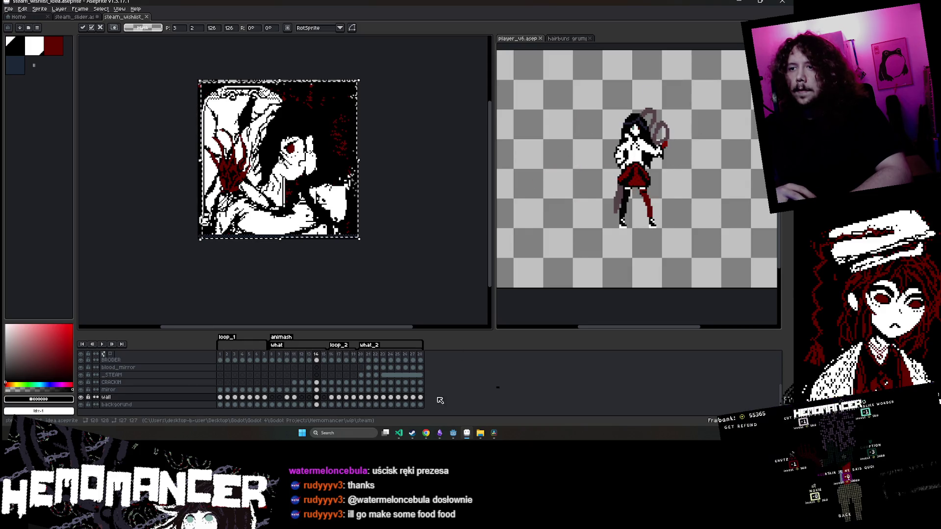
left_click(317, 404)
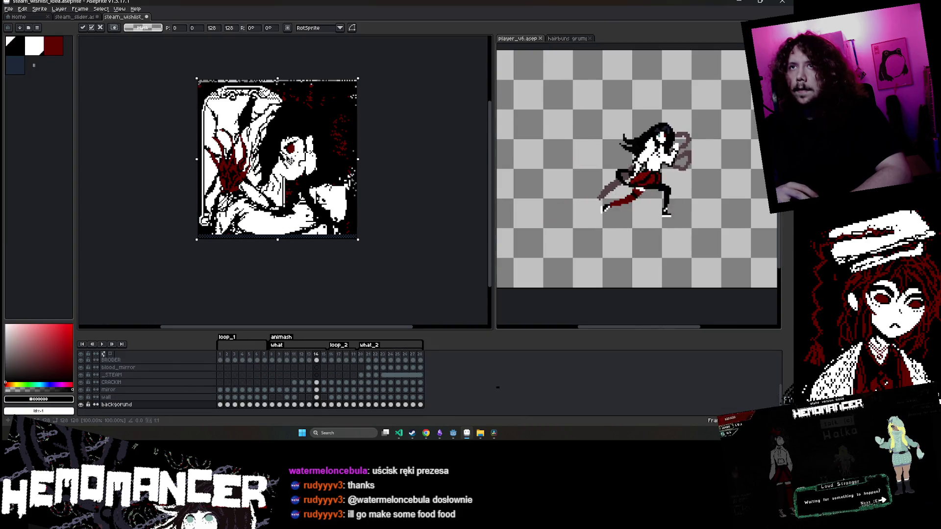
key("ctrl+s")
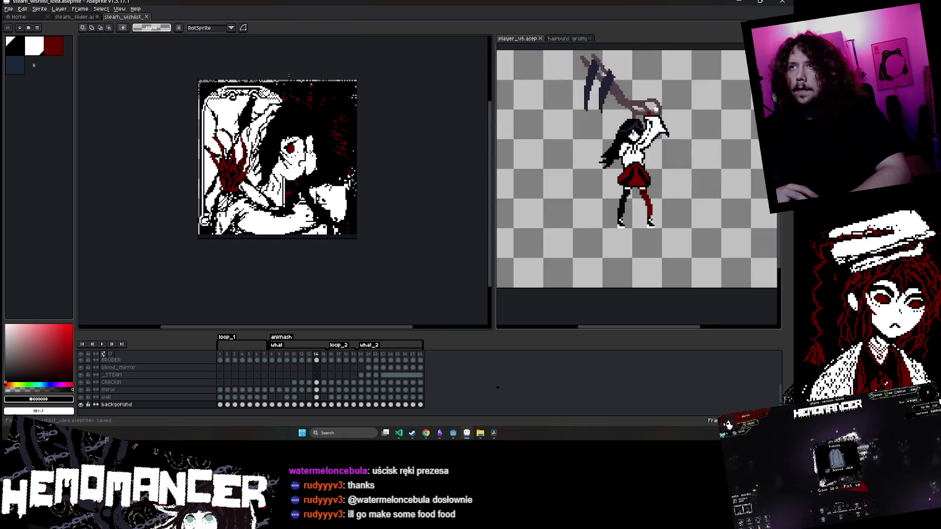
Nudge the wall layer 2 px left, undo the nudge, and play the animation
key("Up")
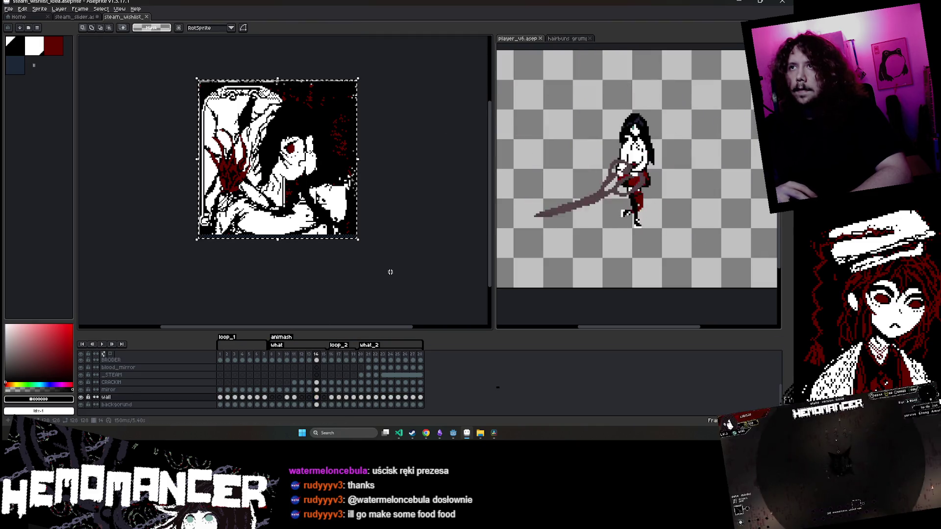
key("Left")
key("Left")
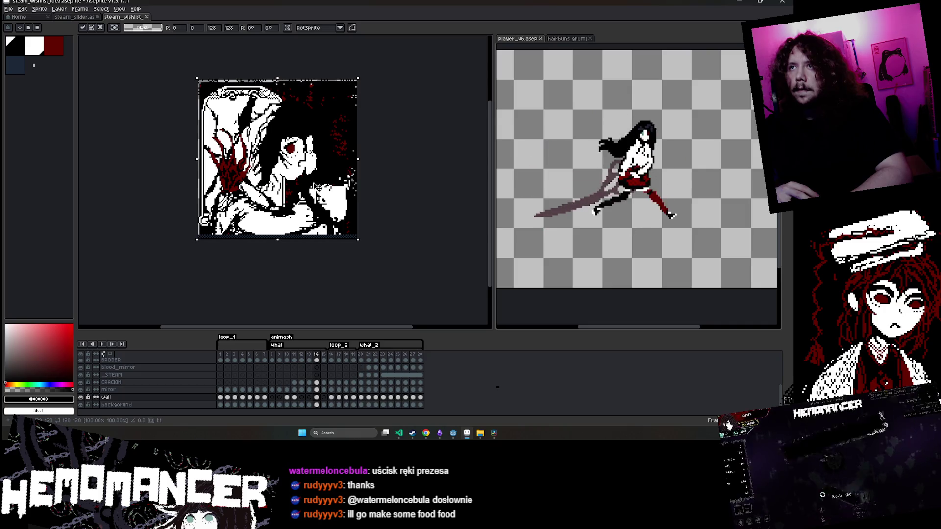
key("Return")
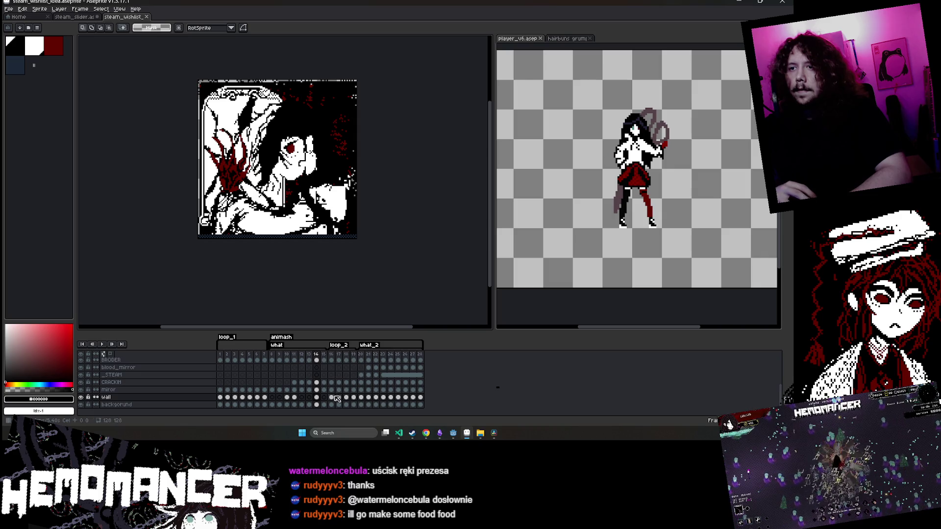
key("ctrl+z")
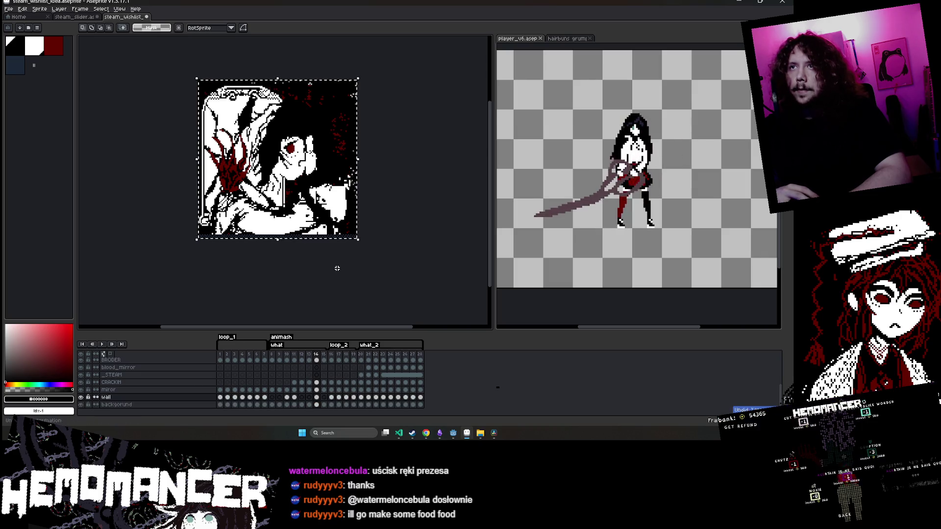
key("Return")
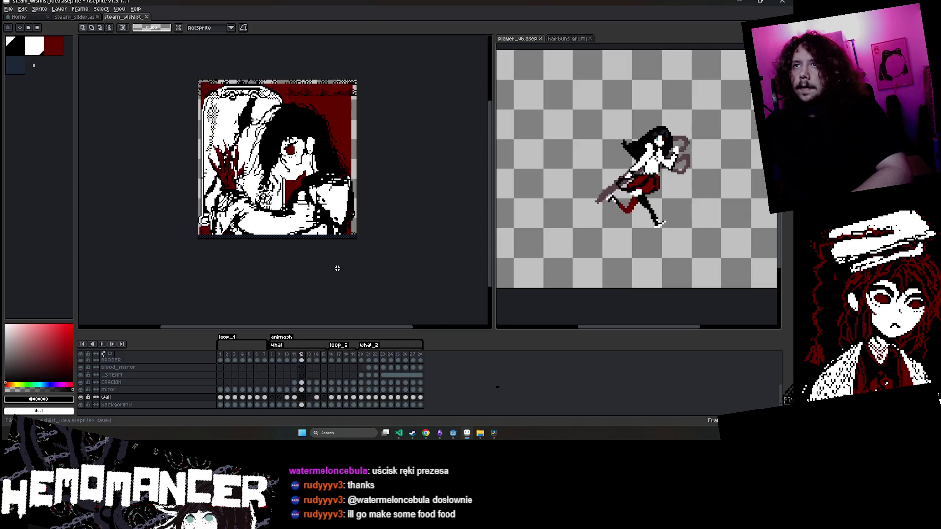
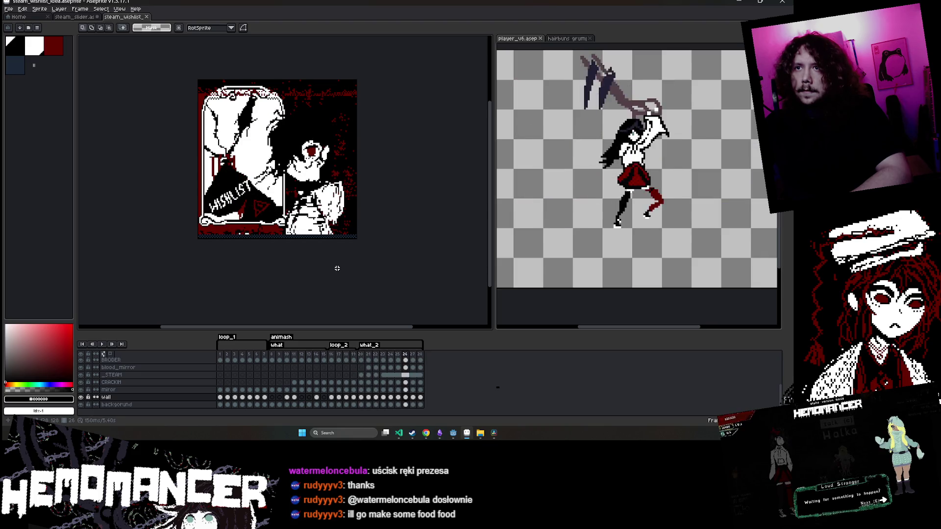
Save, then move the wall's right-hand strip to the left edge on frame 17
key("ctrl+s")
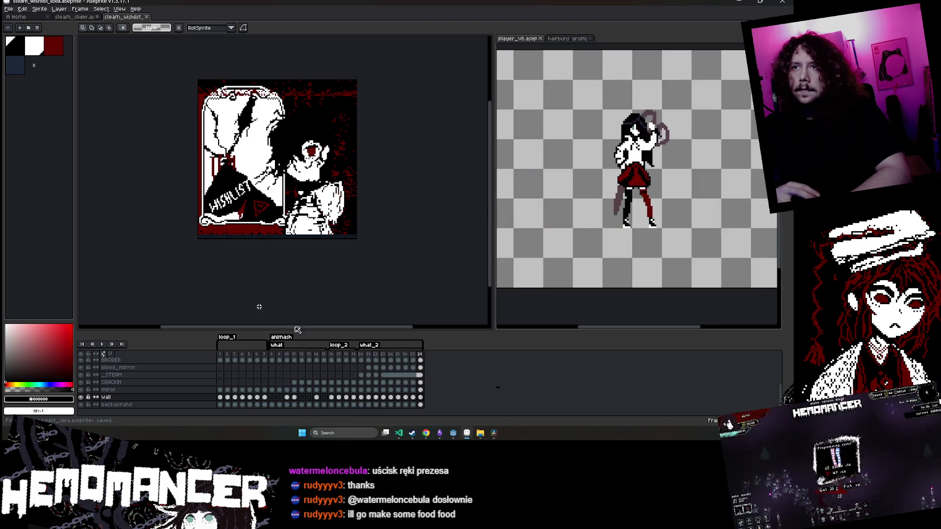
left_click(361, 398)
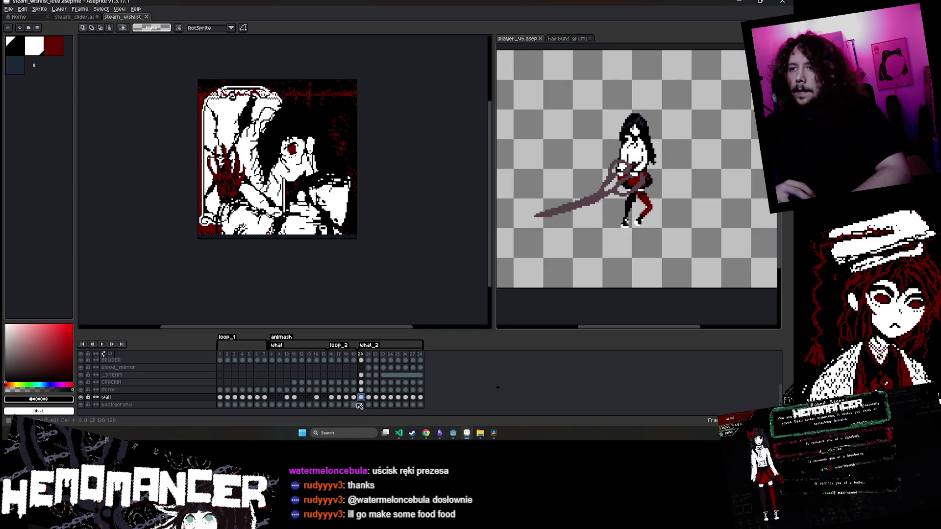
left_click(340, 398)
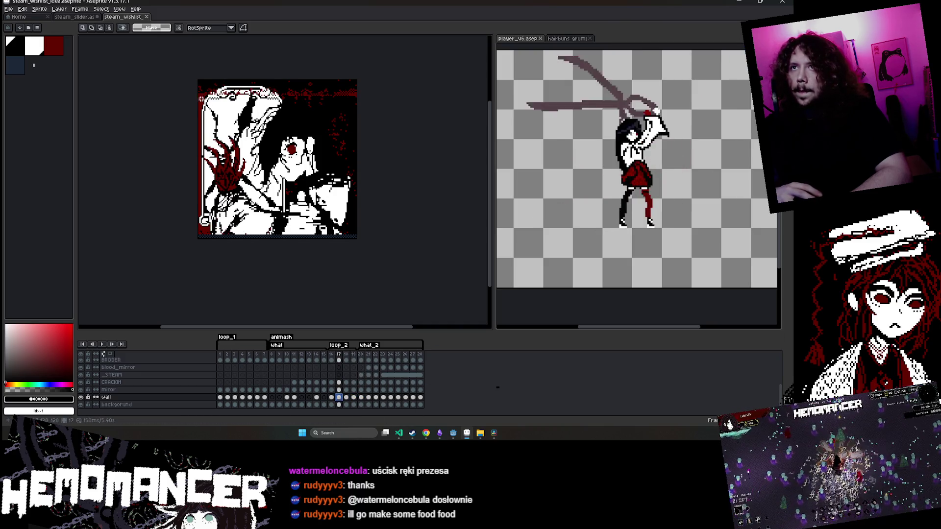
mouse_move(198, 93)
left_mouse_down()
mouse_move(384, 234)
mouse_move(413, 244)
left_mouse_up()
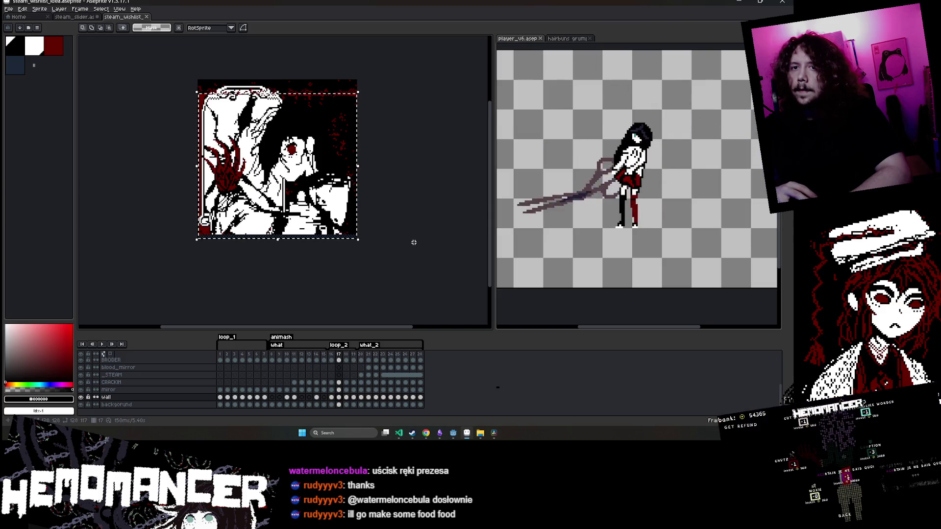
left_click(342, 114)
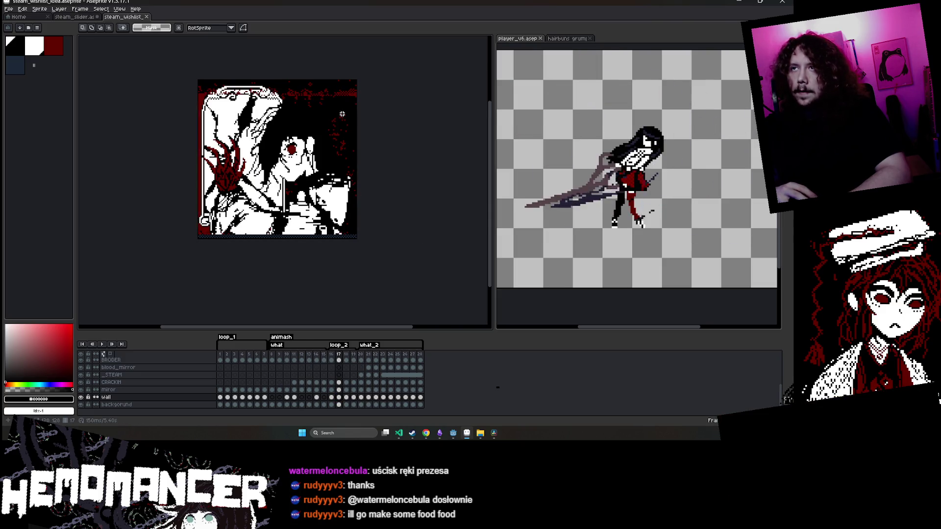
left_click_drag(321, 95, 449, 278)
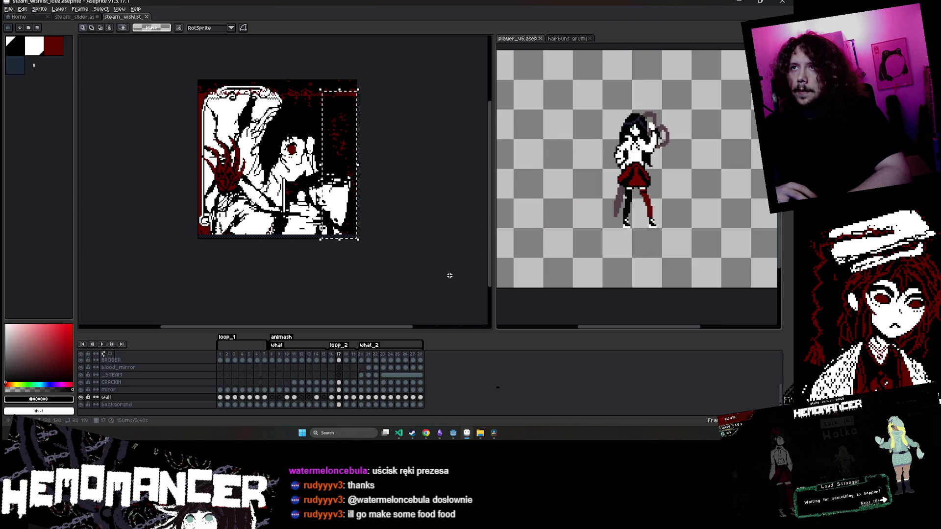
left_click_drag(349, 142, 223, 137)
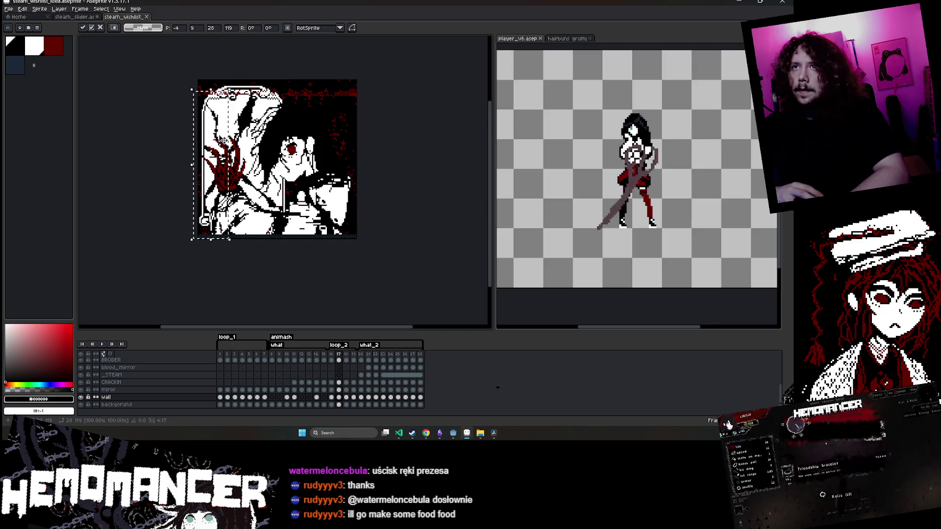
left_click(312, 124)
On frame 16, reselect the right wall strip and move it to the left edge
key("Left")
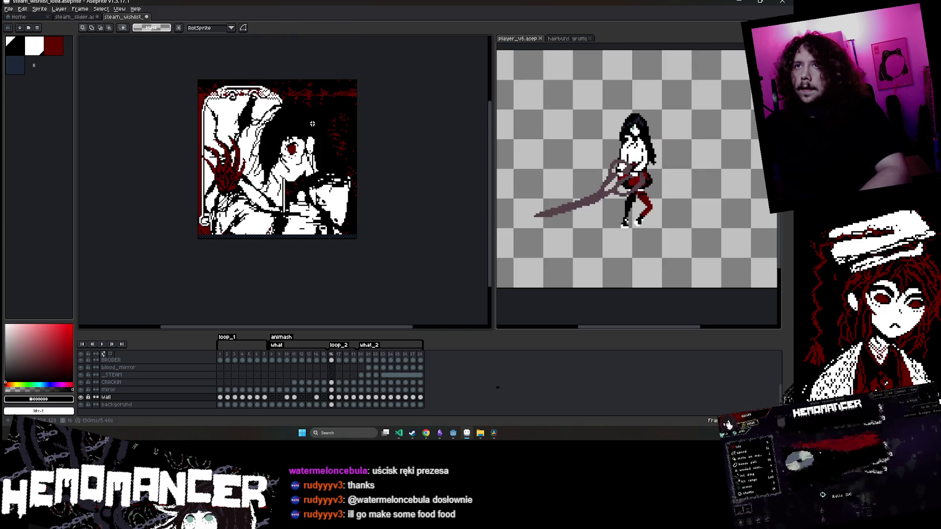
key("ctrl+shift+d")
mouse_move(313, 124)
left_mouse_down()
mouse_move(183, 124)
mouse_move(211, 140)
left_mouse_up()
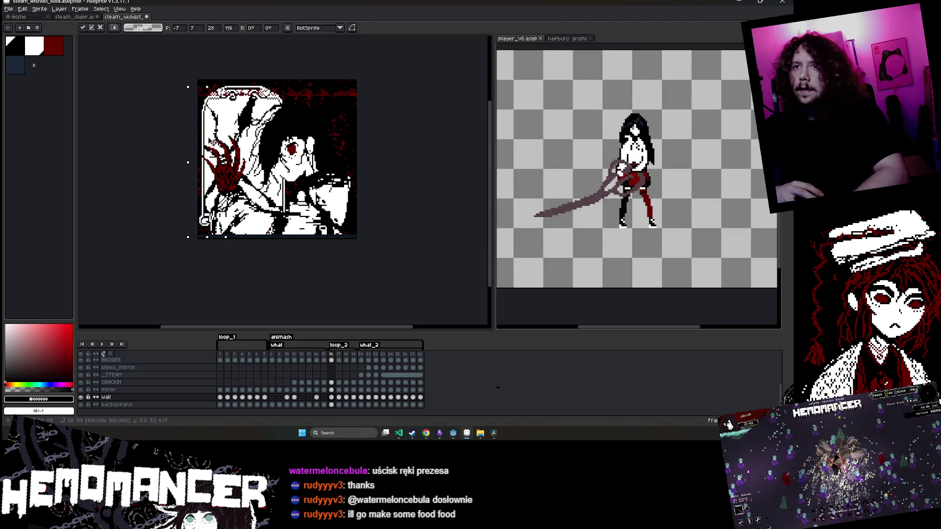
key("Return")
key("Left")
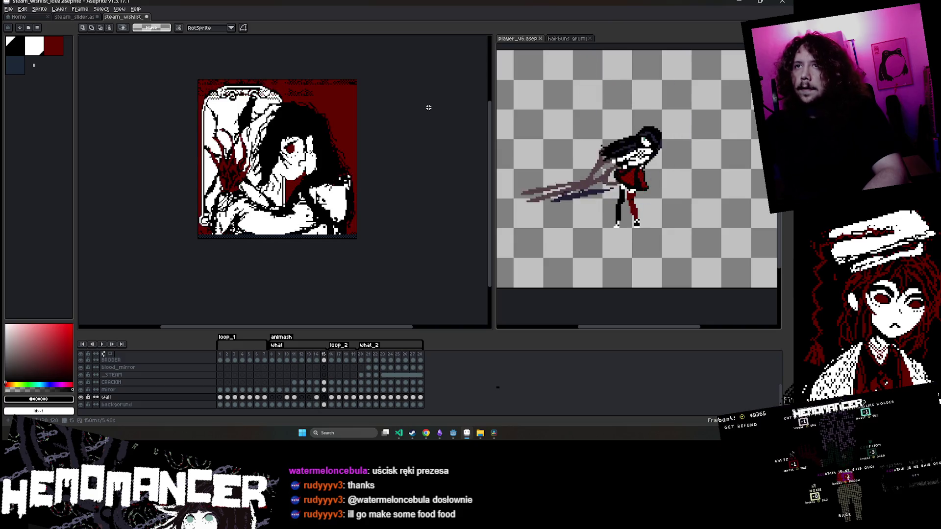
Shift the right wall strip leftward on frames 18 and 19
key("Right")
key("Right")
key("Right")
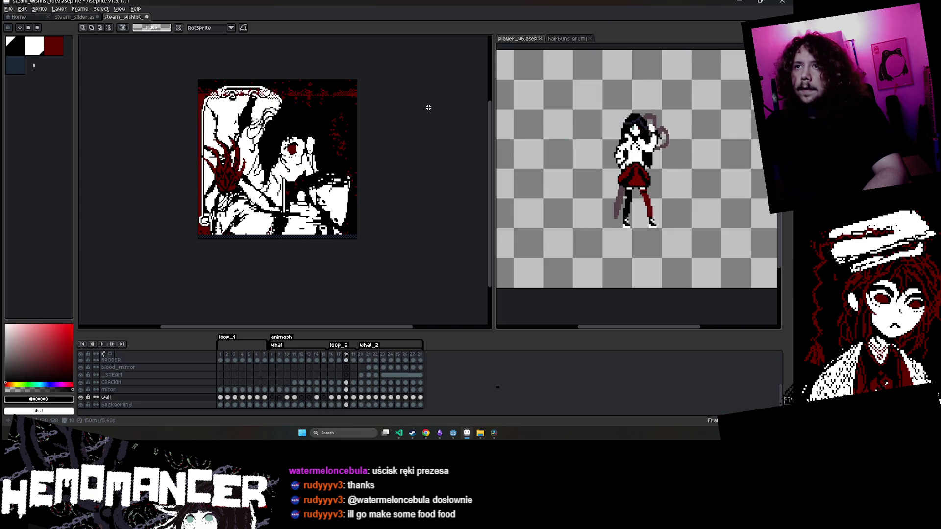
left_click_drag(324, 82, 359, 240)
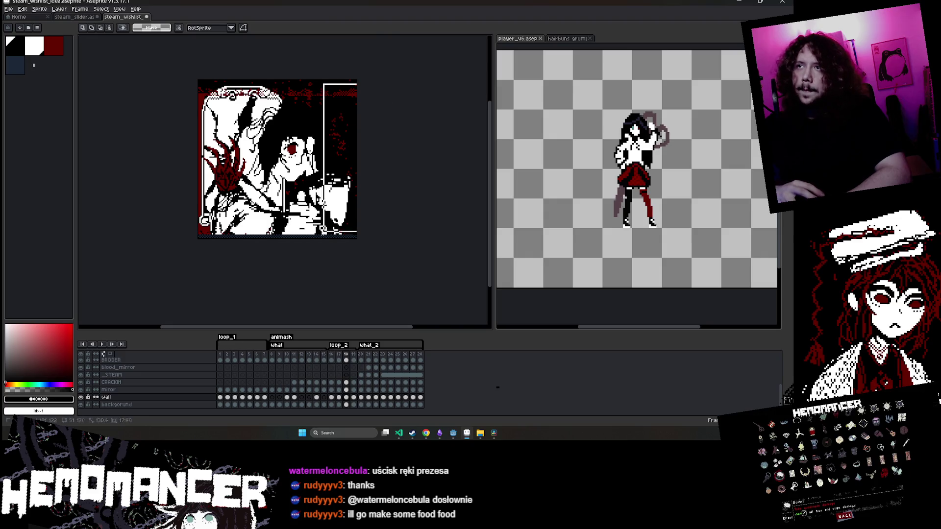
left_click(342, 211)
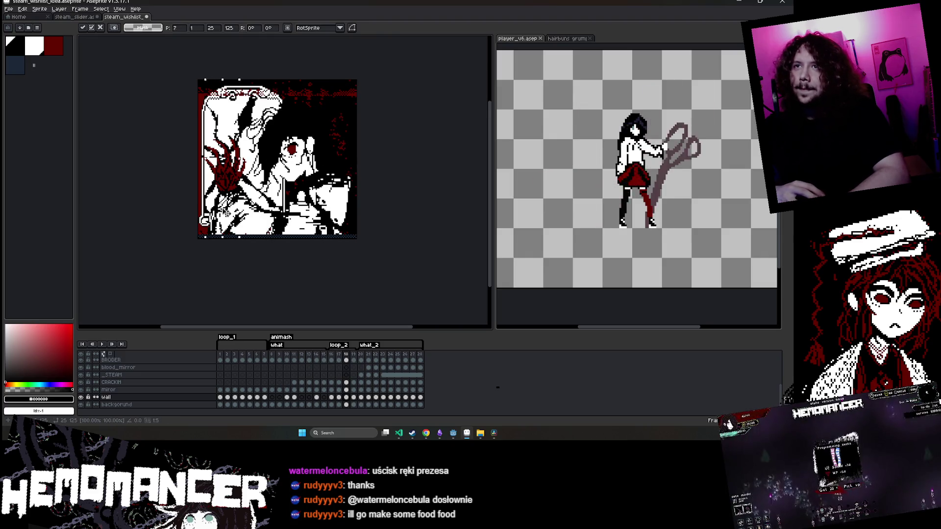
key("ctrl+d")
key("Right")
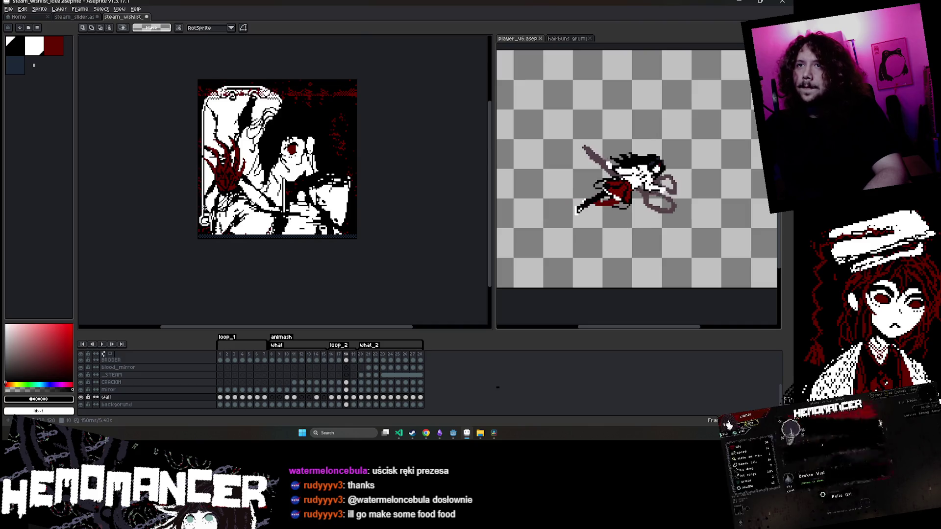
key("ctrl+v")
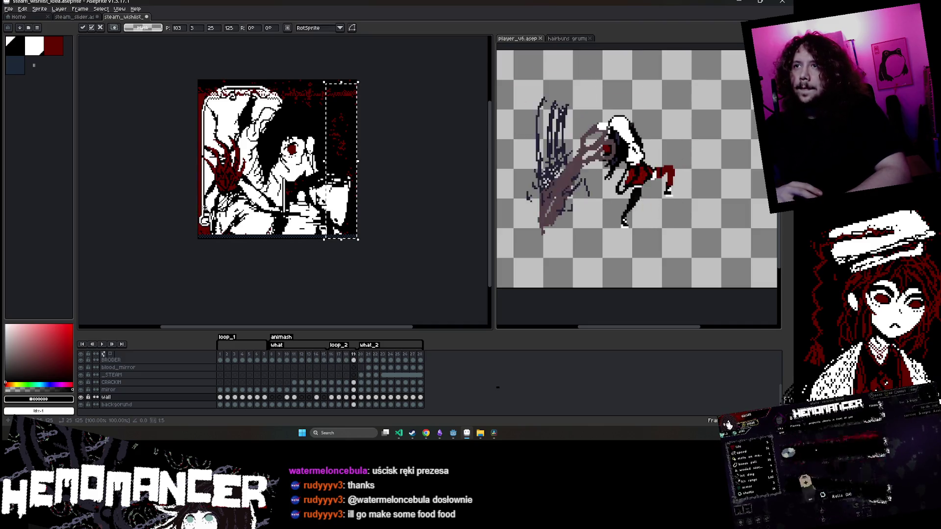
left_click_drag(340, 142, 221, 142)
key("ctrl+z")
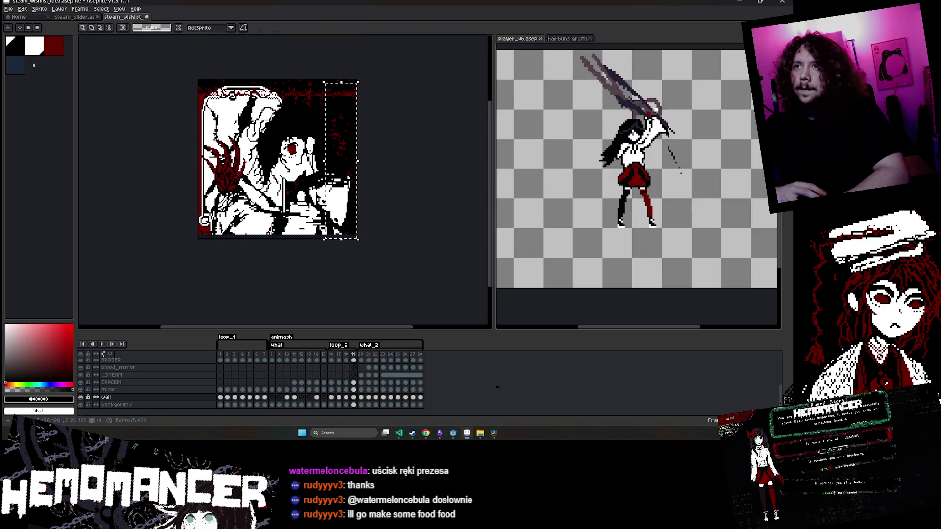
left_click_drag(338, 145, 326, 146)
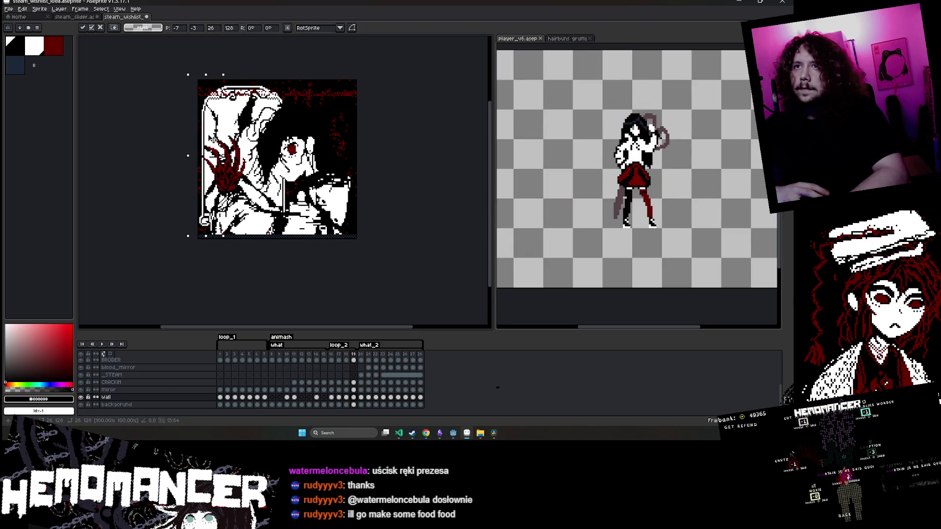
key("Return")
Move the right wall strip to the left edge on frame 20 and save
key("Right")
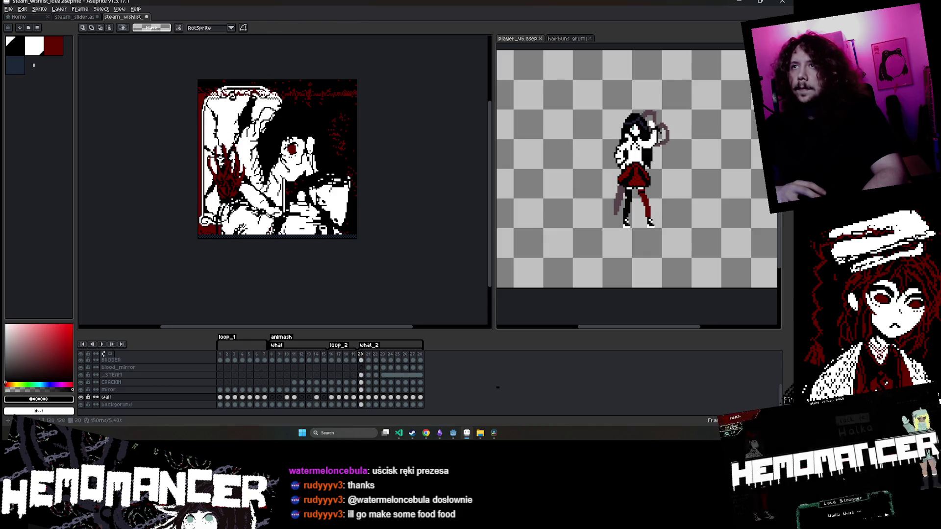
left_click_drag(357, 210, 208, 195)
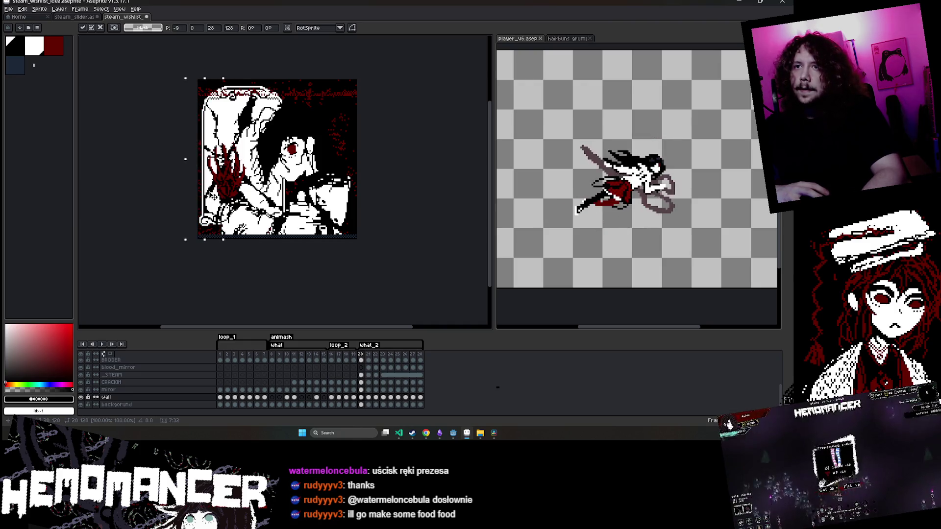
left_click(347, 159)
key("ctrl+s")
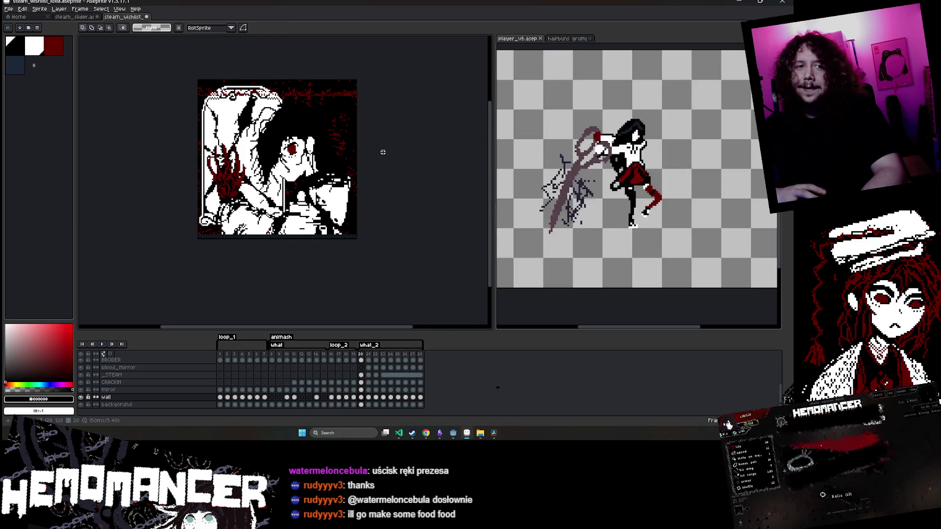
Play the animation from frame 21 to preview the shifted wall
key("Right")
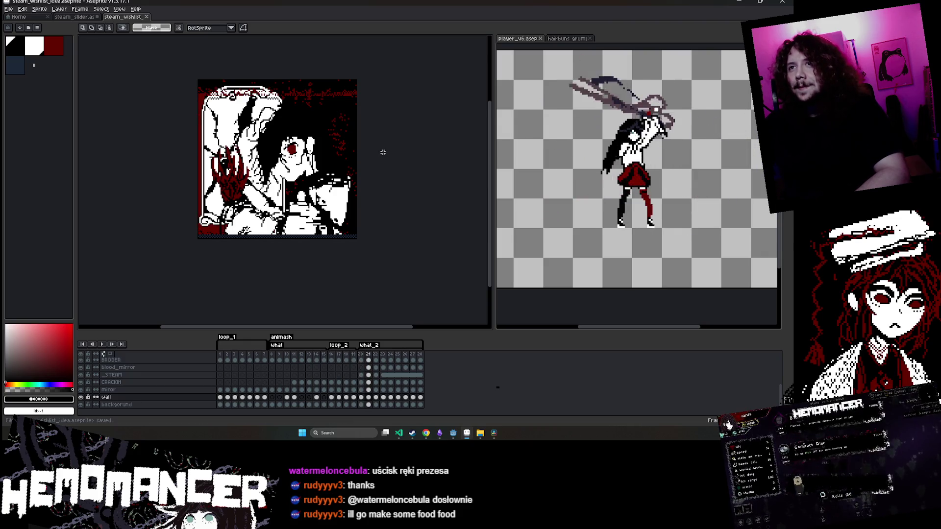
key("Return")
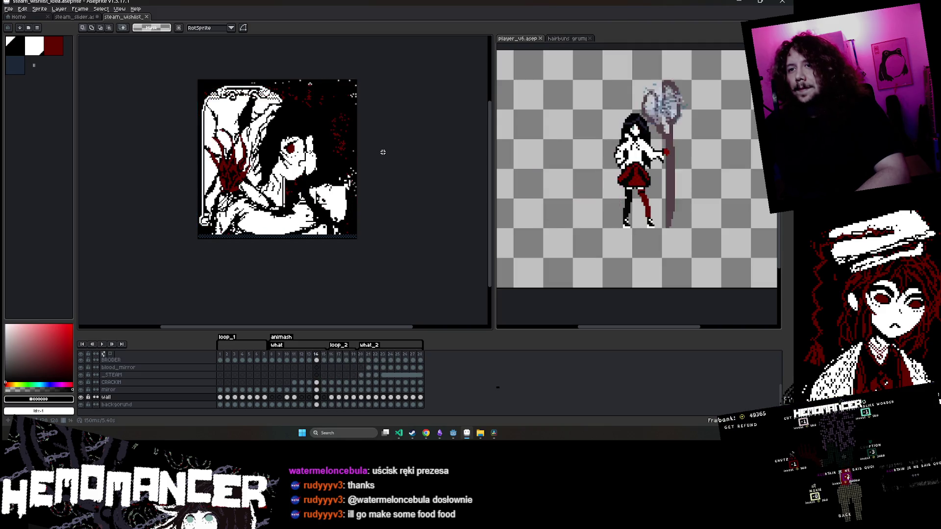
key("Return")
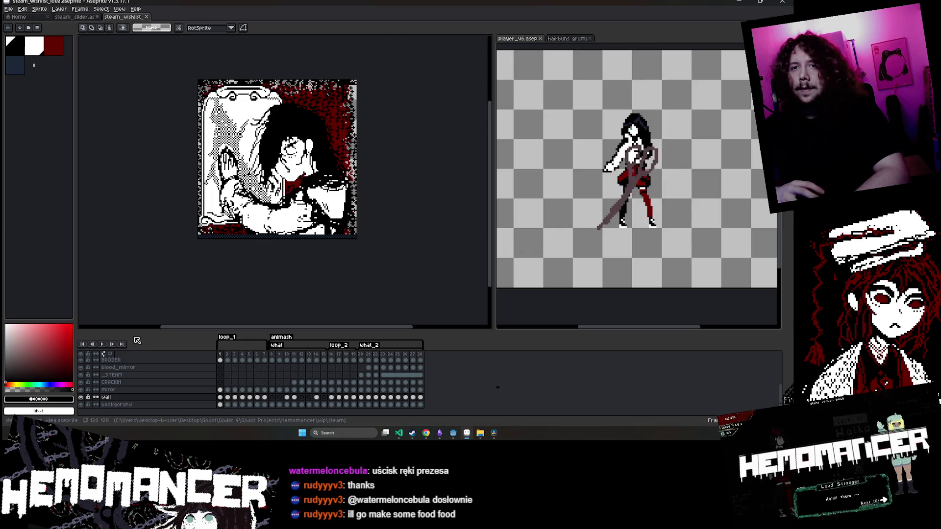
left_click(103, 344)
Stop playback on frame 18, jump to frame 21, and hide the wall layer
scroll(168, 193, "up", 2)
scroll(178, 203, "down", 1)
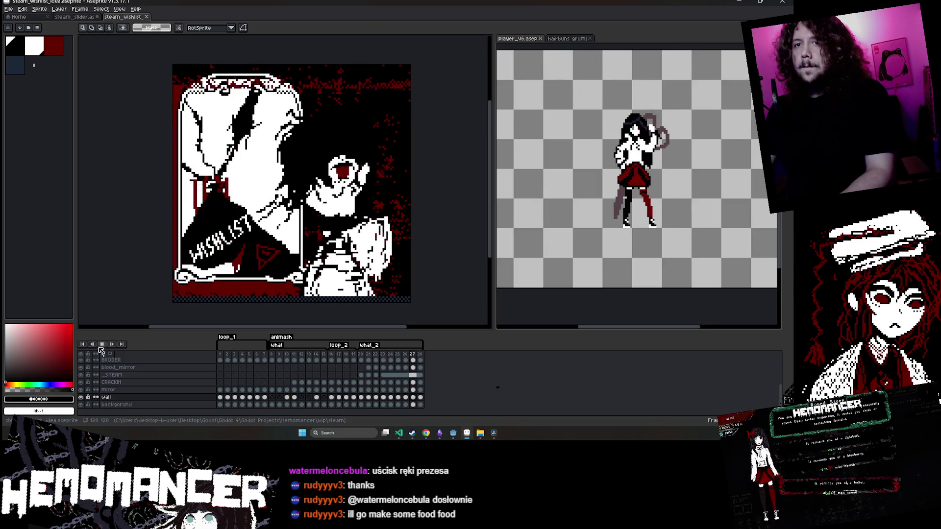
left_click(346, 398)
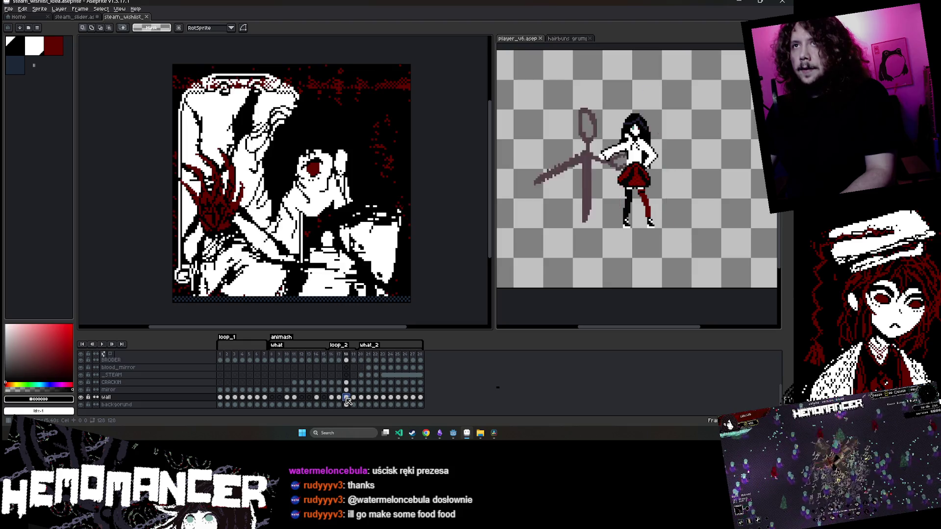
left_click(369, 397)
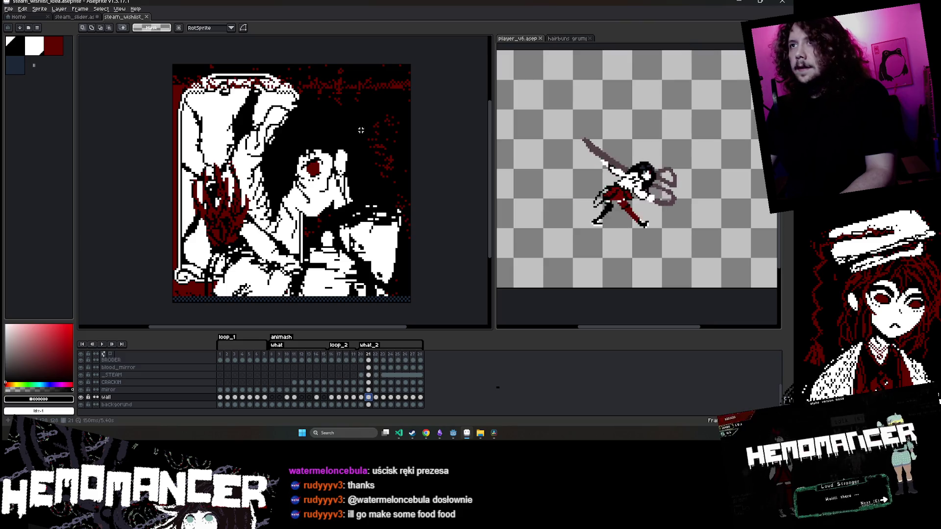
left_click(82, 397)
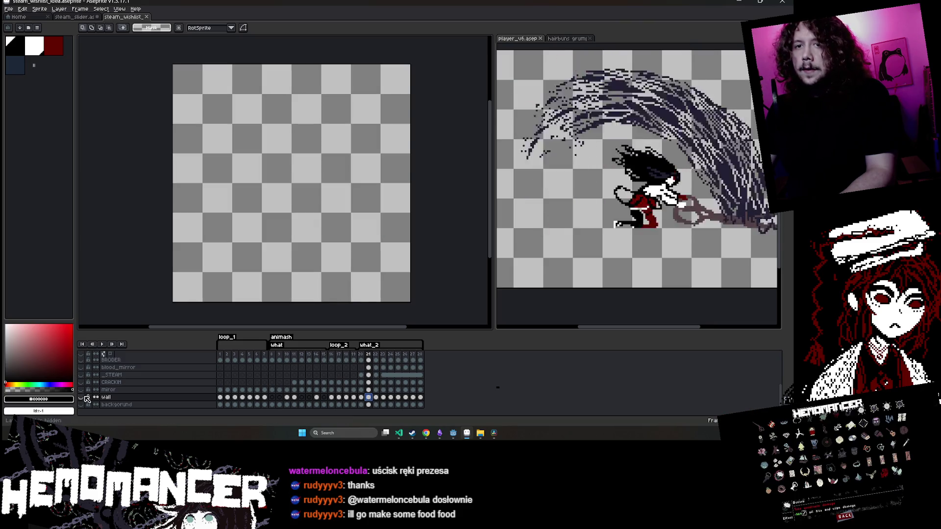
Show the wall layer, move a tall wall strip into place on frame 21, save, and advance to frame 22
left_click(83, 398)
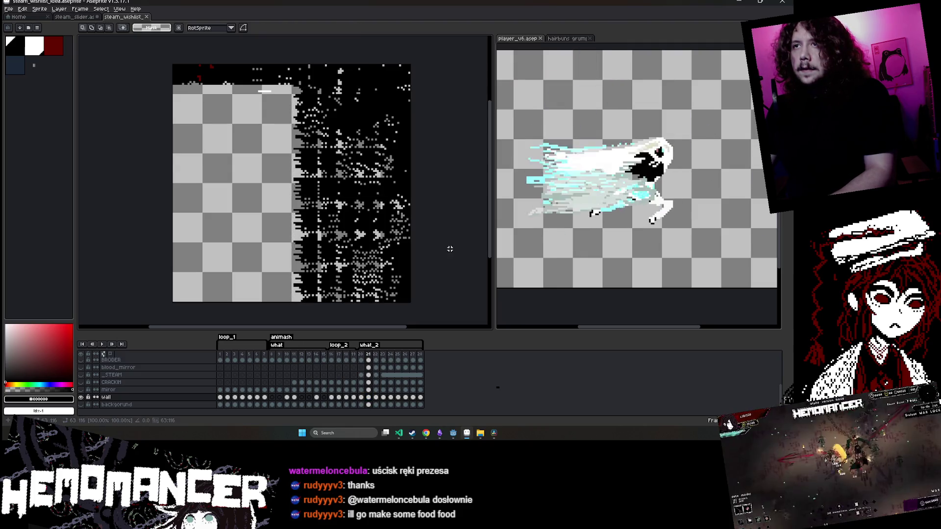
mouse_move(293, 88)
left_mouse_down()
mouse_move(384, 303)
mouse_move(351, 316)
mouse_move(343, 294)
mouse_move(226, 292)
left_mouse_up()
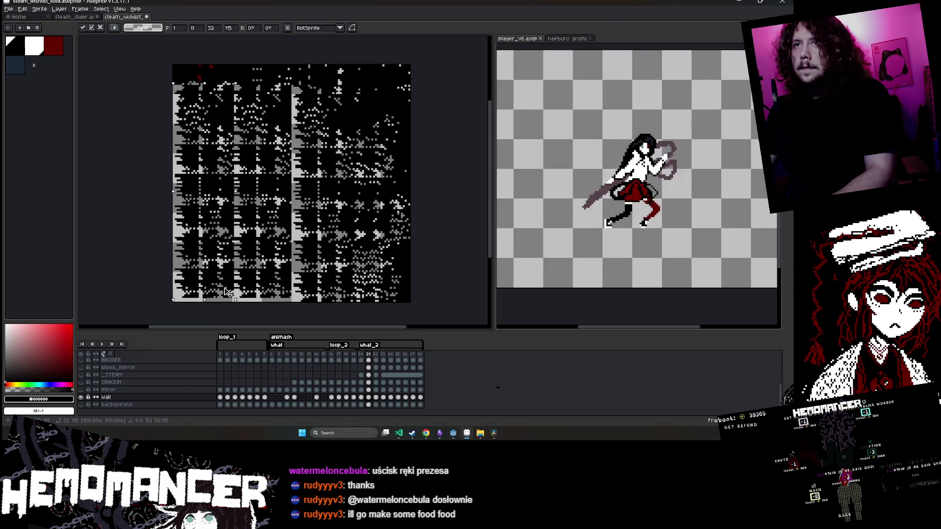
key("Return")
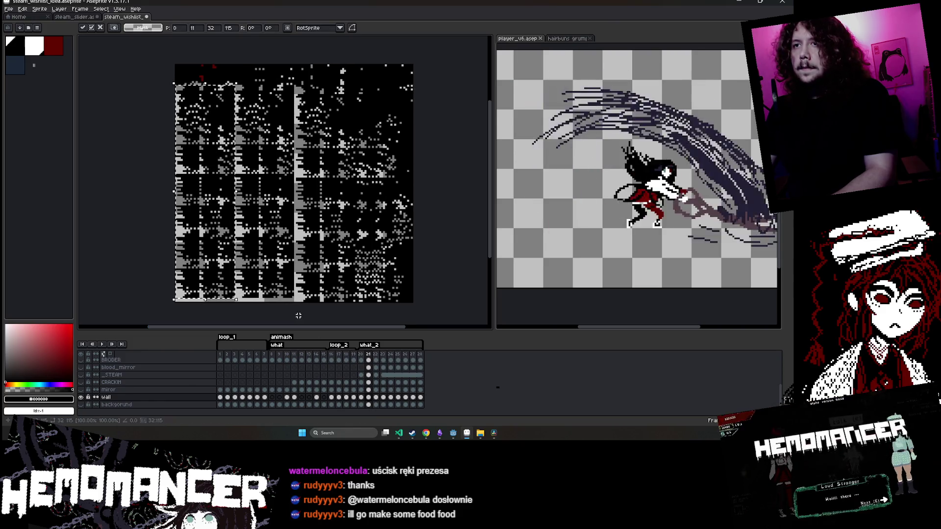
mouse_move(296, 302)
left_mouse_down()
mouse_move(147, 104)
mouse_move(166, 86)
left_mouse_up()
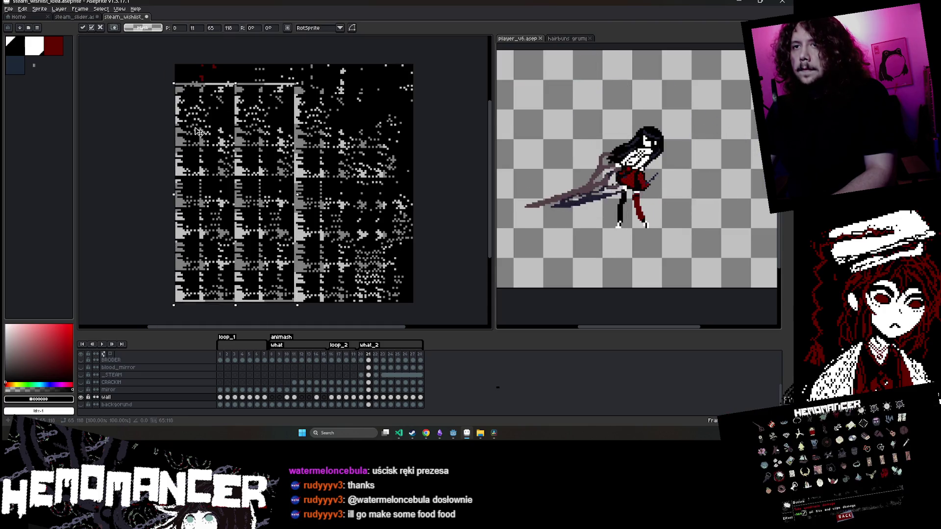
key("ctrl+d")
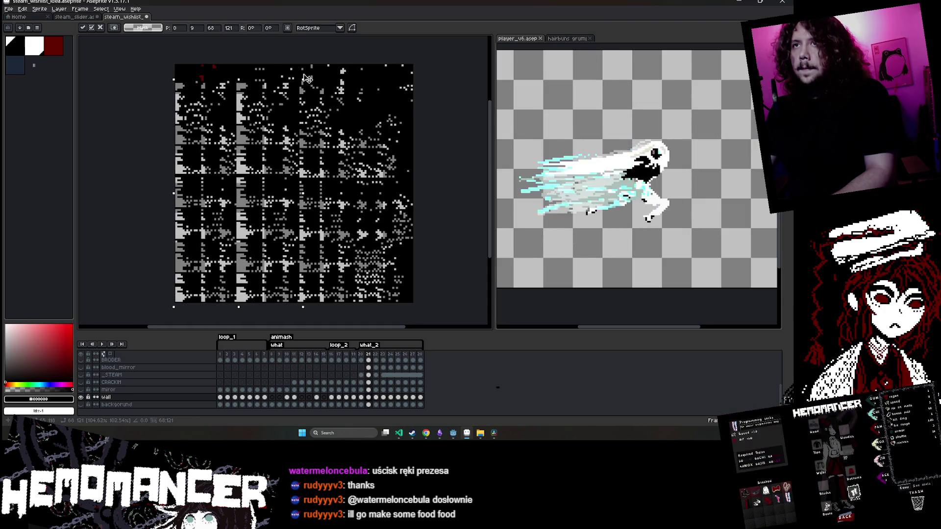
key("ctrl+s")
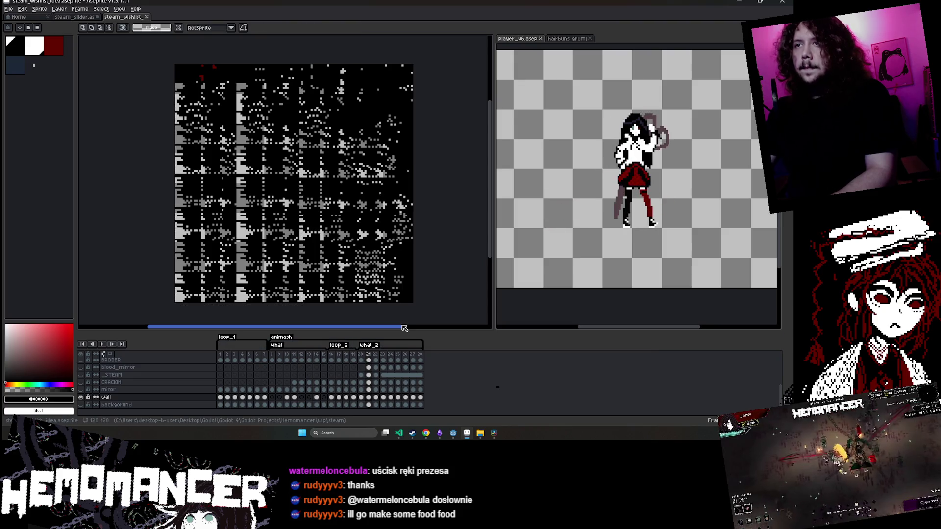
key("Right")
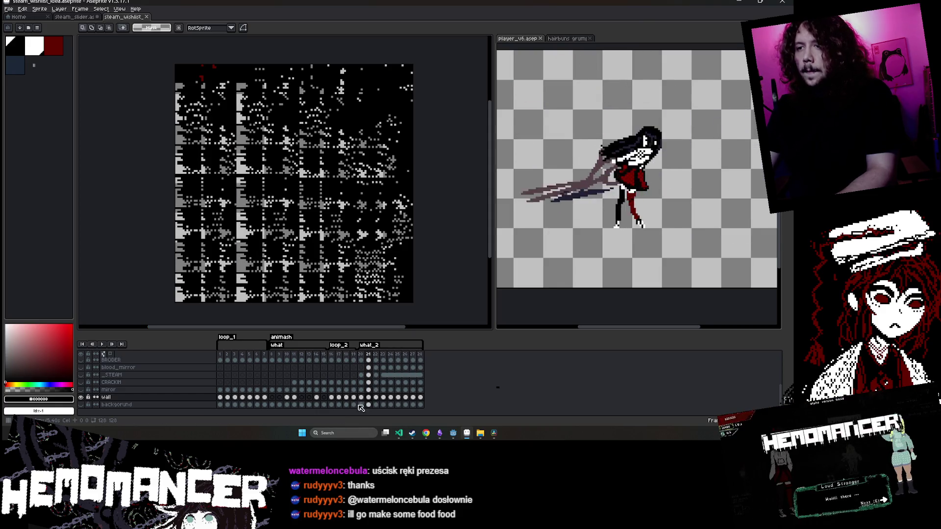
Link the wall cels for frames 21–27 and change the frame-20 cel's linking
left_click(376, 398)
left_click_drag(379, 401, 420, 402)
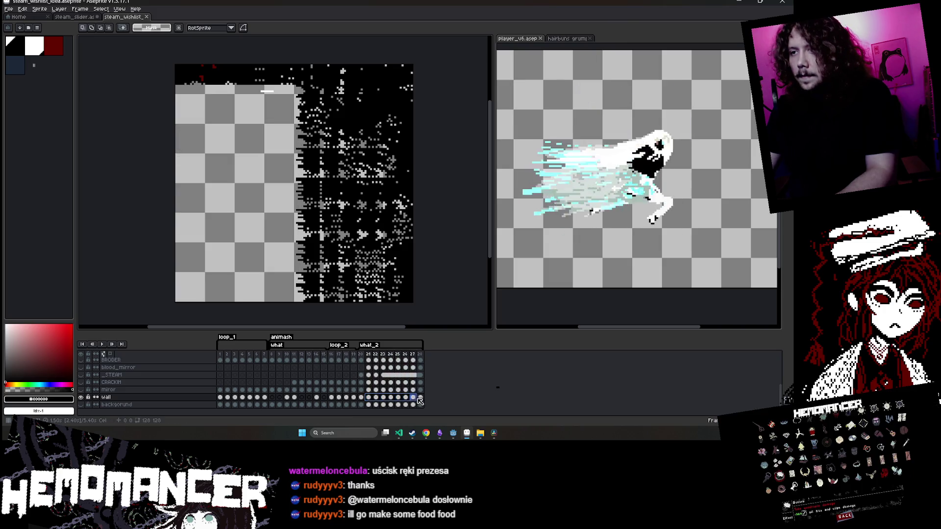
right_click(425, 401)
left_click(450, 395)
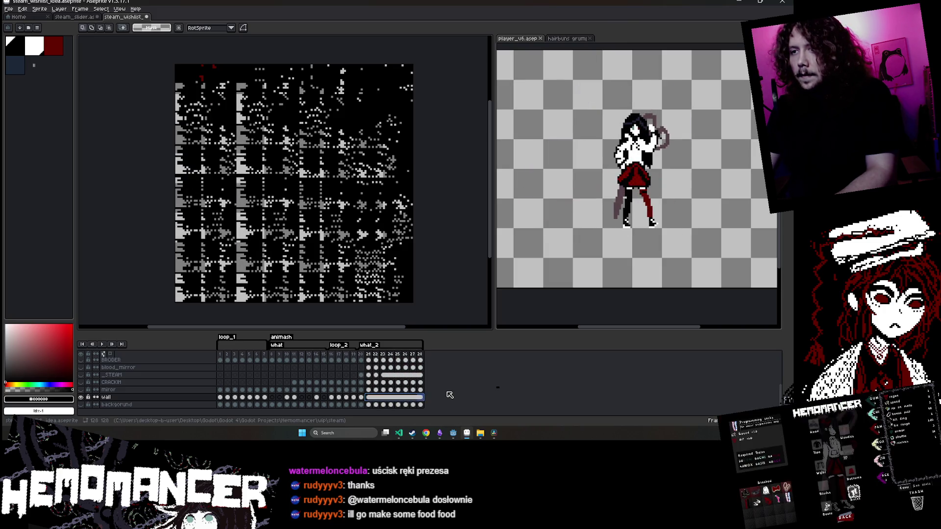
left_click(361, 397)
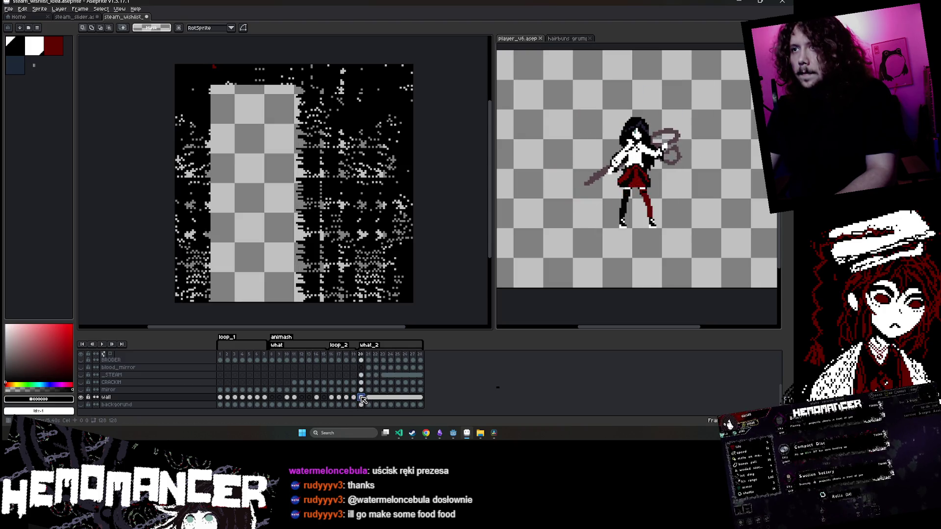
left_click(368, 398)
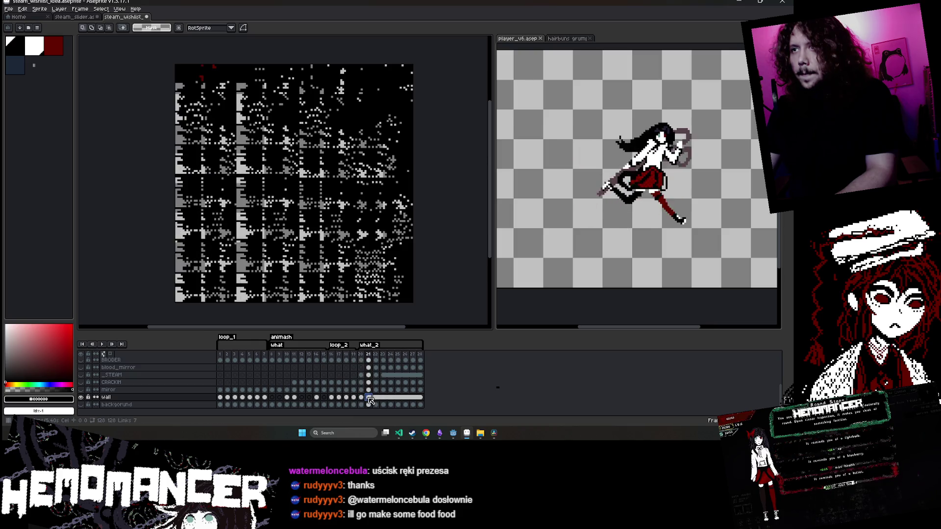
left_click(361, 397)
right_click(363, 398)
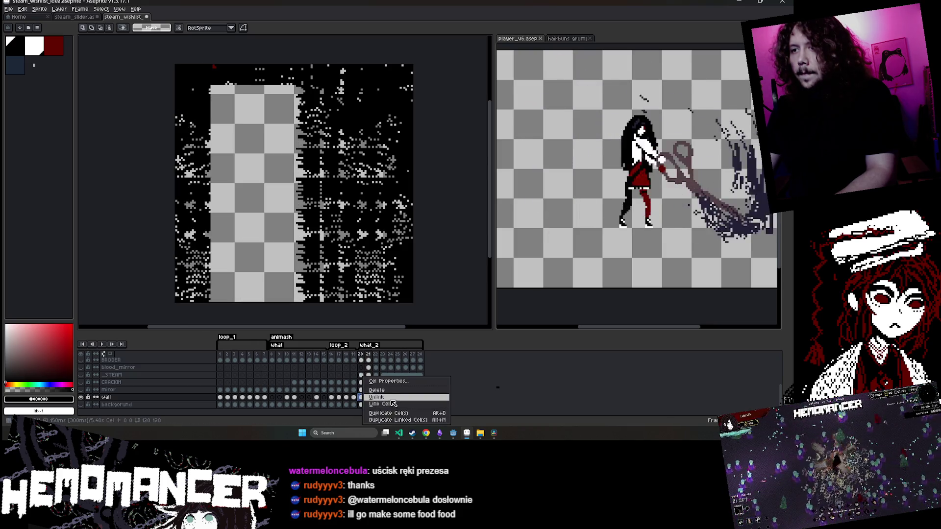
left_click(395, 404)
Clear the noisy pixels from the frame-20 wall cel and drop the selection
left_click(376, 397)
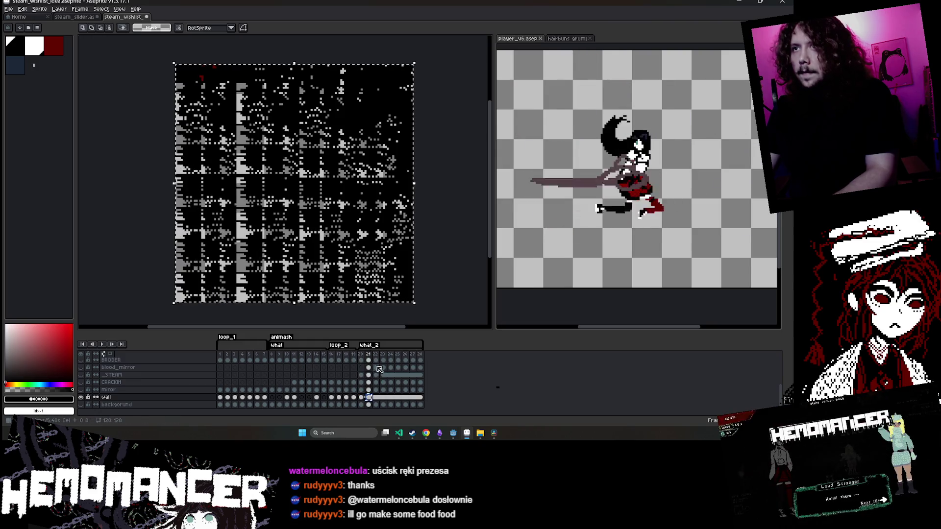
key("Left")
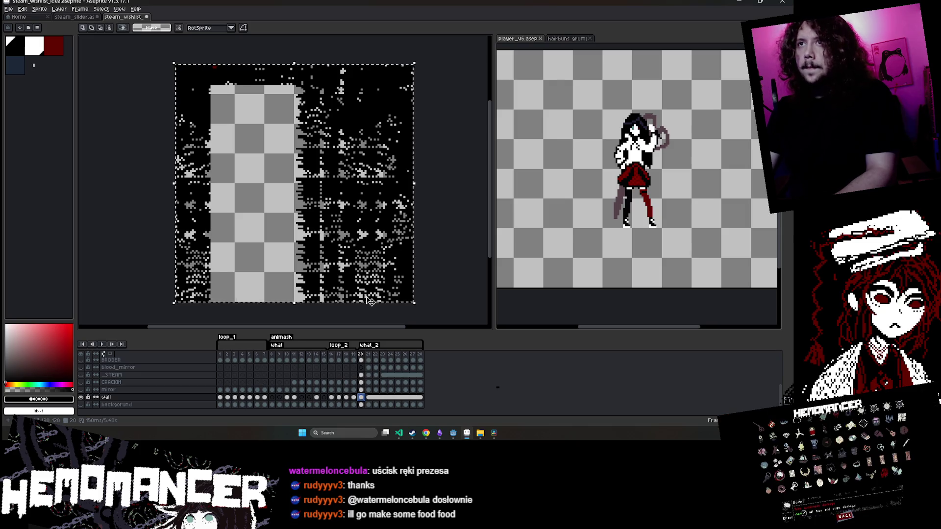
key("Delete")
left_click(369, 399)
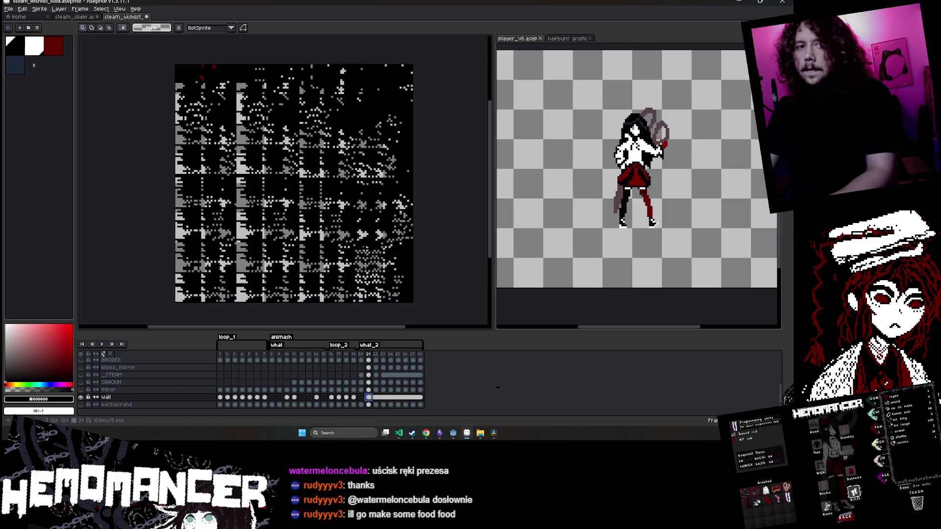
scroll(398, 232, "down", 1)
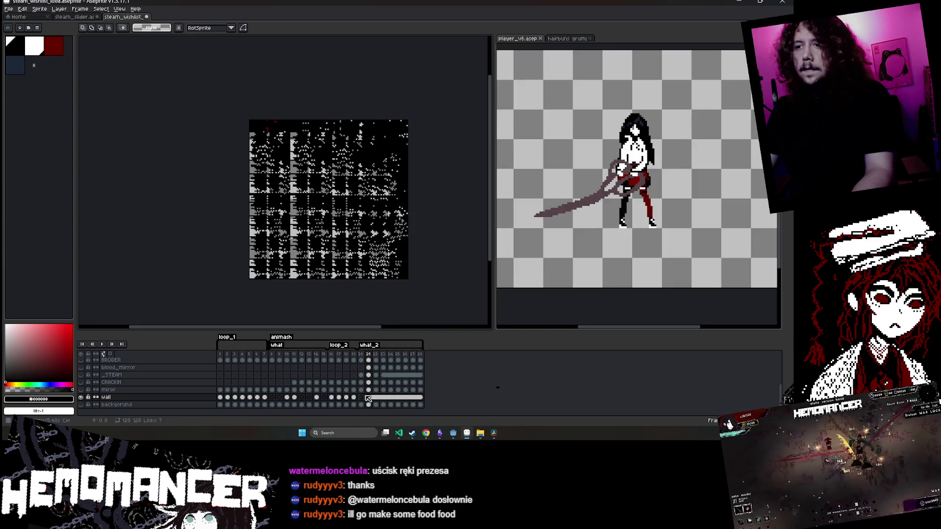
key("ctrl+d")
Link the wall cels for frames 20–27 and make the other layers visible on frame 17
left_click(363, 404)
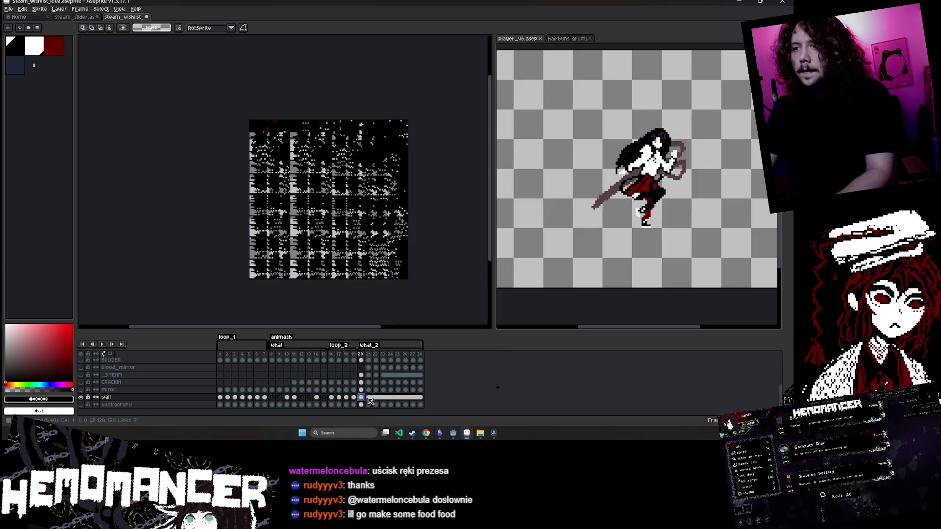
left_click_drag(370, 401, 412, 399)
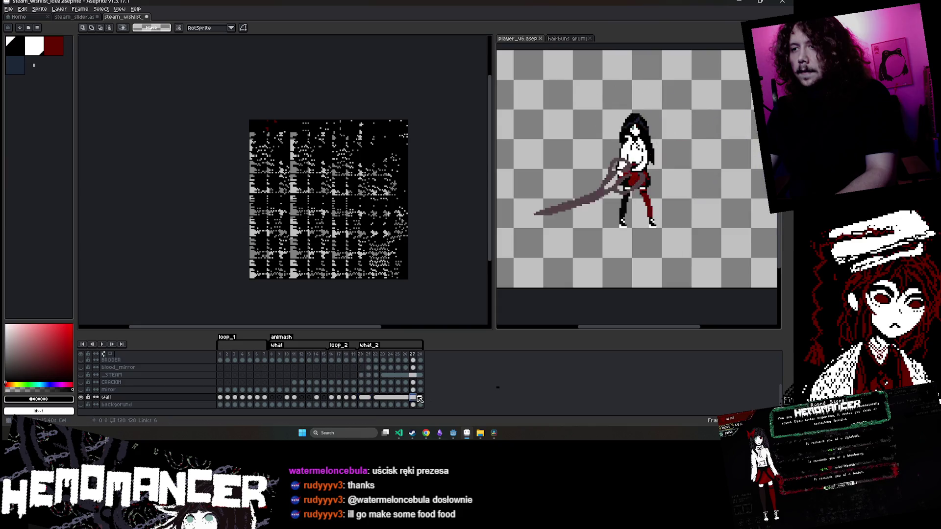
right_click(366, 398)
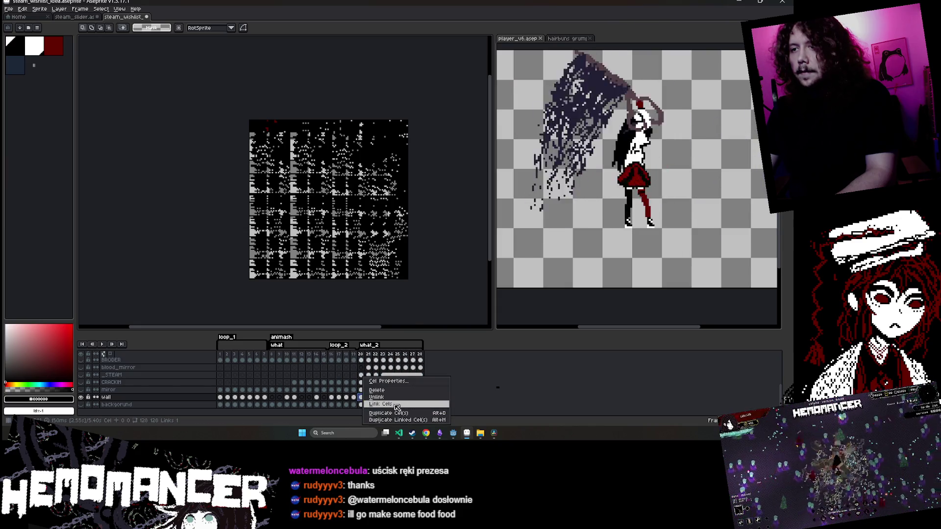
left_click(396, 405)
left_click(347, 397)
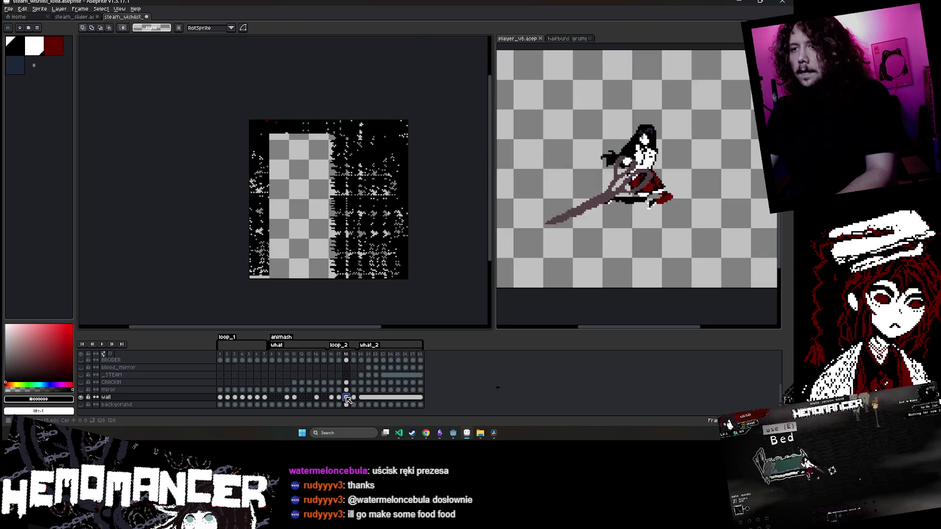
key("Left")
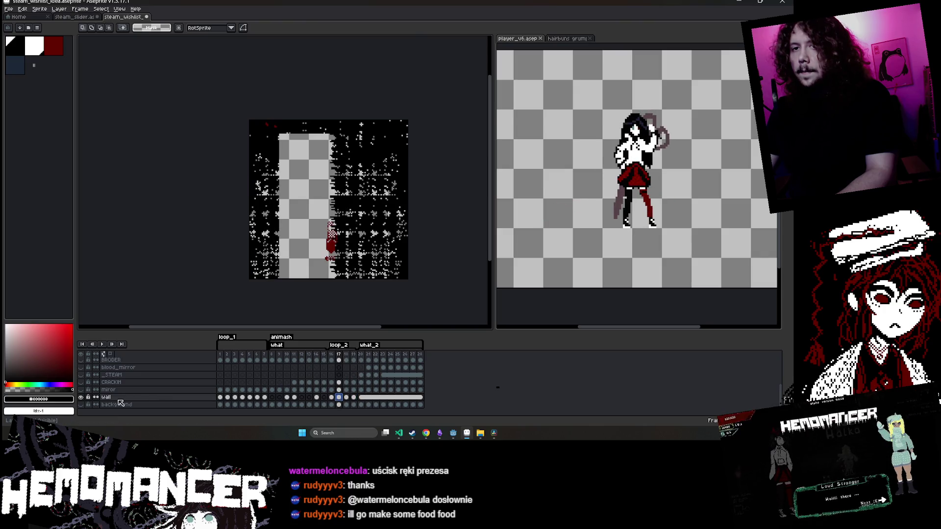
left_click_drag(81, 389, 80, 360)
scroll(100, 371, "up", 3)
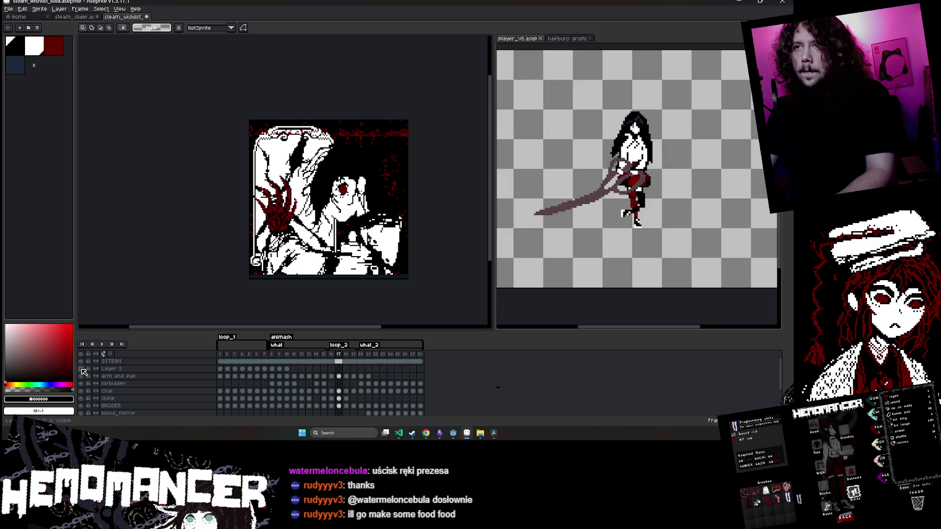
Play the animation from frame 1 to preview it
left_click(221, 376)
left_click(220, 369)
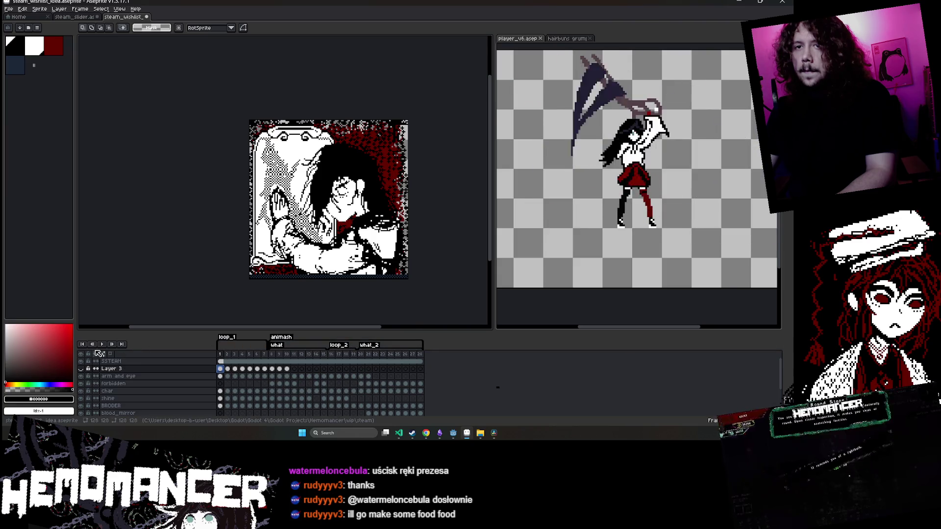
left_click(103, 344)
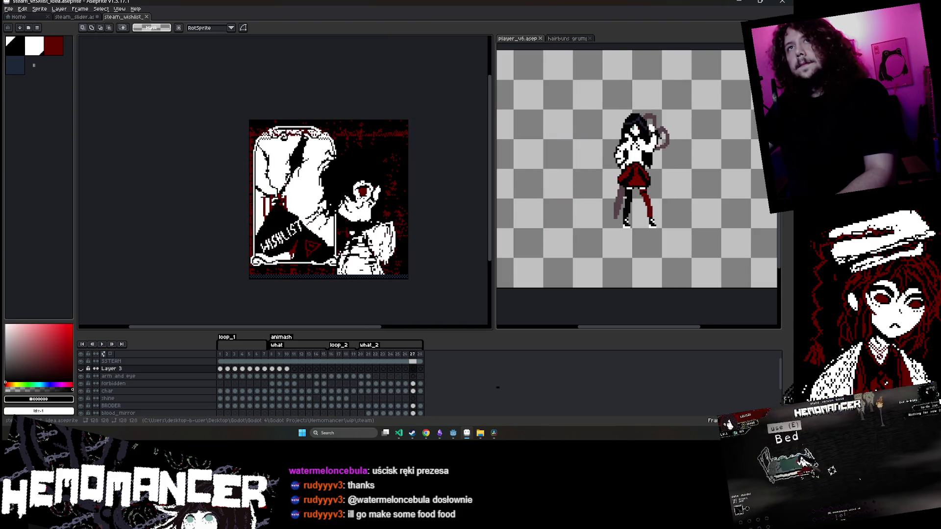
Export as steam_wishlist_idea.gif, overwriting the existing file and accepting the GIF options
left_click(8, 9)
mouse_move(39, 71)
left_click(86, 70)
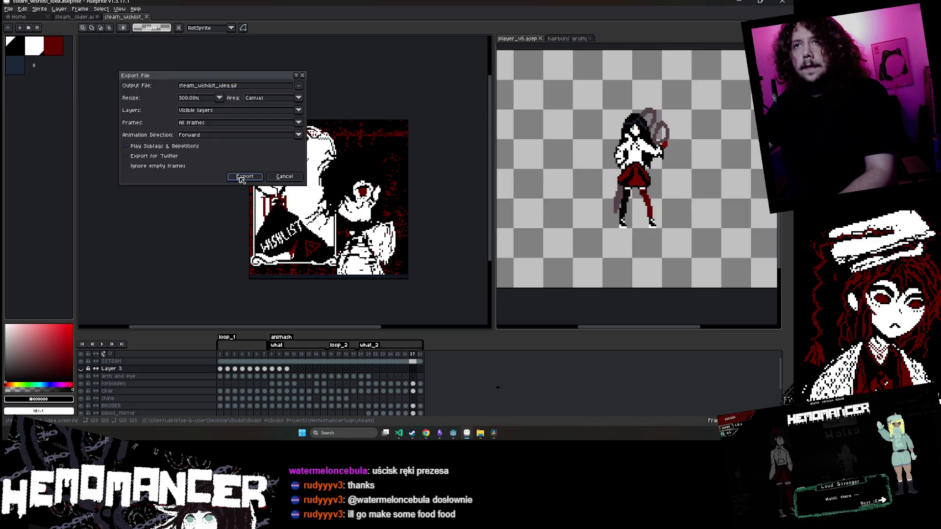
left_click(243, 176)
left_click(380, 231)
left_click(386, 269)
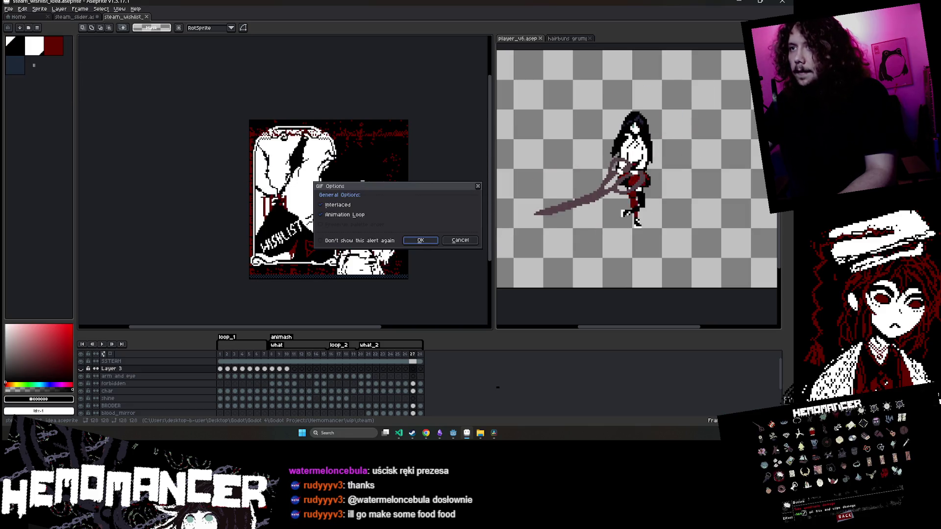
left_click(419, 243)
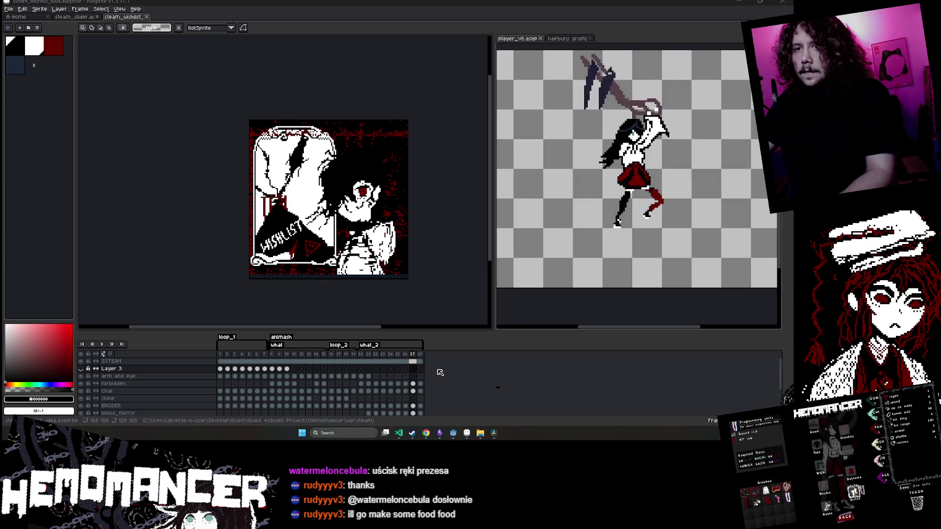
scroll(439, 373, "down", 1)
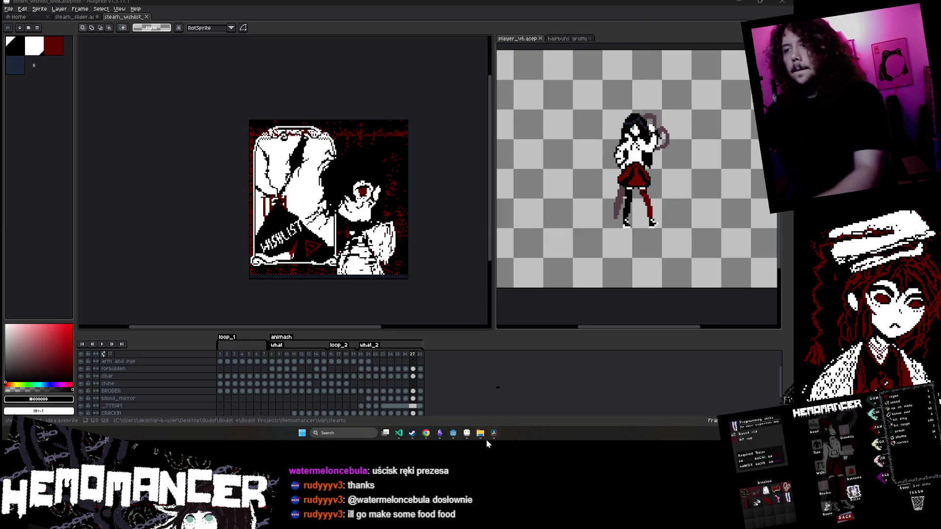
mouse_move(426, 433)
mouse_move(470, 414)
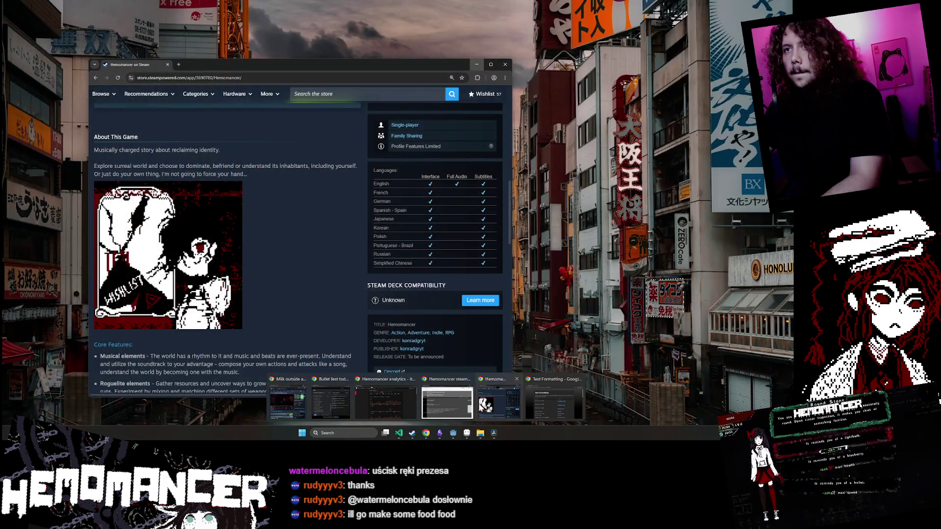
Bring the Hemomancer Steam store page window to the front
left_click(498, 403)
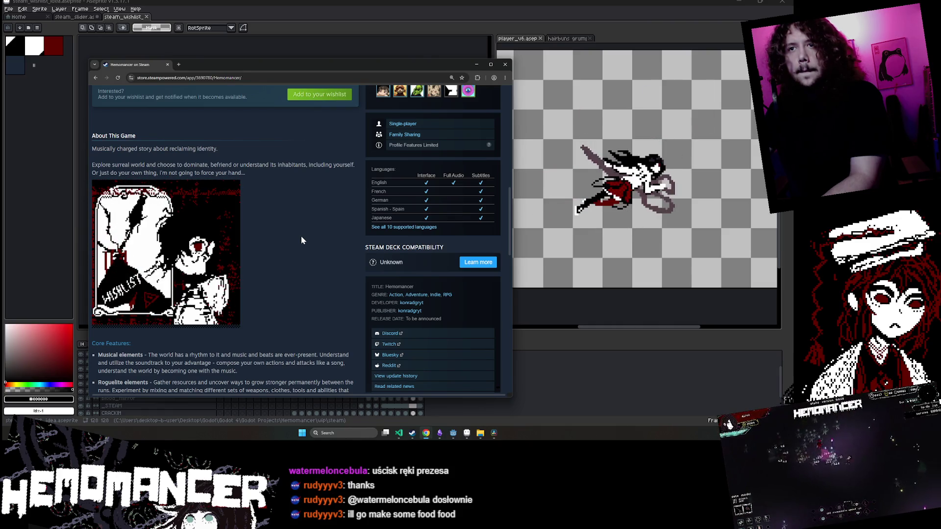
Return to Aseprite, select frame 1 of the SSTEAM layer, and zoom in on the canvas
scroll(301, 240, "down", 2)
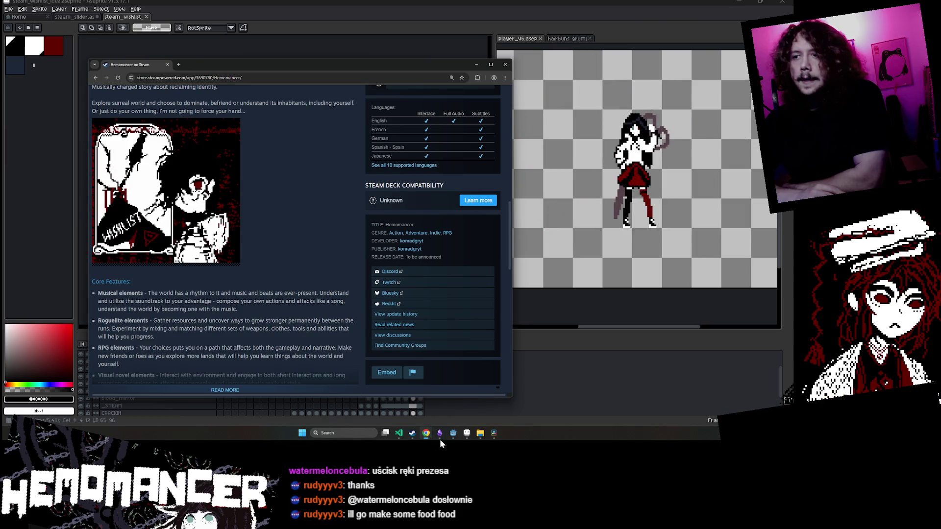
left_click(425, 434)
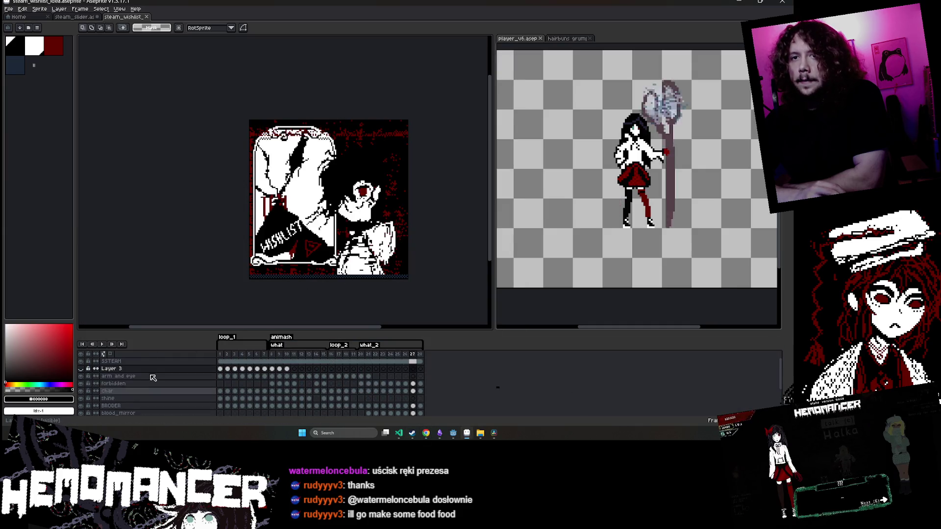
left_click(220, 361)
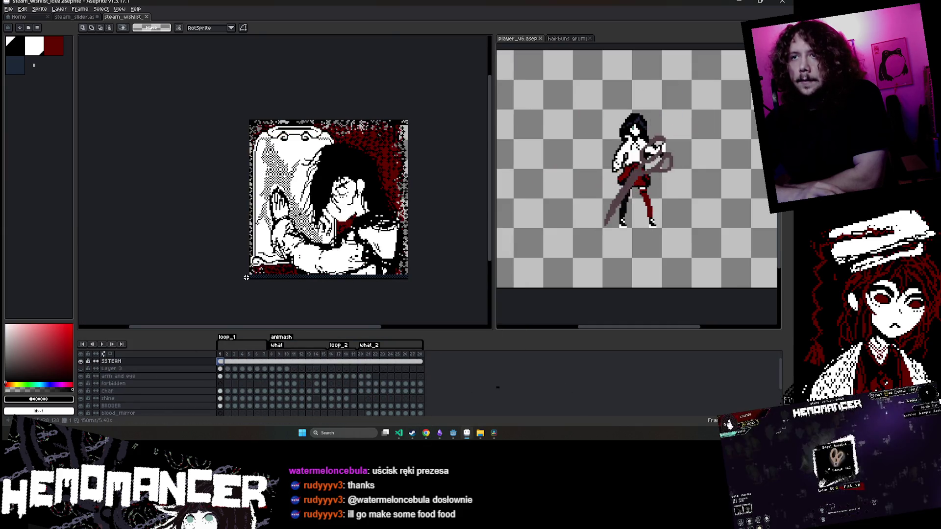
scroll(246, 278, "up", 2)
scroll(420, 295, "up", 2)
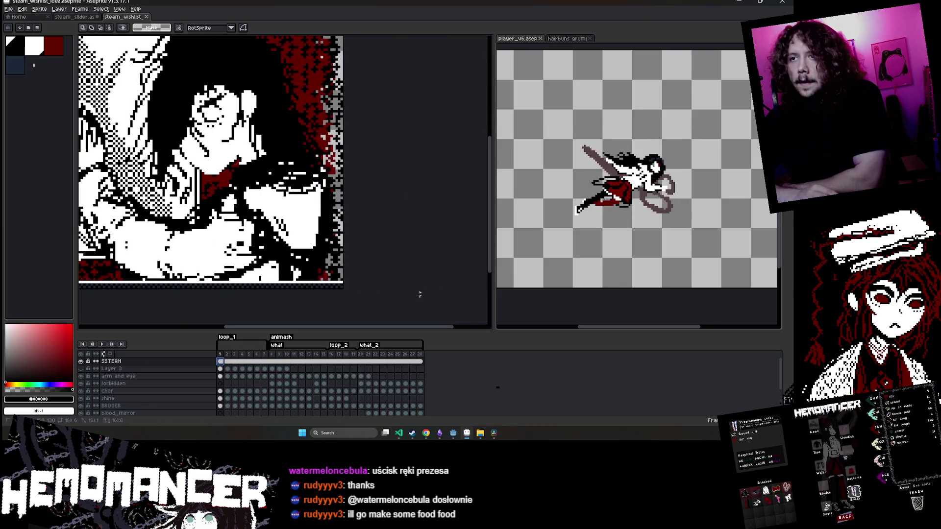
scroll(406, 267, "up", 1)
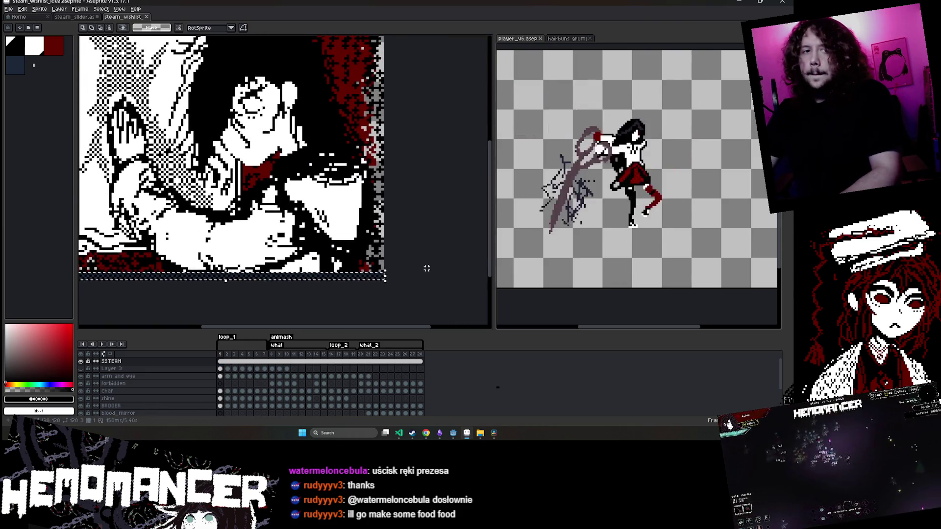
Rotate the bottom border strip upright and move it to the artwork's left edge
mouse_move(379, 276)
left_mouse_down()
mouse_move(363, 221)
mouse_move(305, 311)
mouse_move(246, 281)
left_mouse_up()
scroll(360, 206, "down", 2)
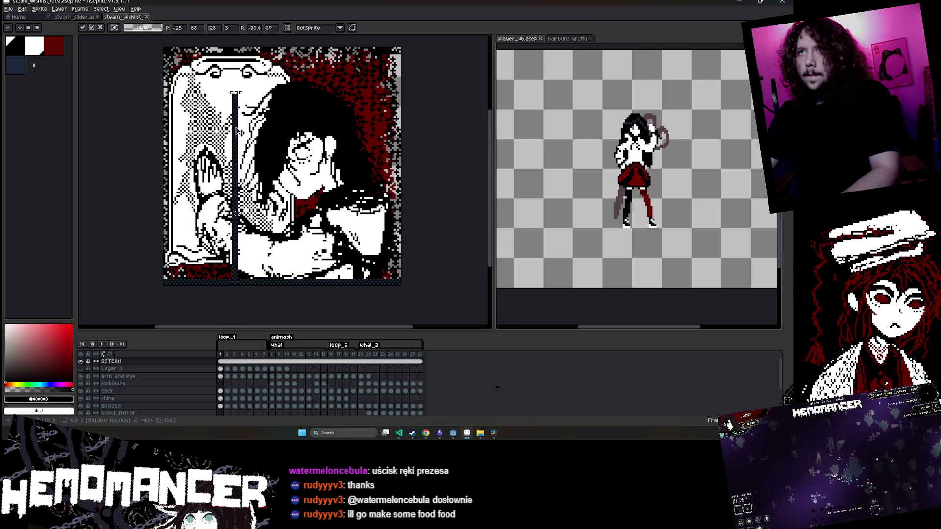
left_click_drag(240, 132, 401, 88)
scroll(401, 88, "up", 2)
scroll(347, 203, "up", 3)
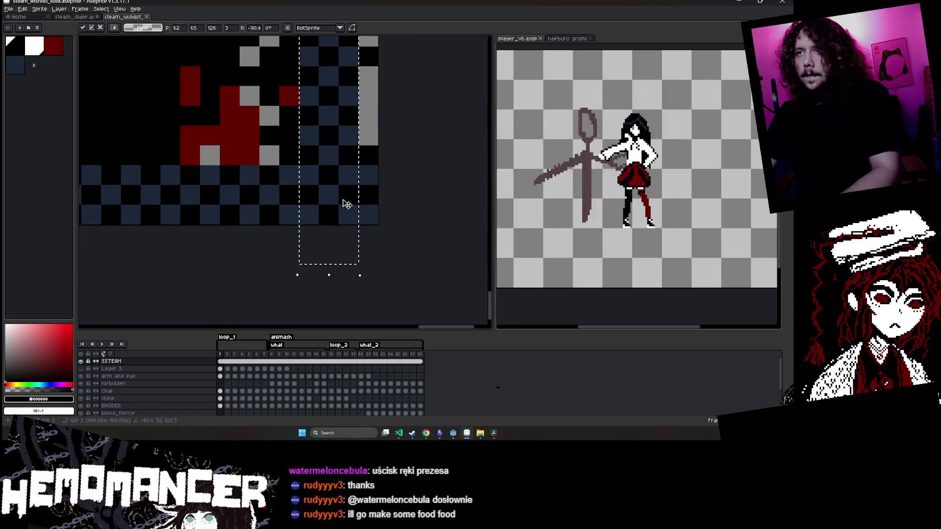
left_click_drag(347, 204, 368, 137)
scroll(415, 119, "down", 3)
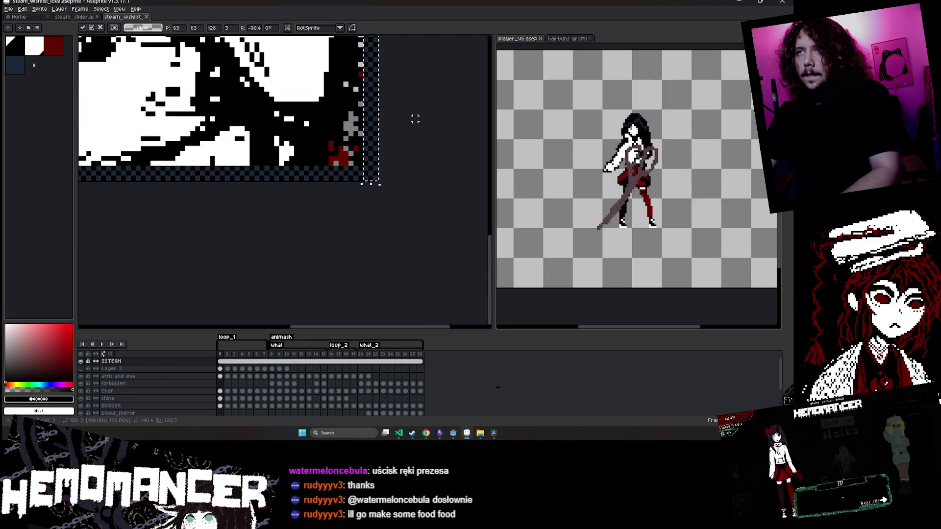
scroll(415, 119, "down", 3)
scroll(383, 213, "up", 2)
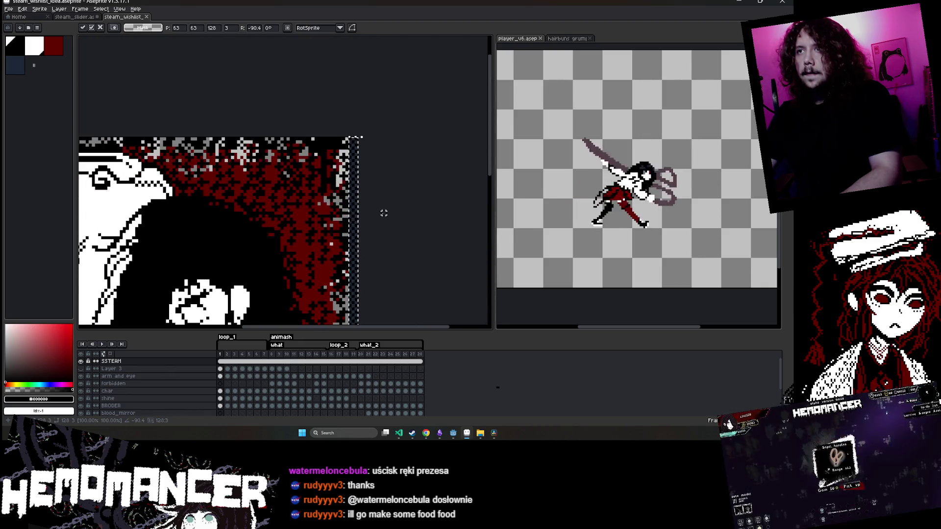
scroll(358, 185, "down", 2)
left_click_drag(373, 153, 140, 178)
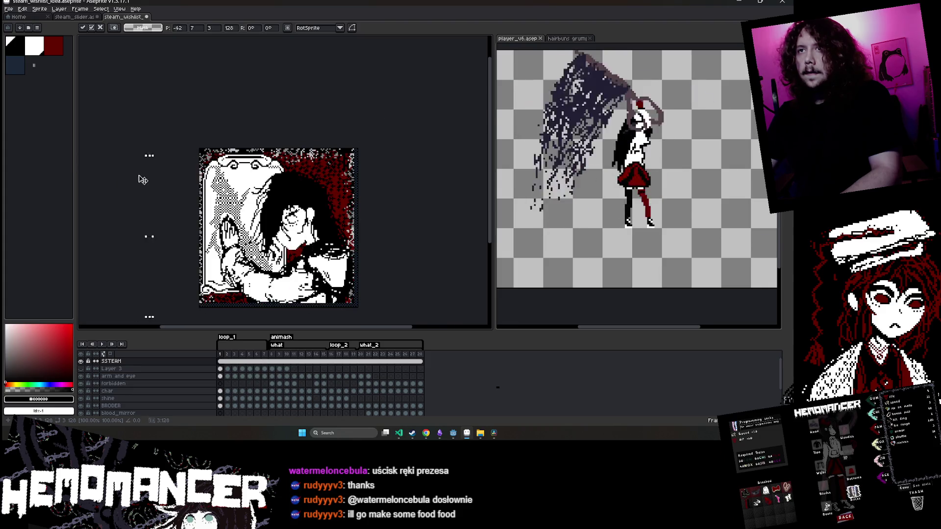
scroll(140, 179, "up", 3)
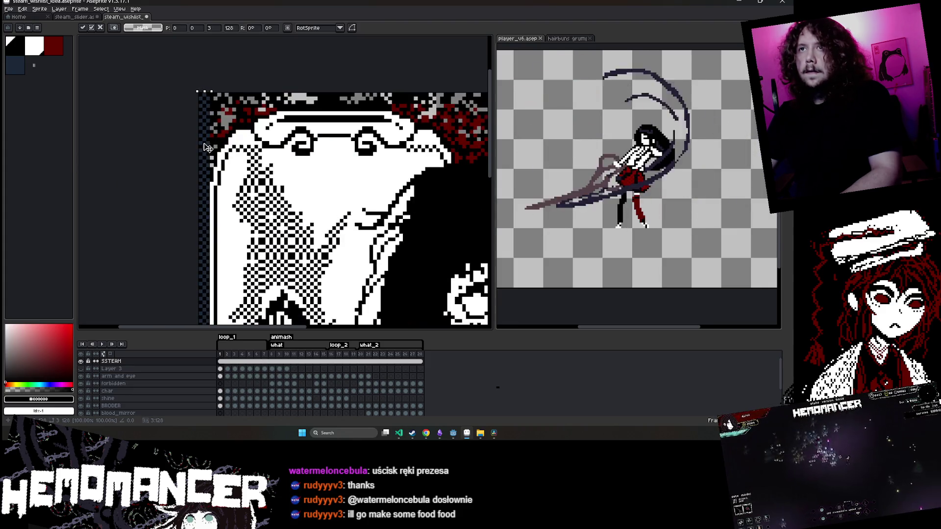
scroll(210, 233, "down", 4)
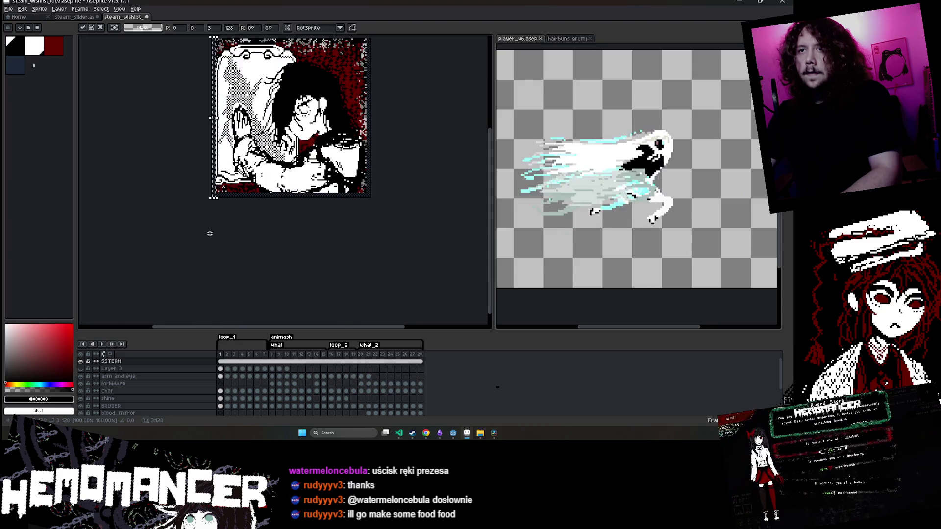
scroll(210, 234, "up", 5)
Slide the vertical border strip up along the left edge and commit it
left_click_drag(172, 165, 172, 175)
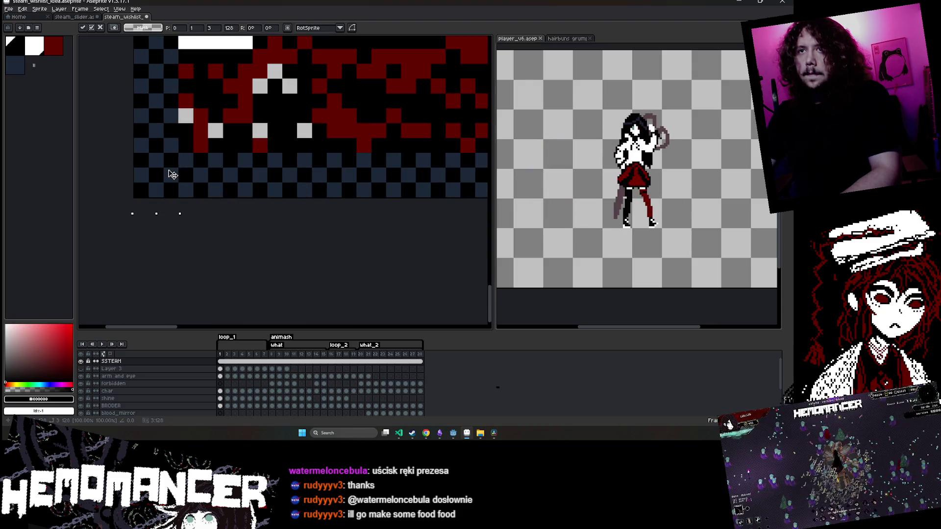
scroll(172, 110, "down", 5)
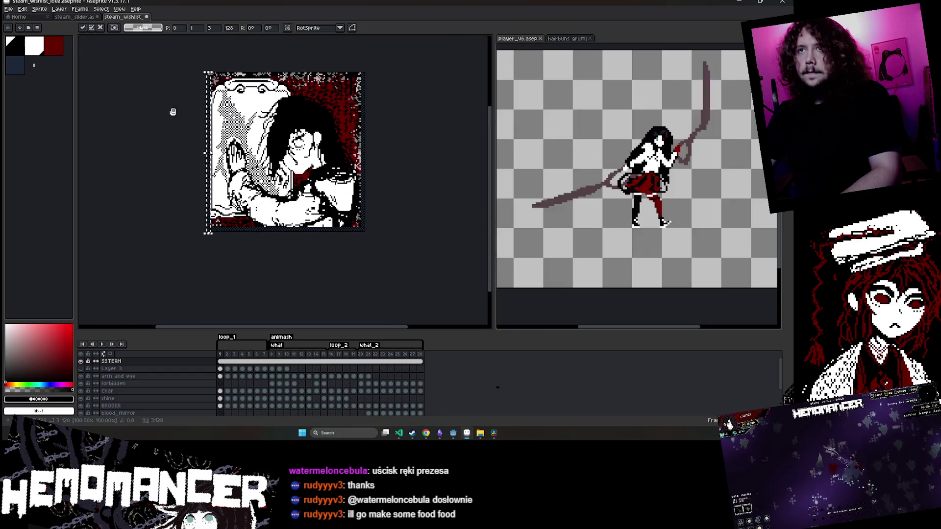
scroll(198, 162, "up", 3)
scroll(198, 162, "up", 2)
left_click_drag(197, 163, 218, 77)
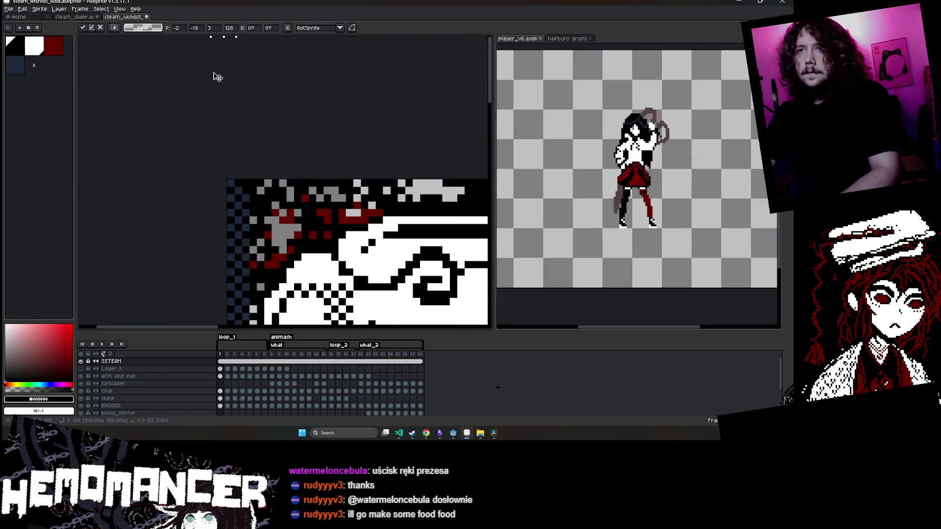
mouse_move(233, 214)
left_mouse_down()
mouse_move(244, 208)
mouse_move(250, 160)
mouse_move(248, 80)
left_mouse_up()
left_click_drag(245, 196, 242, 140)
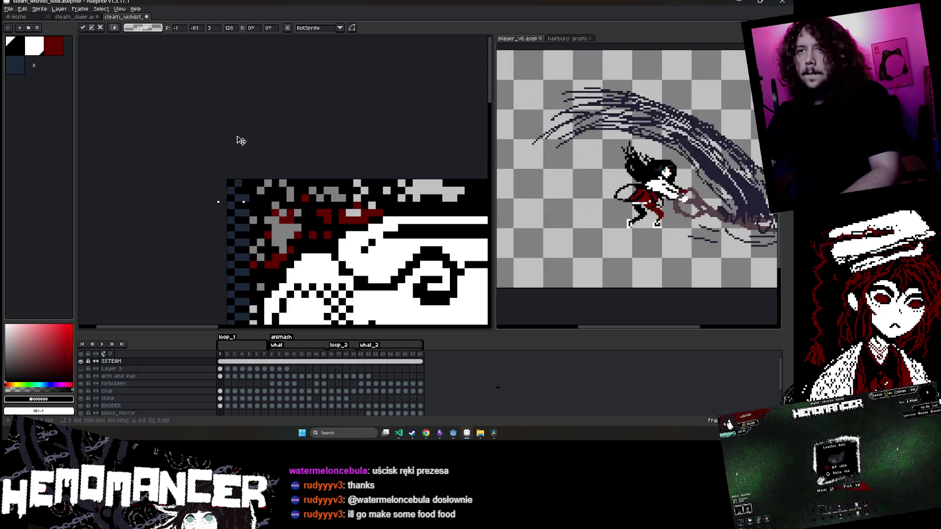
left_click_drag(239, 314, 238, 210)
mouse_move(237, 294)
left_mouse_down()
mouse_move(236, 208)
mouse_move(252, 147)
left_mouse_up()
mouse_move(245, 294)
left_mouse_down()
mouse_move(248, 164)
mouse_move(239, 147)
left_mouse_up()
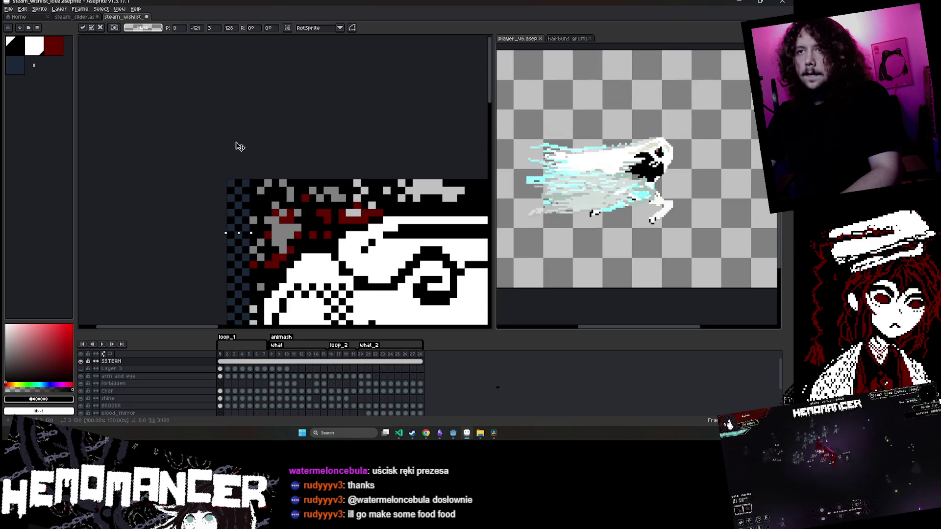
key("Return")
key("Return")
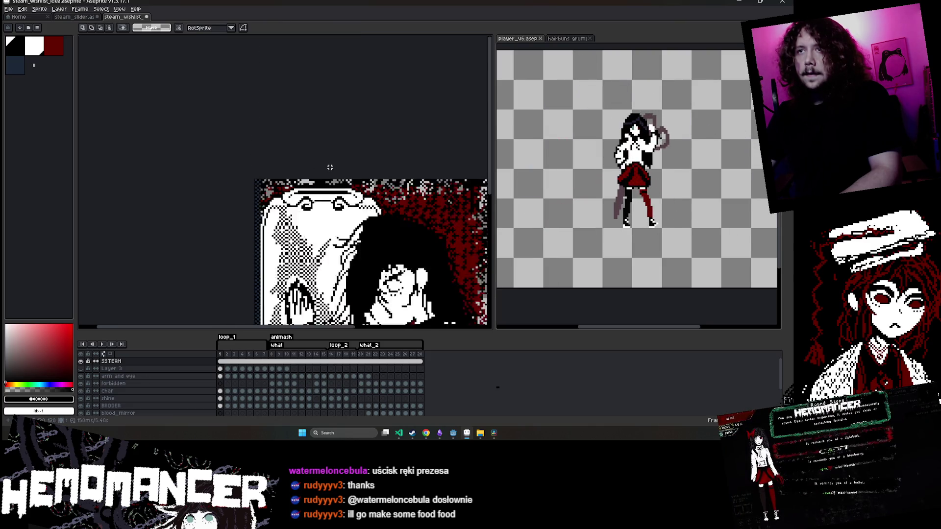
Paste another border strip, rotate it horizontal, and place it along the top edge
key("ctrl+v")
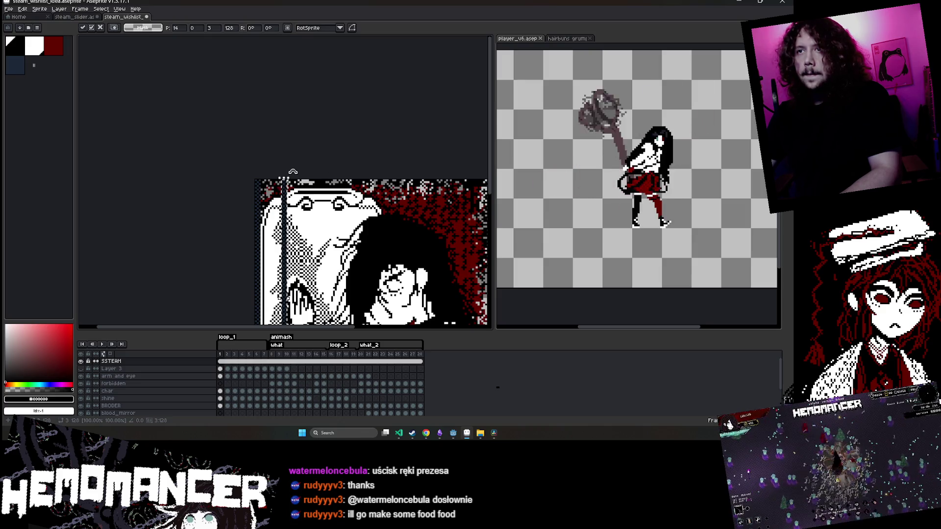
mouse_move(294, 171)
left_mouse_down()
mouse_move(206, 201)
mouse_move(163, 290)
left_mouse_up()
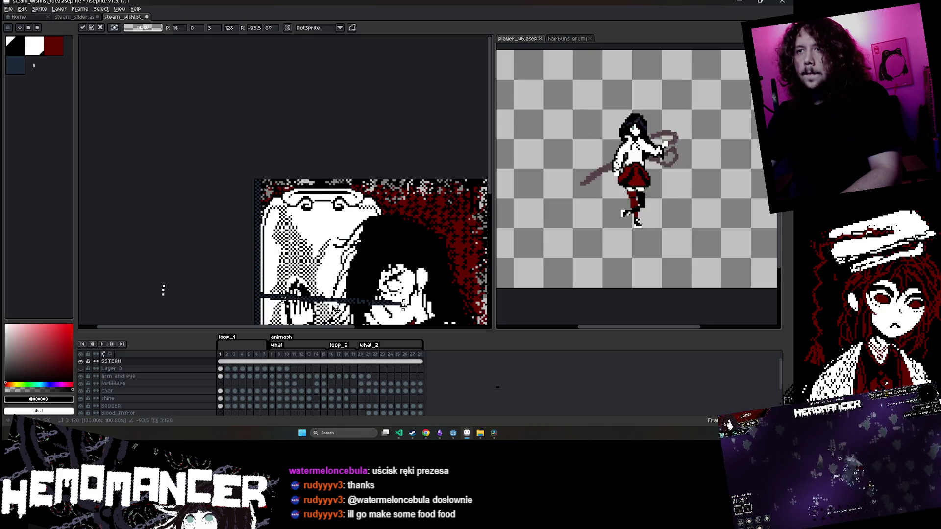
left_click_drag(330, 300, 409, 190)
scroll(409, 190, "up", 2)
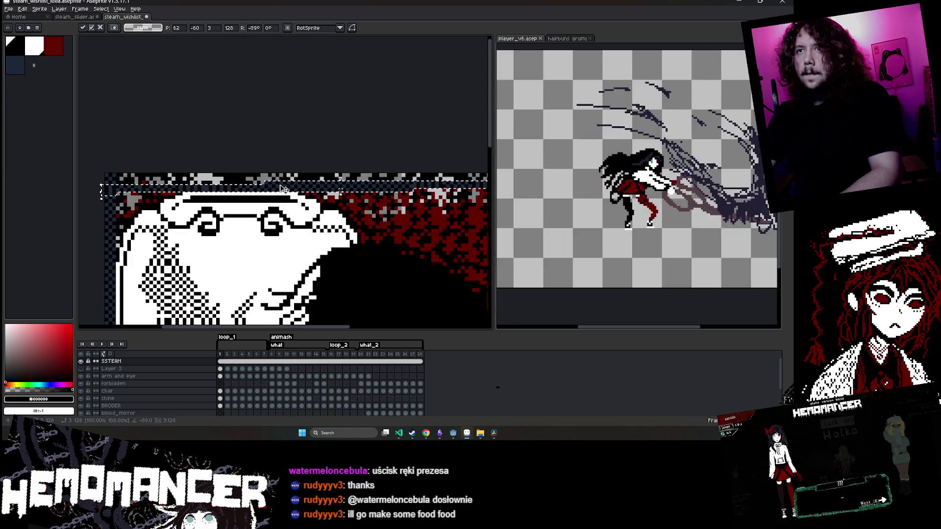
scroll(268, 195, "right", 10)
left_click_drag(330, 138, 353, 134)
scroll(354, 140, "up", 3)
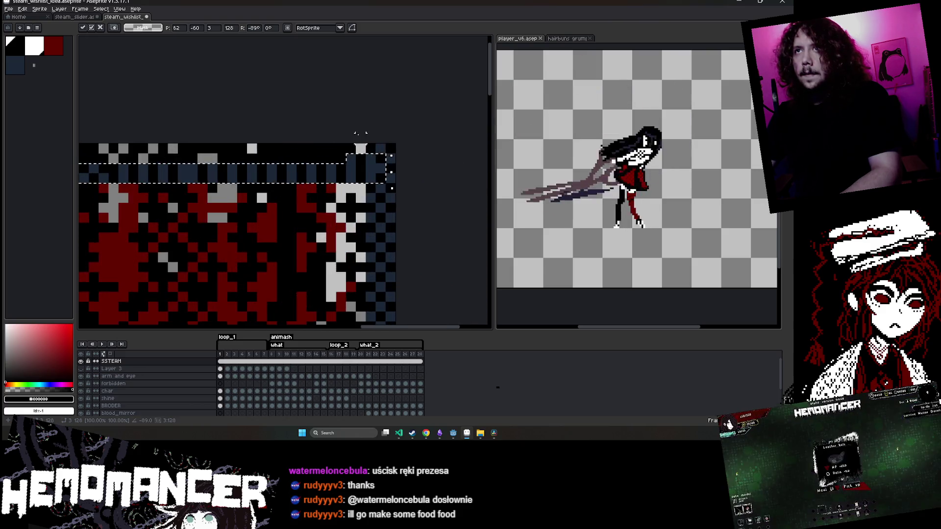
mouse_move(409, 214)
left_mouse_down()
mouse_move(336, 179)
mouse_move(357, 183)
left_mouse_up()
scroll(358, 183, "down", 5)
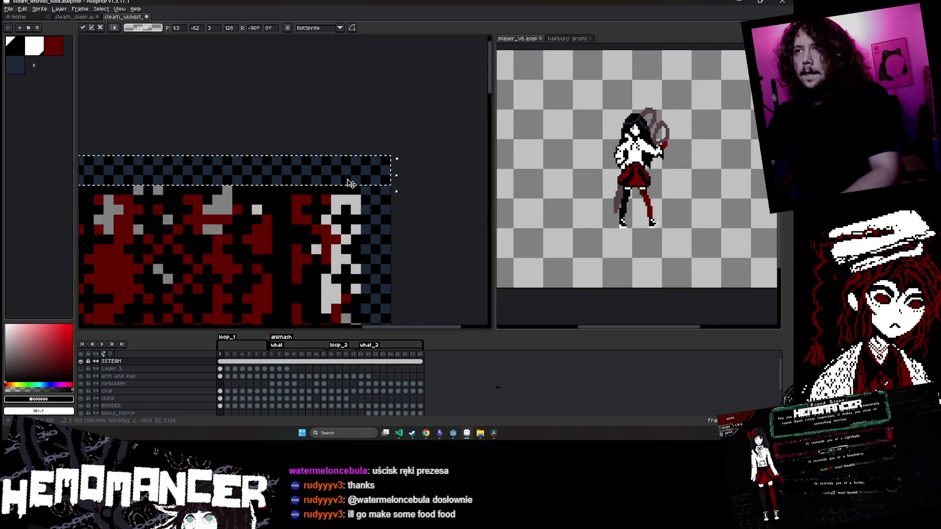
scroll(283, 166, "up", 2)
scroll(283, 167, "up", 3)
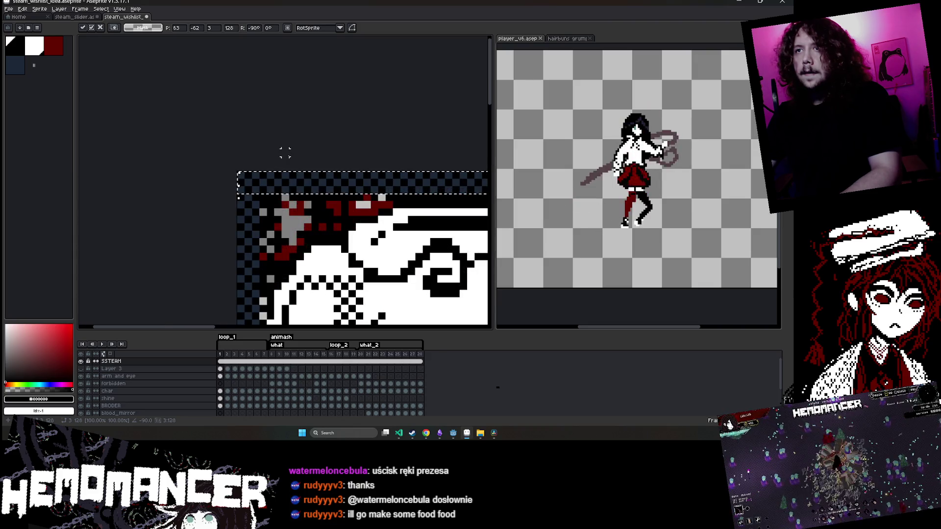
left_click(277, 158)
scroll(278, 158, "down", 3)
scroll(279, 159, "down", 5)
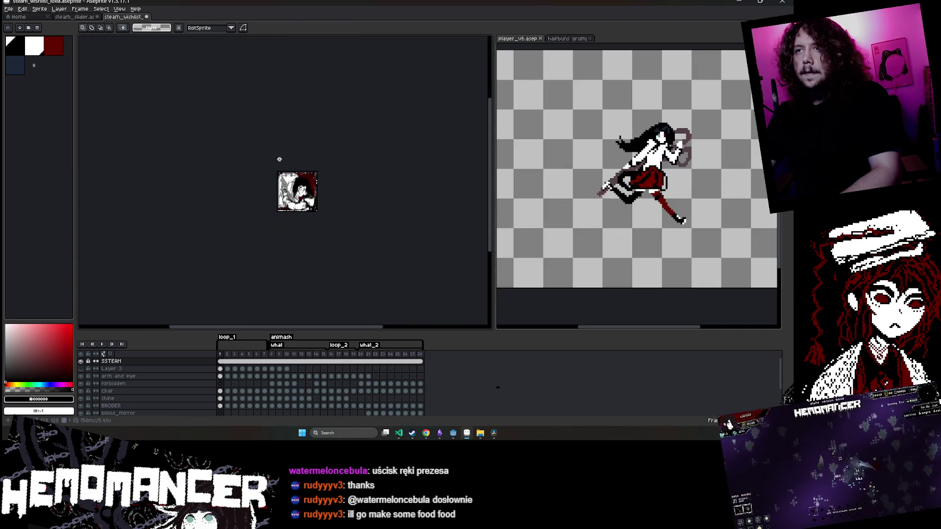
Play the full animation to check the checkered border, ending on the frame-27 'WISHLIST' banner
scroll(279, 159, "up", 3)
left_click(101, 345)
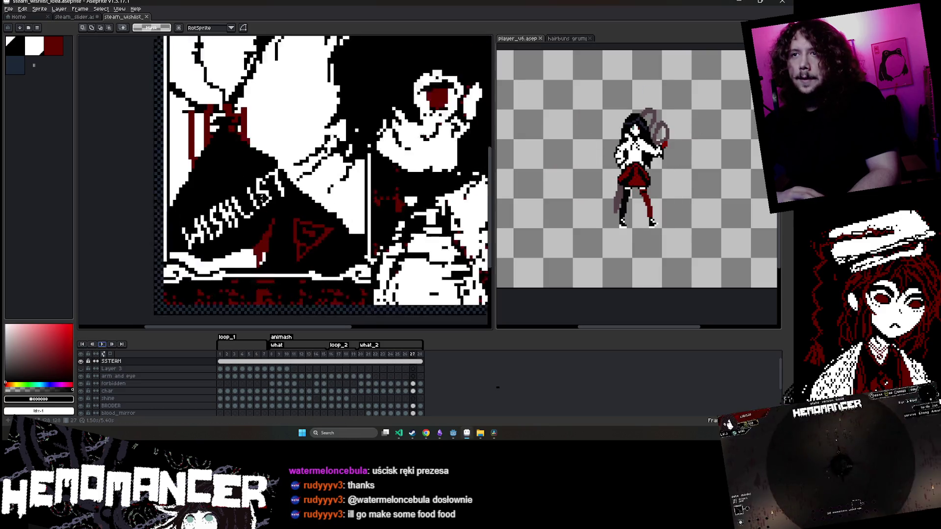
scroll(263, 199, "up", 3)
scroll(257, 200, "down", 1)
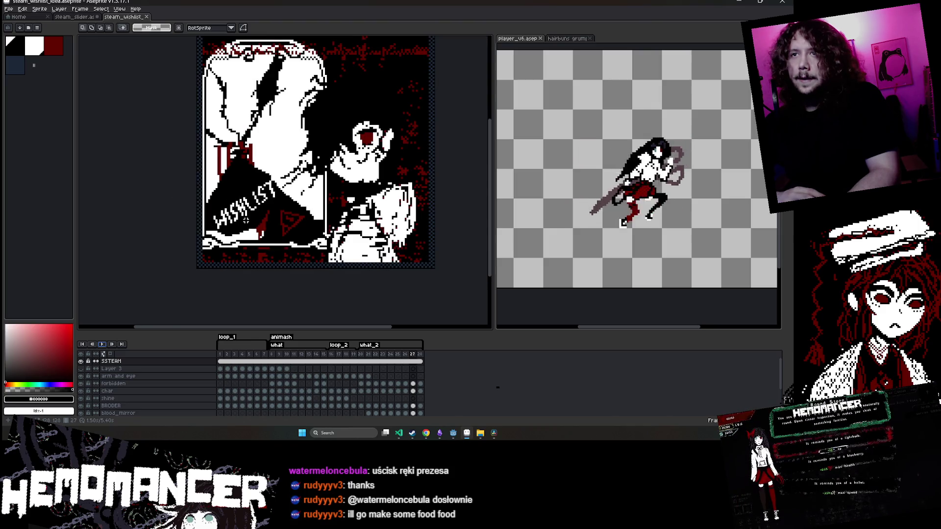
scroll(435, 141, "up", 3)
Sample the dark blue border colour and review wall-layer frames 23 and 24
key("i")
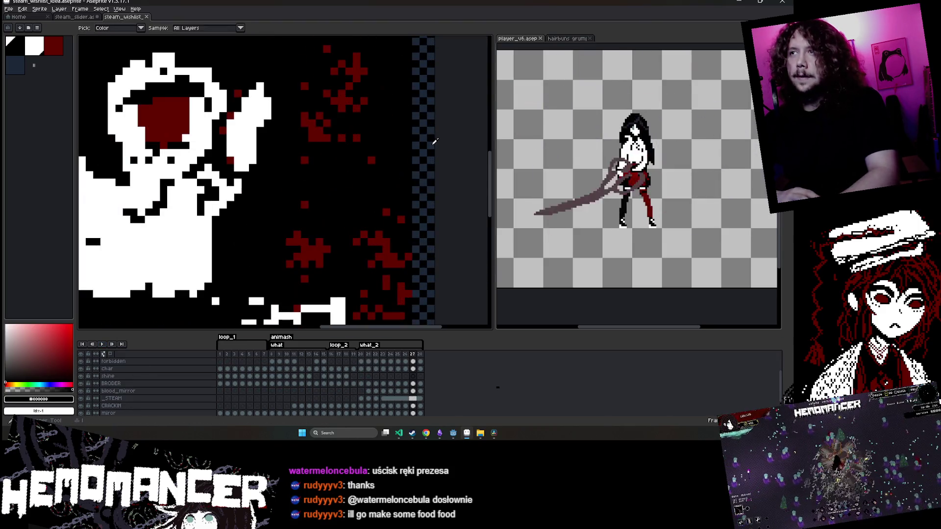
left_click(434, 141)
scroll(435, 142, "down", 4)
scroll(411, 402, "down", 1)
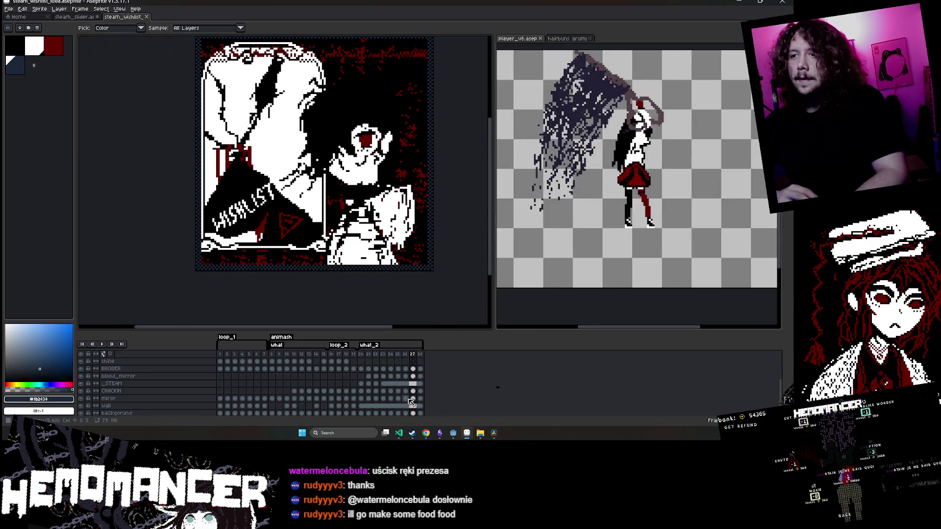
scroll(412, 402, "down", 1)
left_click(384, 399)
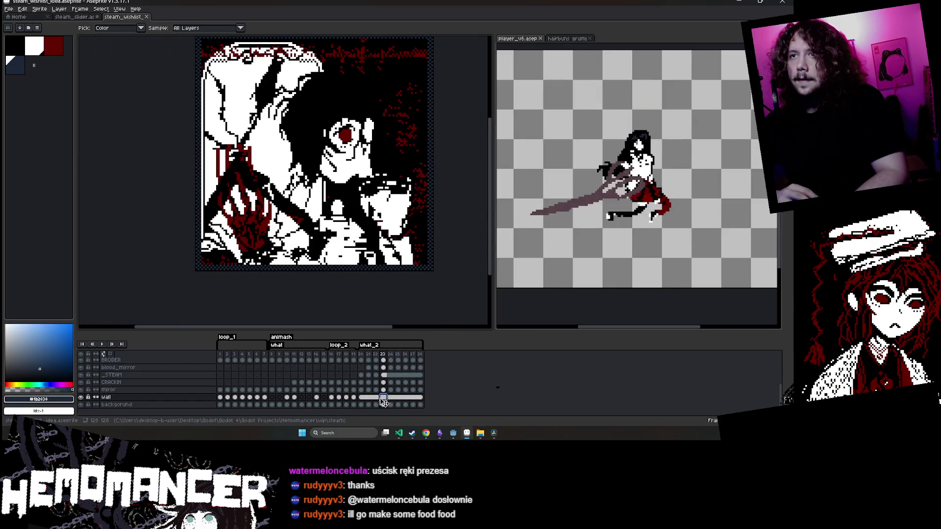
left_click(391, 398)
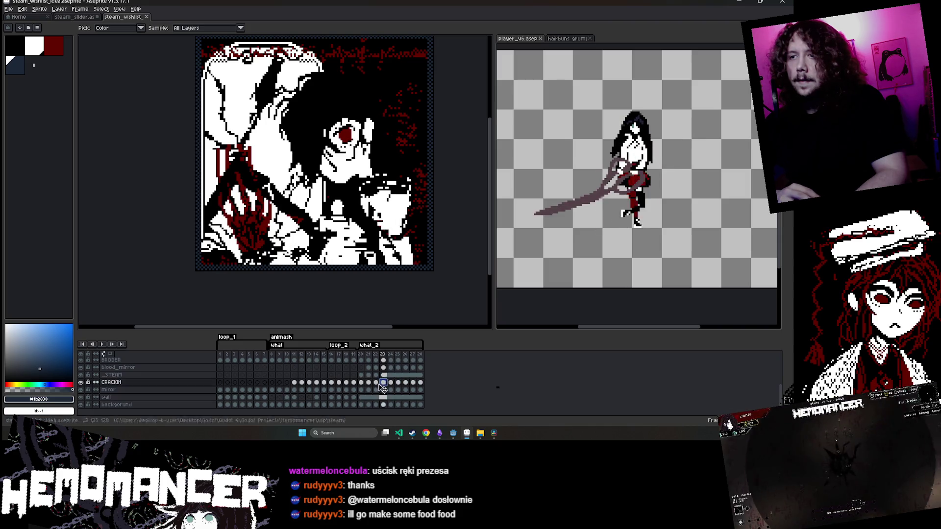
Step through the CRACKIN layer from frame 20 to frame 25
left_click(362, 382)
left_click(368, 382)
left_click(376, 383)
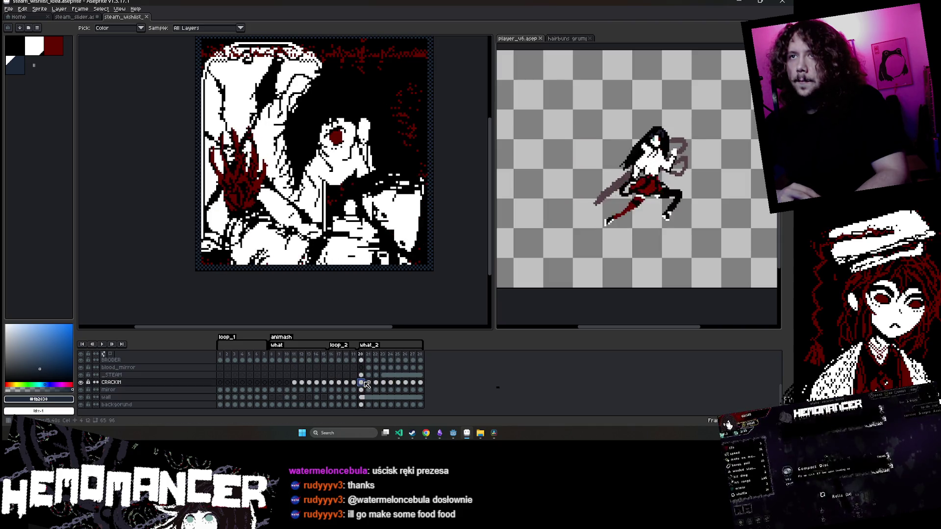
left_click(383, 383)
left_click(391, 383)
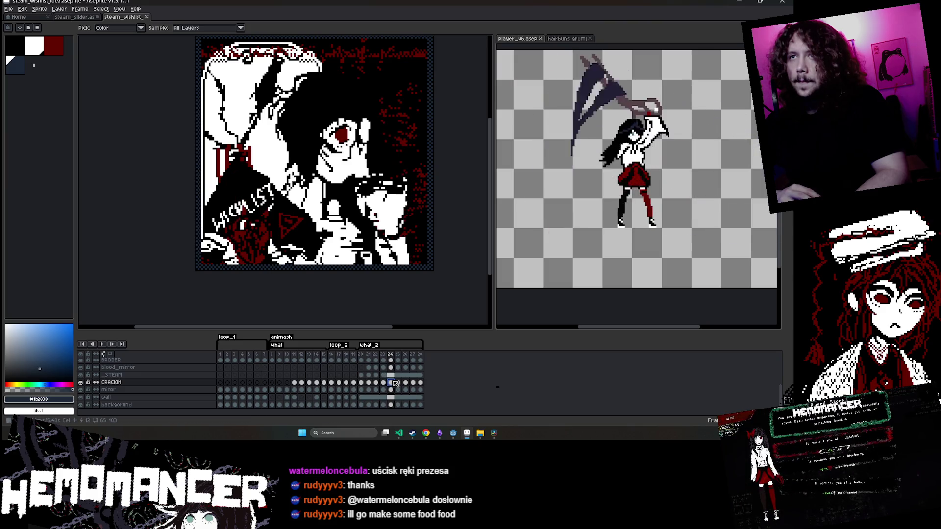
left_click(398, 383)
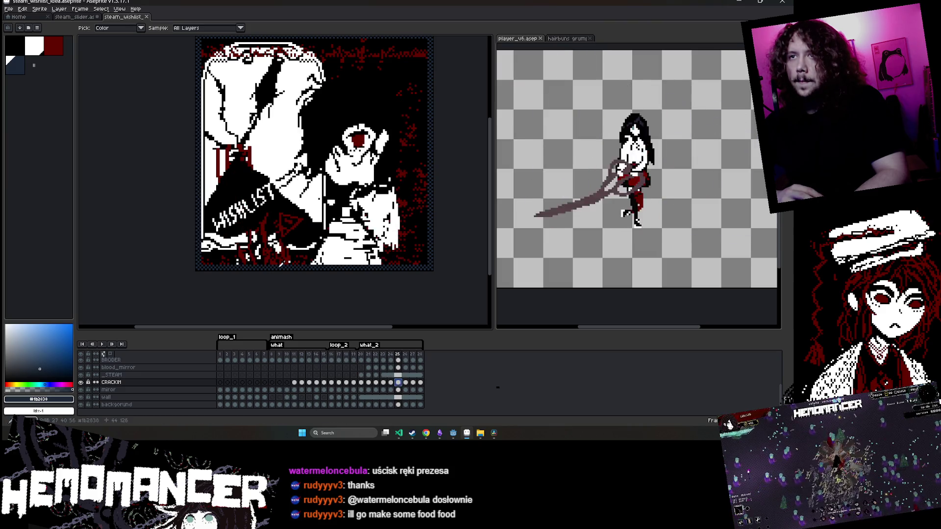
Bucket-fill the banner's black area on frame 25 with dark blue
key("g")
left_click(244, 227)
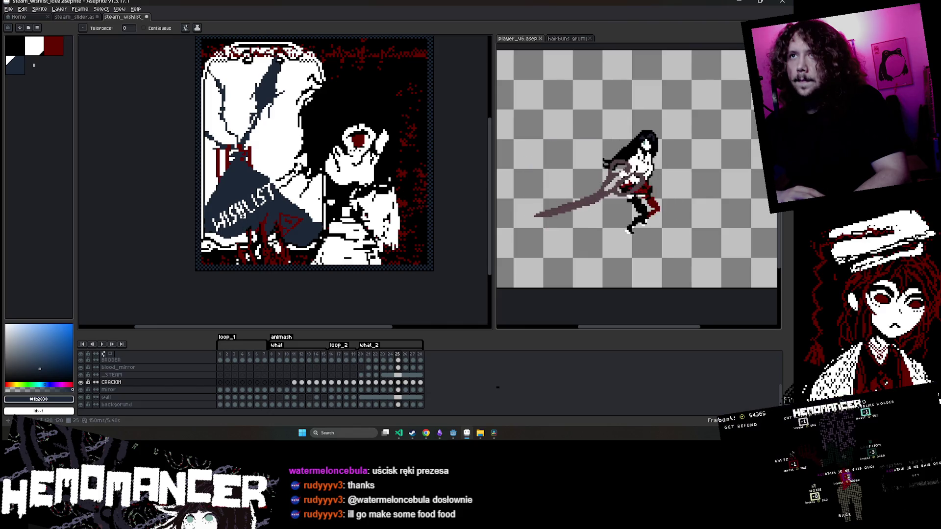
scroll(242, 218, "down", 2)
scroll(242, 218, "up", 2)
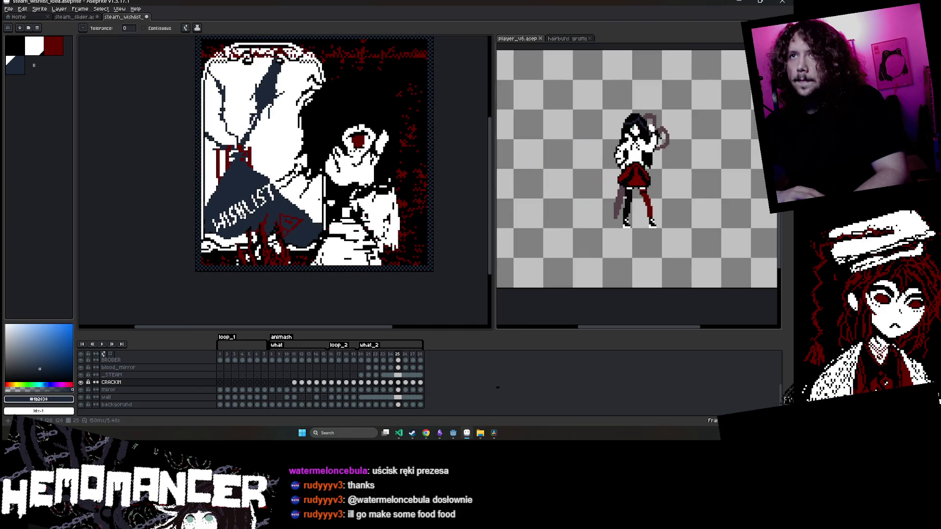
Review frame 1, then frames 21 to 25 on the wall layer
left_click(221, 361)
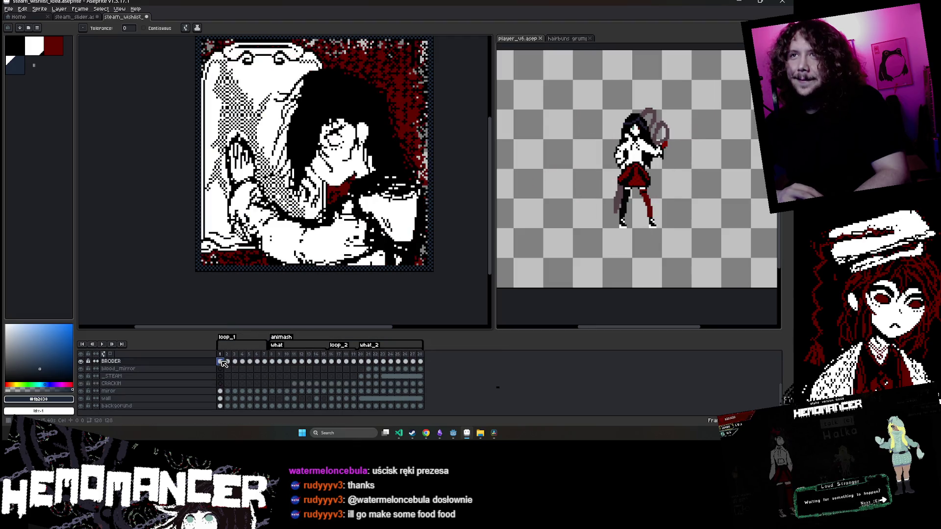
left_click(369, 399)
left_click_drag(382, 402, 420, 401)
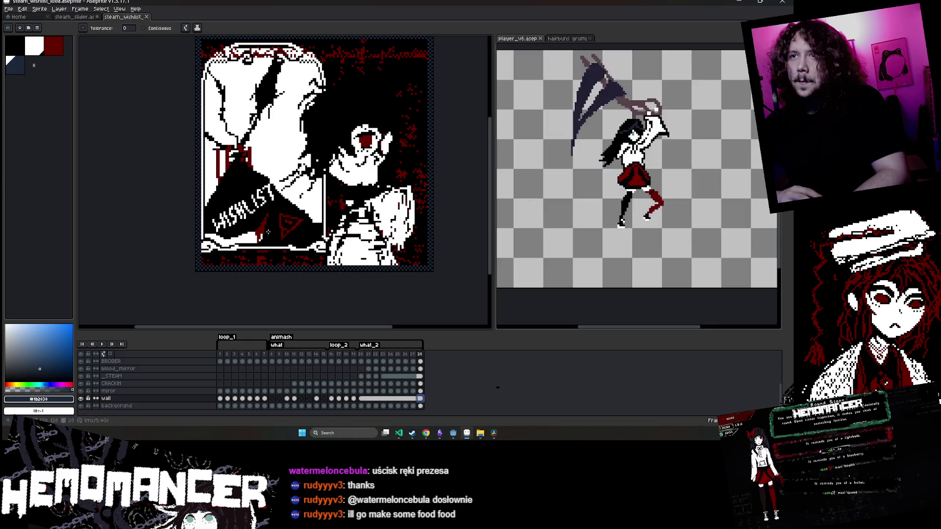
scroll(262, 201, "up", 2)
Select the pencil and land on the CRACKIN layer's frame 28 cel, zoomed in
key("b")
scroll(293, 227, "down", 2)
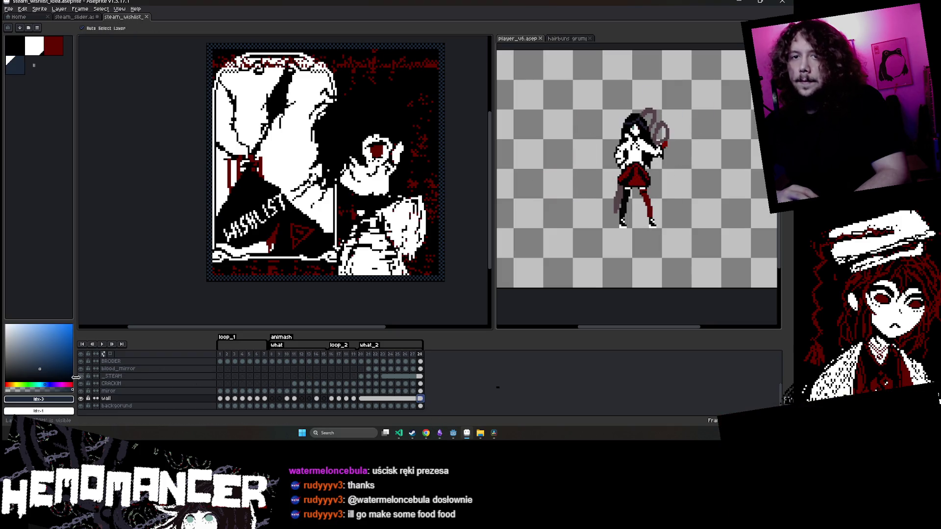
left_click(420, 391)
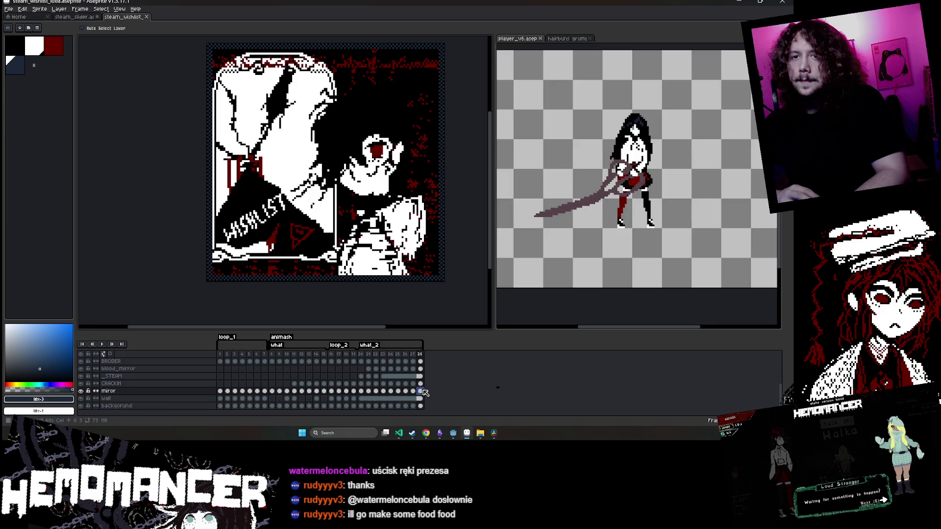
left_click(421, 384)
scroll(258, 213, "up", 2)
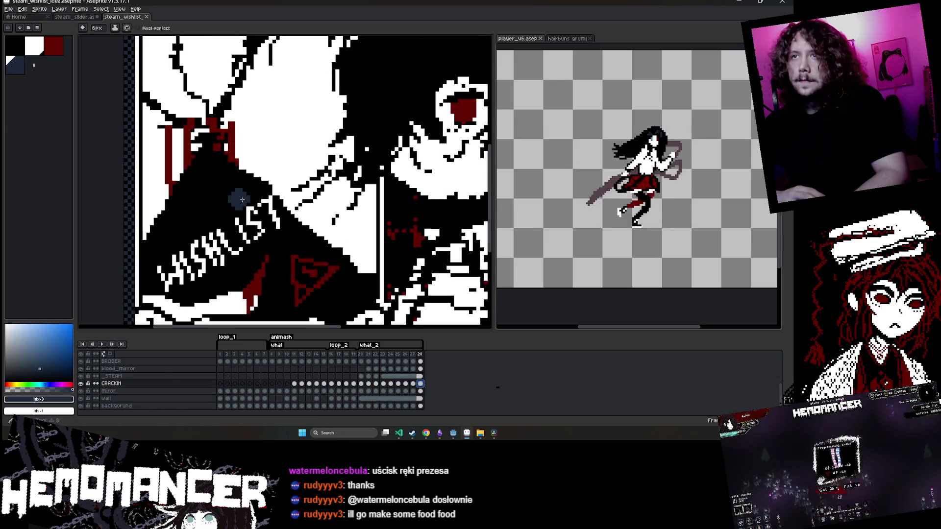
Mark an area across the WISHLIST lettering, undo it, and view blood_mirror frame 28
mouse_move(259, 201)
left_mouse_down()
mouse_move(167, 283)
mouse_move(254, 230)
mouse_move(156, 275)
mouse_move(210, 283)
mouse_move(220, 230)
mouse_move(298, 188)
left_mouse_up()
key("ctrl+z")
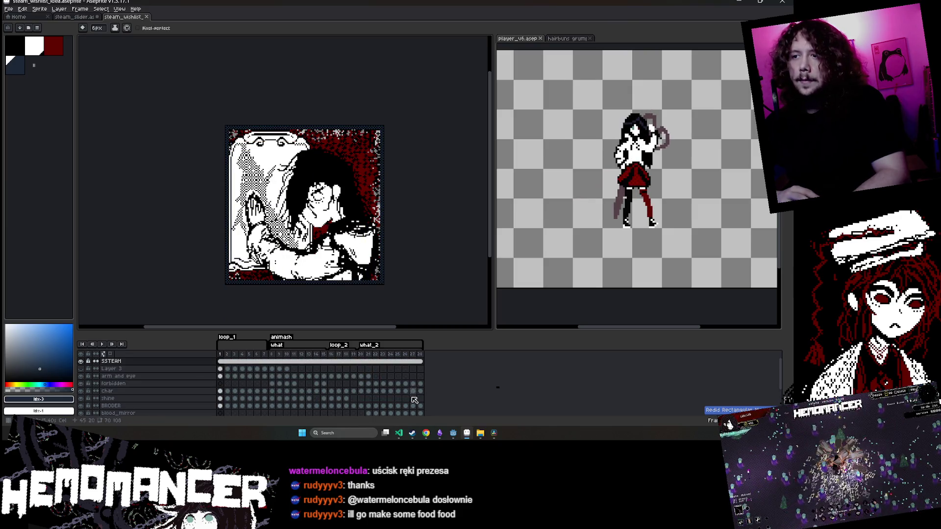
left_click(420, 412)
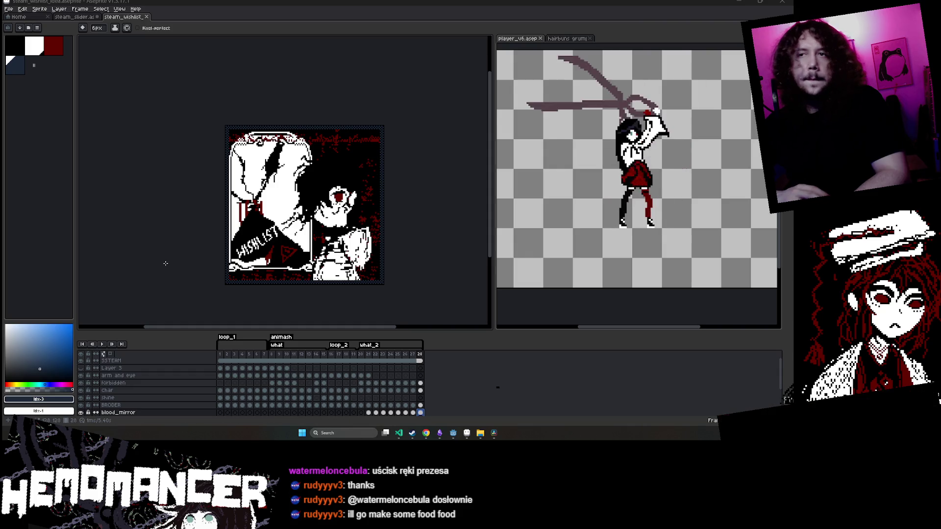
Play the animation from frame 2 and adjust the view to watch it
left_click(228, 354)
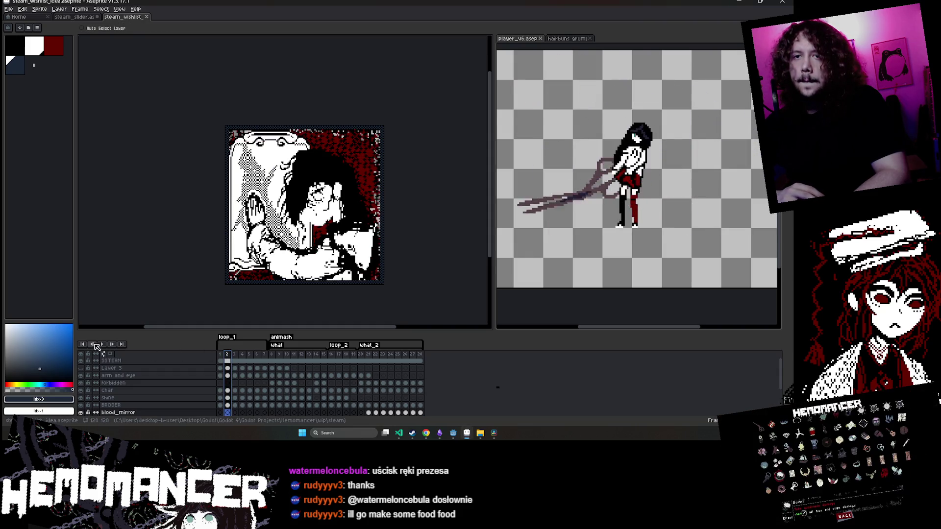
key("Return")
scroll(177, 256, "up", 2)
scroll(177, 256, "down", 3)
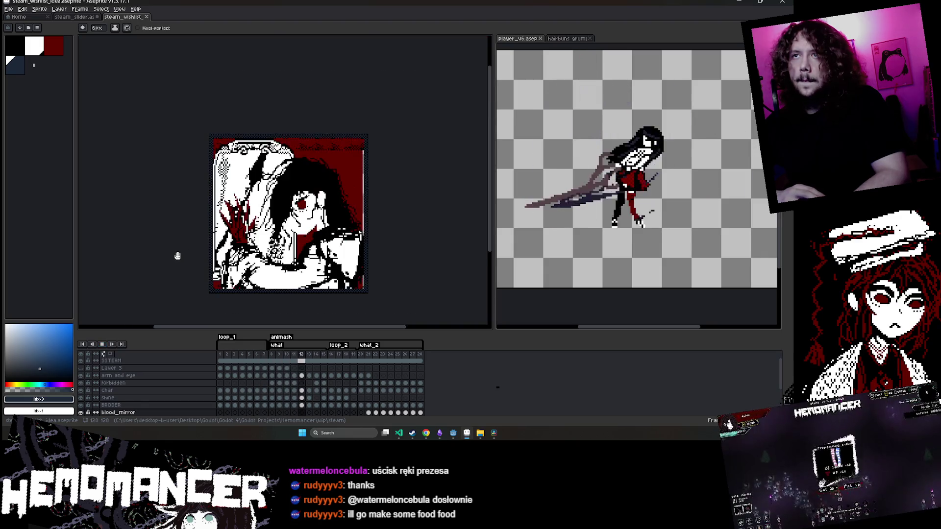
left_click_drag(162, 267, 160, 266)
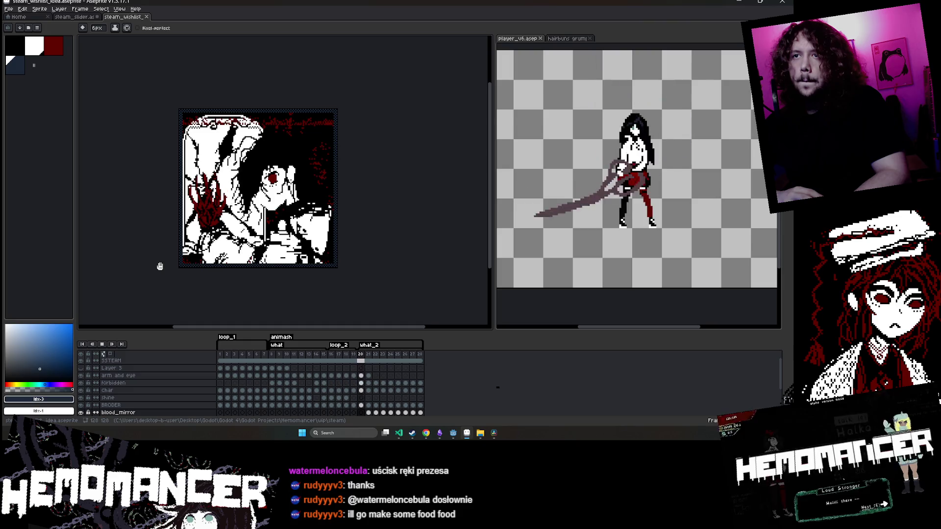
Stop playback, export the animation as a GIF accepting warnings and options, then replay
key("Return")
key("v")
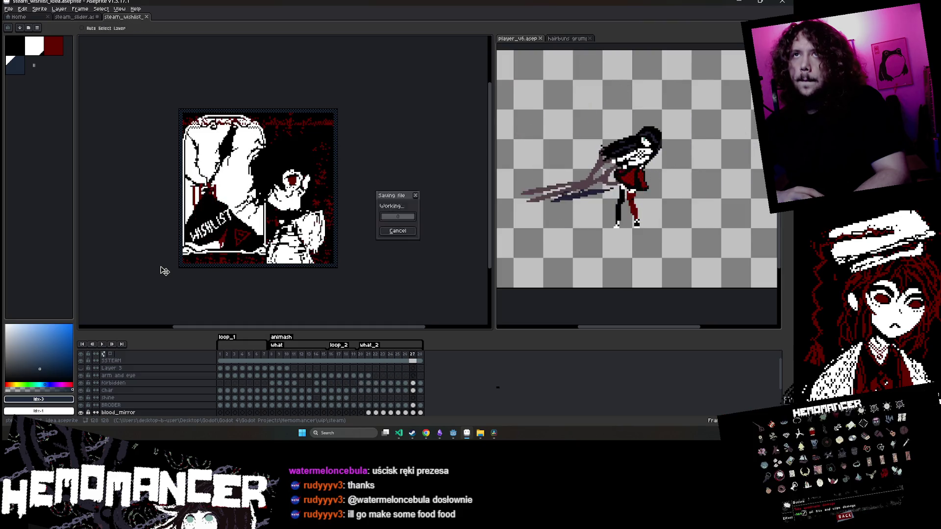
left_click(12, 9)
mouse_move(40, 70)
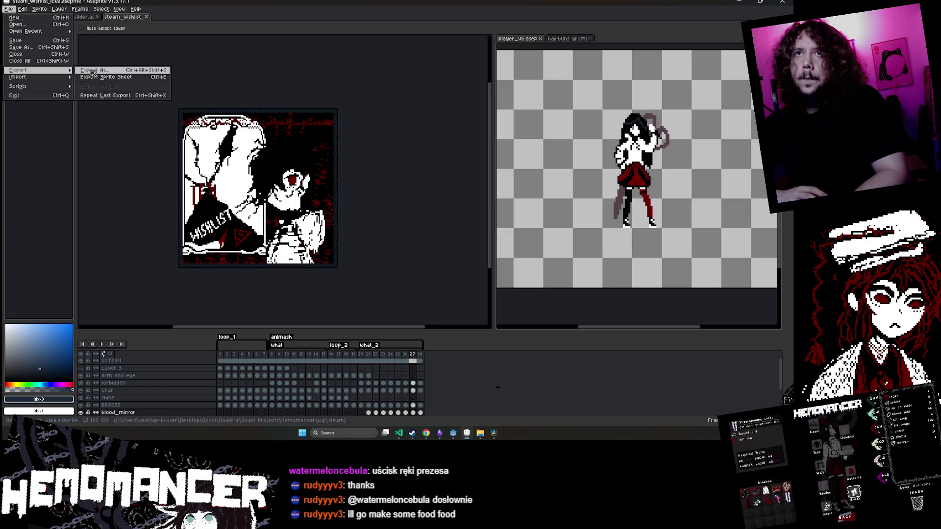
left_click(96, 72)
left_click(249, 180)
left_click(375, 236)
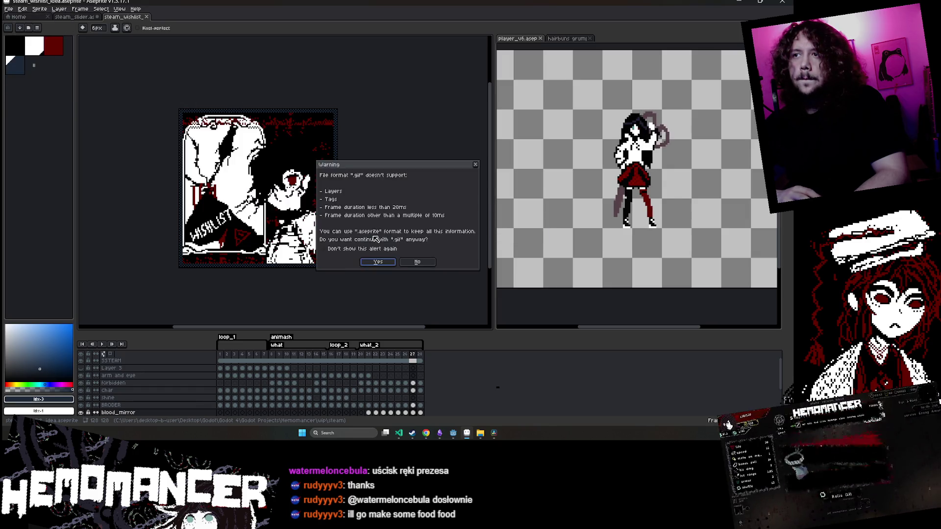
left_click(379, 263)
left_click(413, 241)
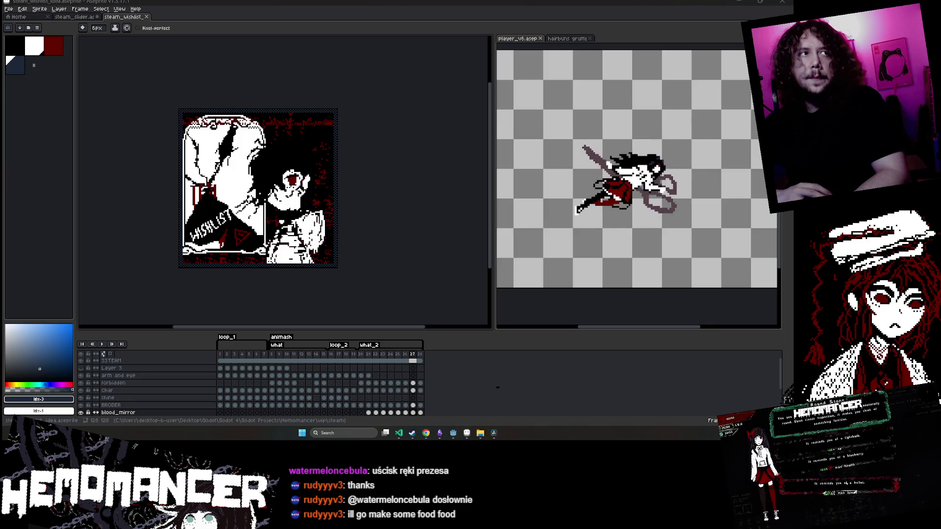
key("Return")
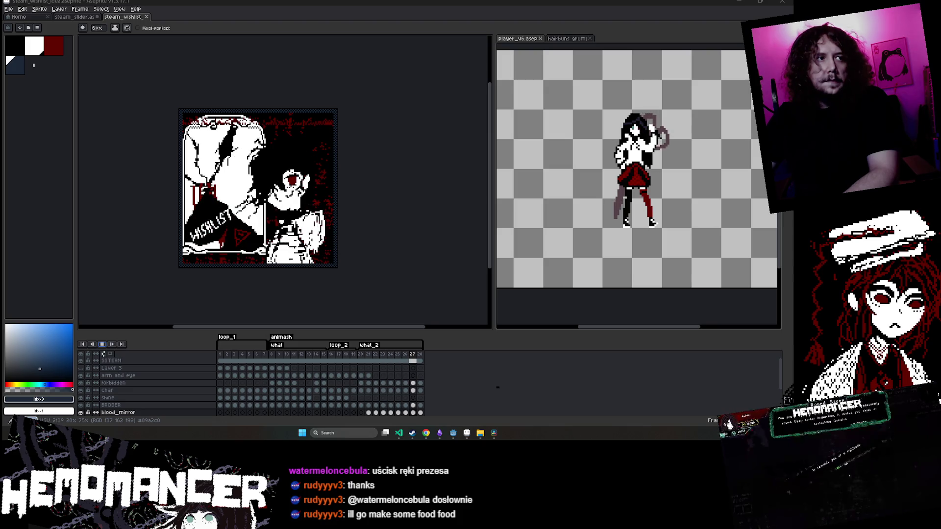
mouse_move(426, 433)
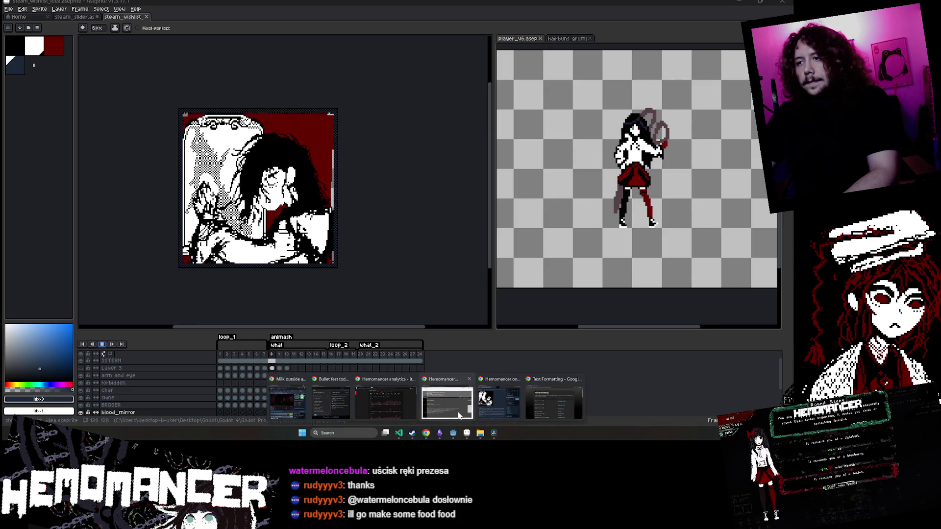
Bring up the Steam page in a maximized browser and reset its zoom to 100%
left_click(505, 410)
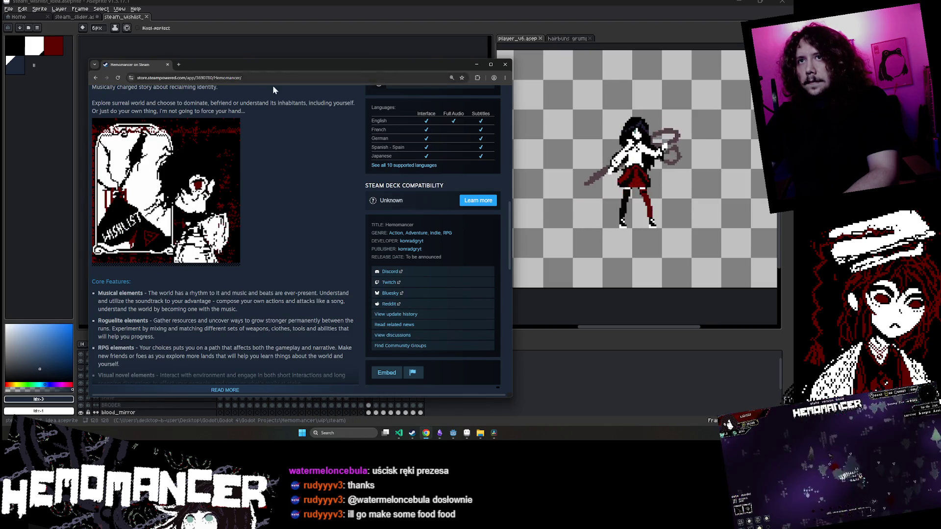
left_click(272, 125)
double_click(295, 69)
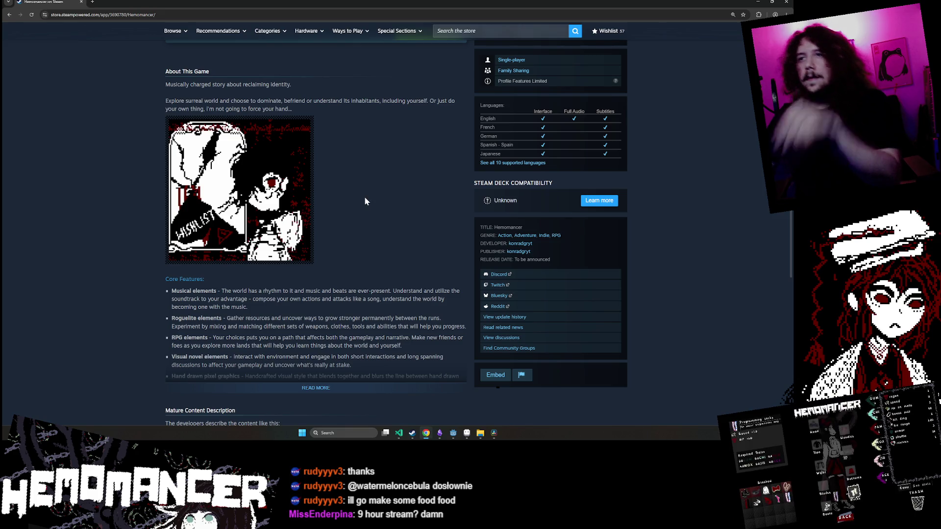
key("ctrl+plus")
key("ctrl+minus")
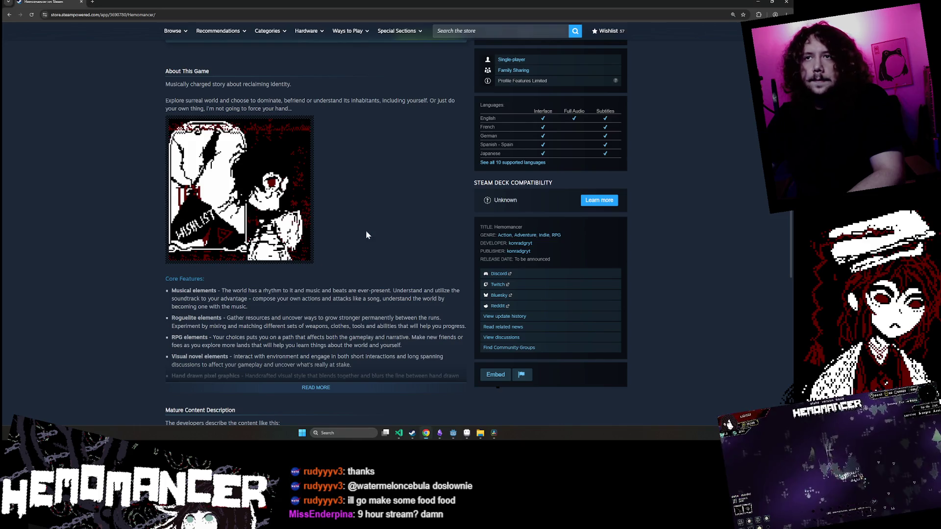
key("ctrl+plus")
key("ctrl+0")
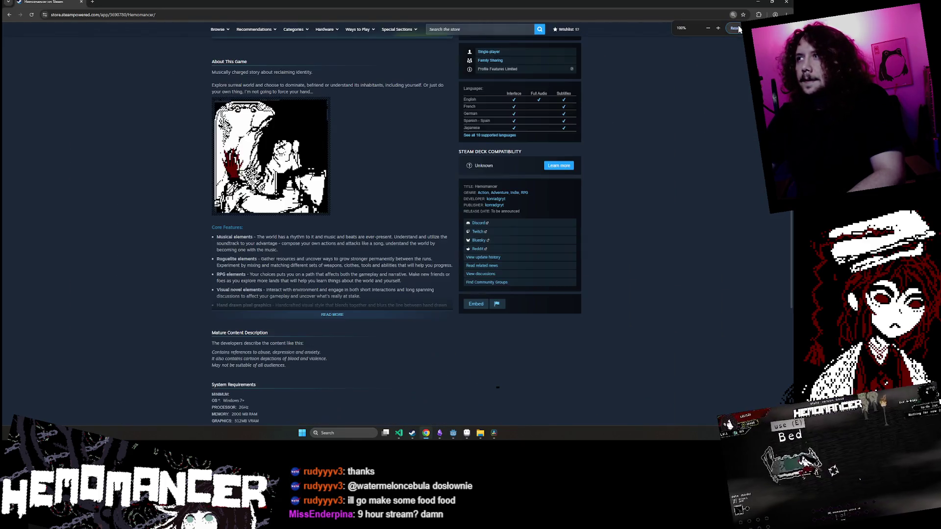
Expand the Hemomancer page's full game description, then return to Aseprite
scroll(391, 201, "up", 1)
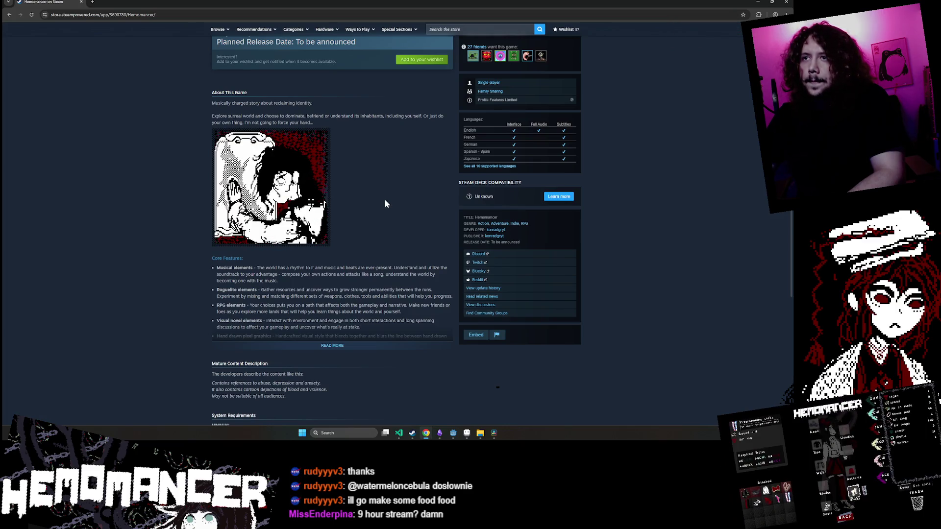
left_click(364, 344)
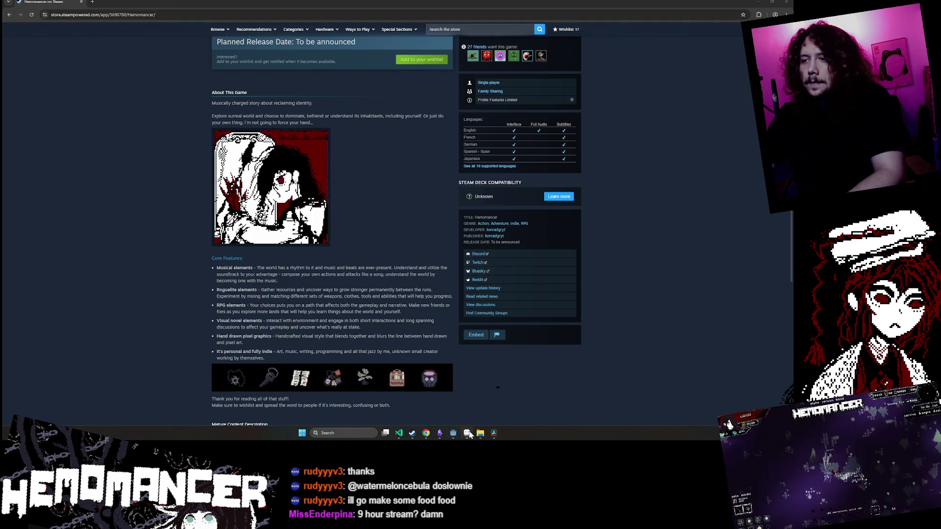
key("alt+Tab")
left_click(39, 9)
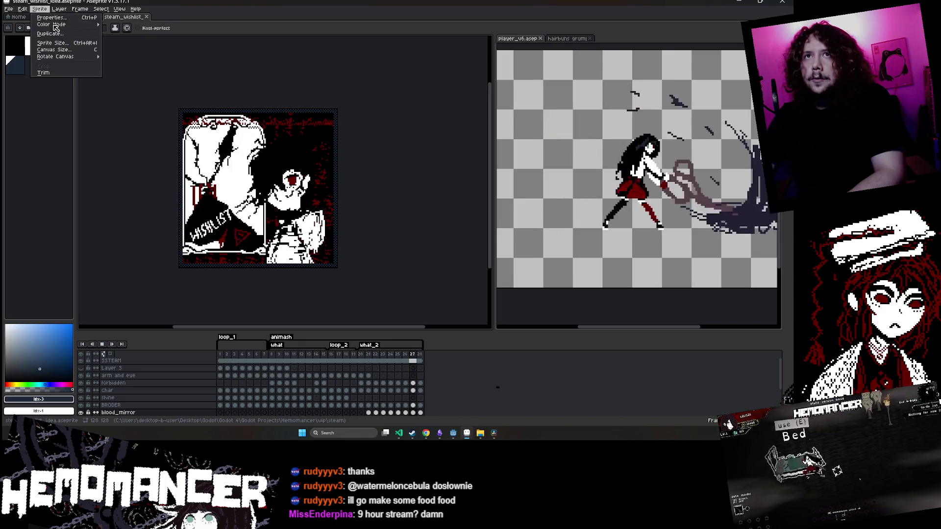
With the SSTEAM layer selected, widen the canvas by 16 px to 144 px
left_click(54, 53)
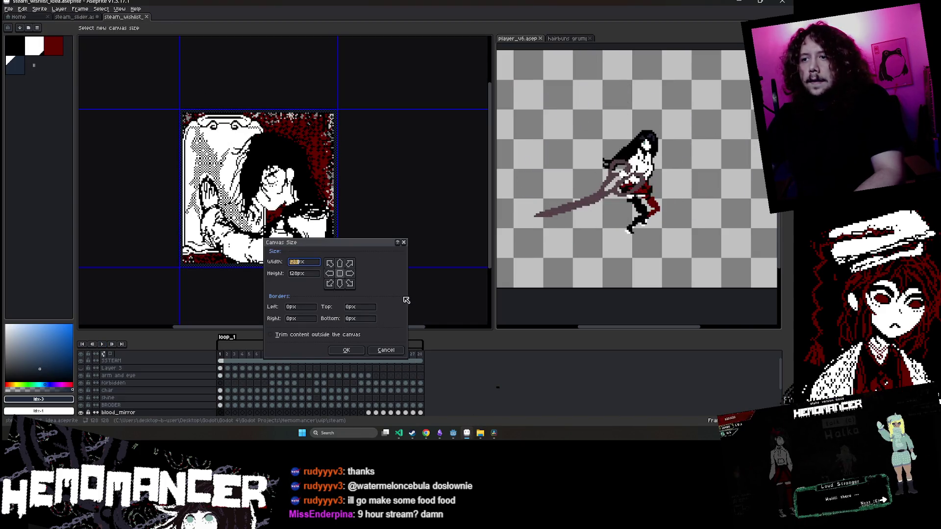
key("Escape")
left_click(221, 361)
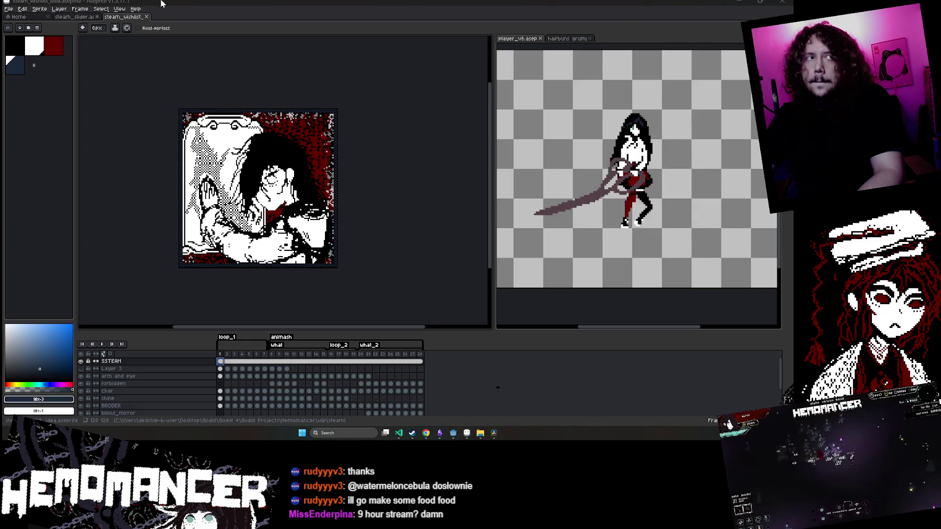
left_click(44, 10)
left_click(73, 48)
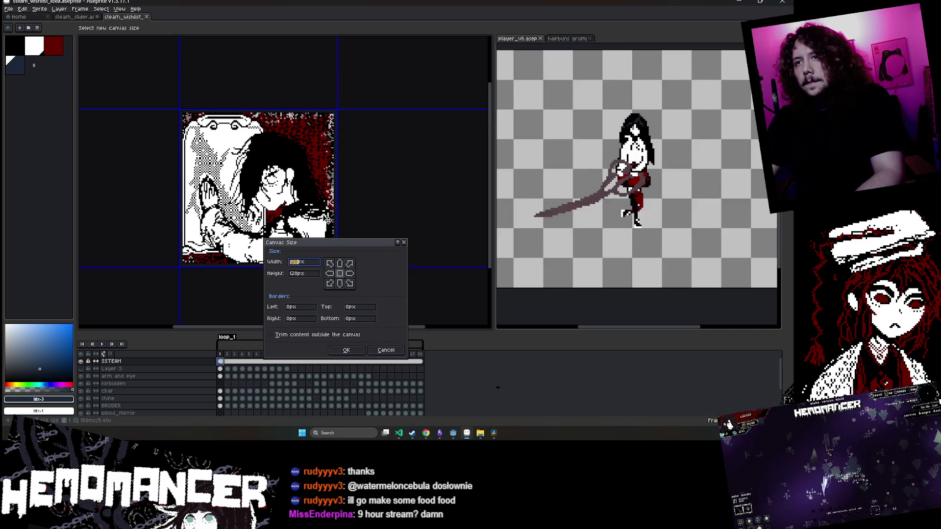
type("16")
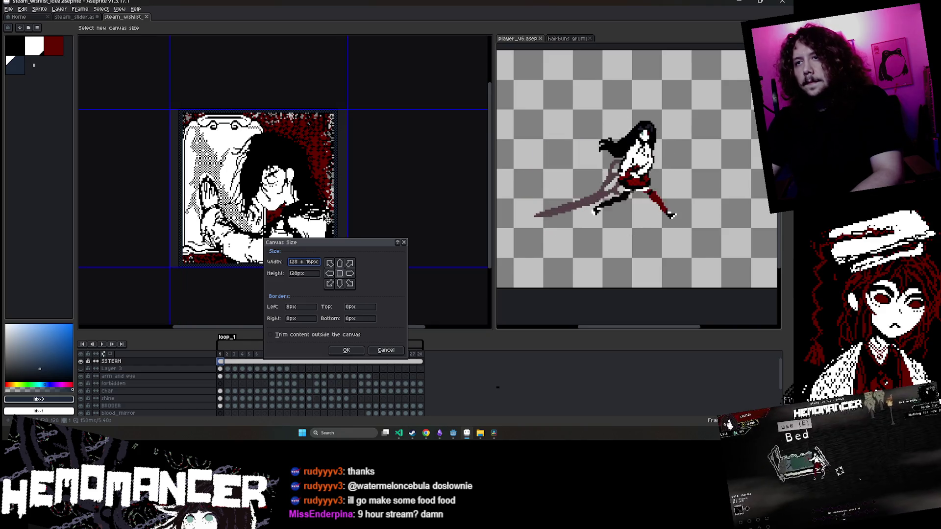
key("Return")
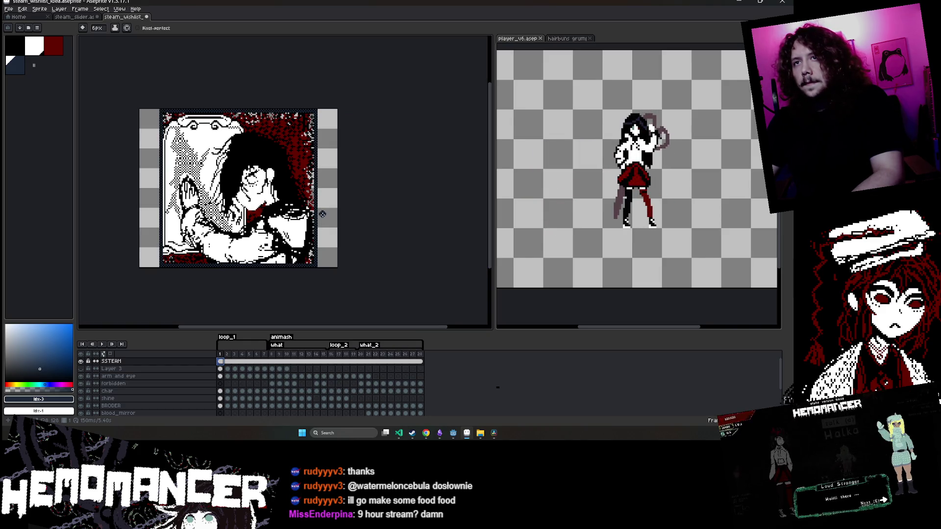
scroll(227, 97, "up", 4)
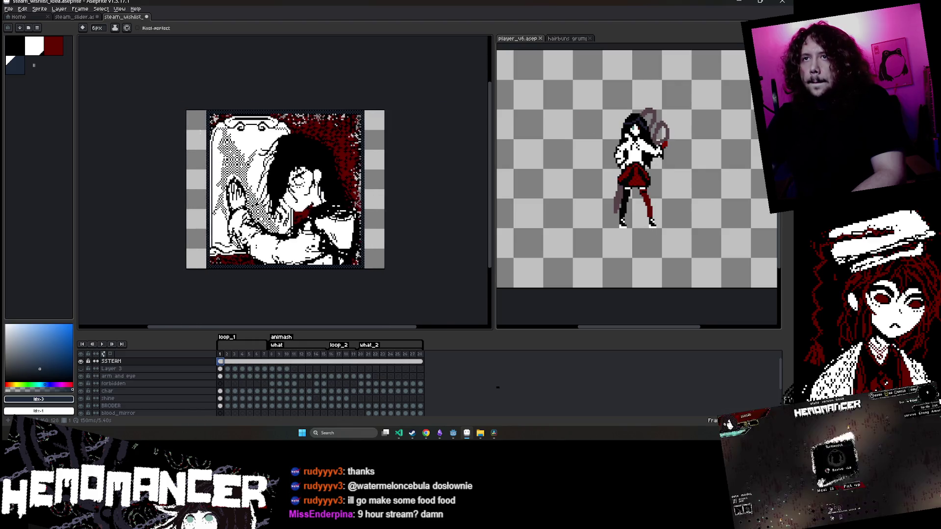
scroll(226, 94, "down", 4)
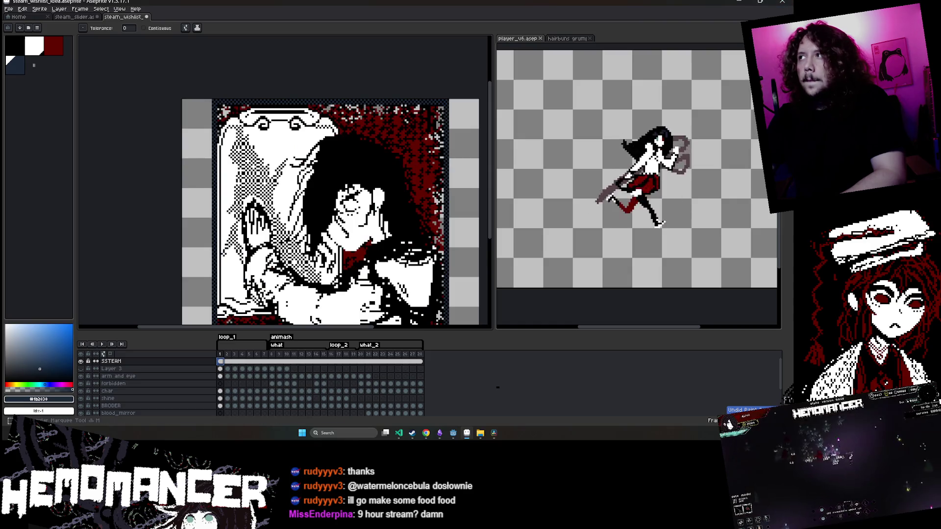
Shift the left border strip outward pixel by pixel to the canvas edge and commit
scroll(186, 93, "up", 4)
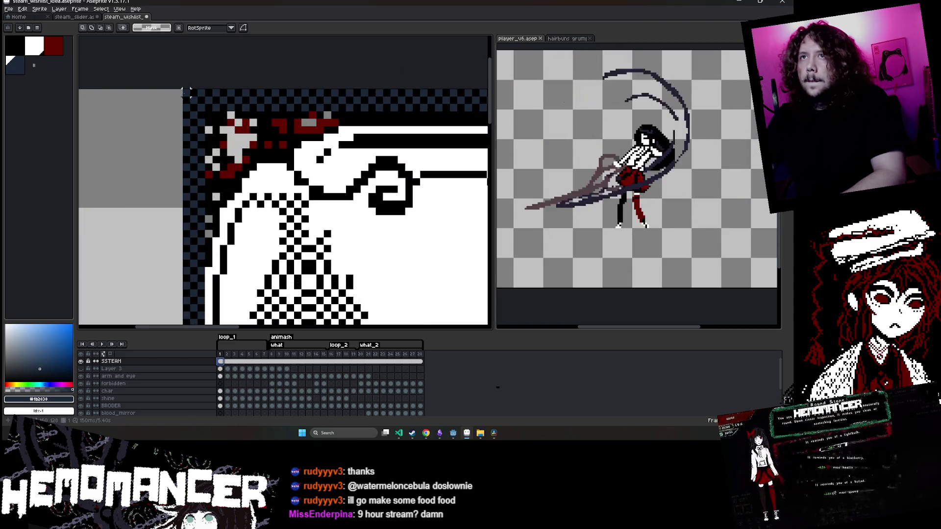
scroll(186, 93, "down", 6)
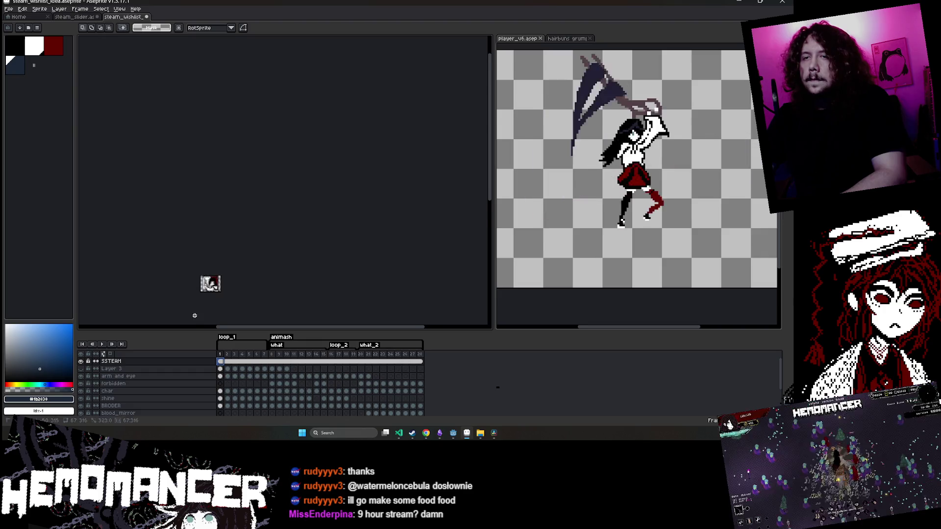
scroll(211, 294, "up", 6)
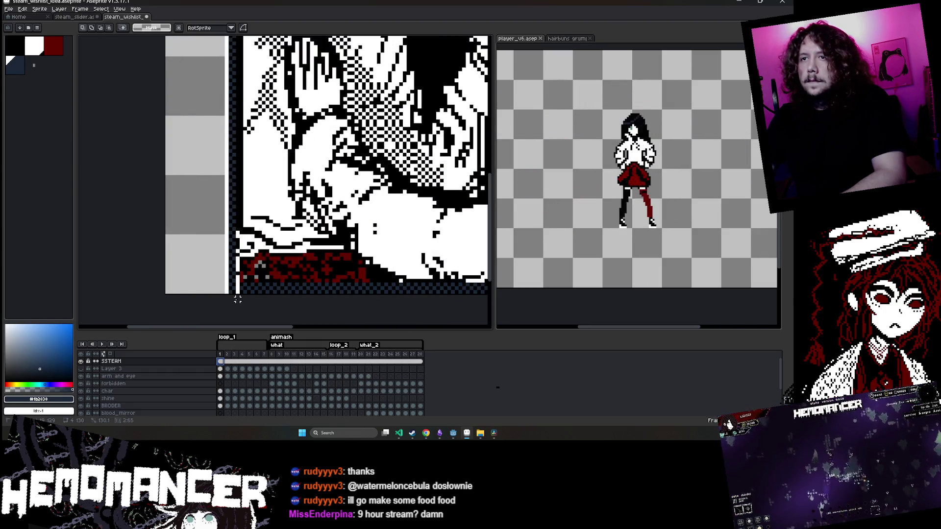
left_click(237, 299)
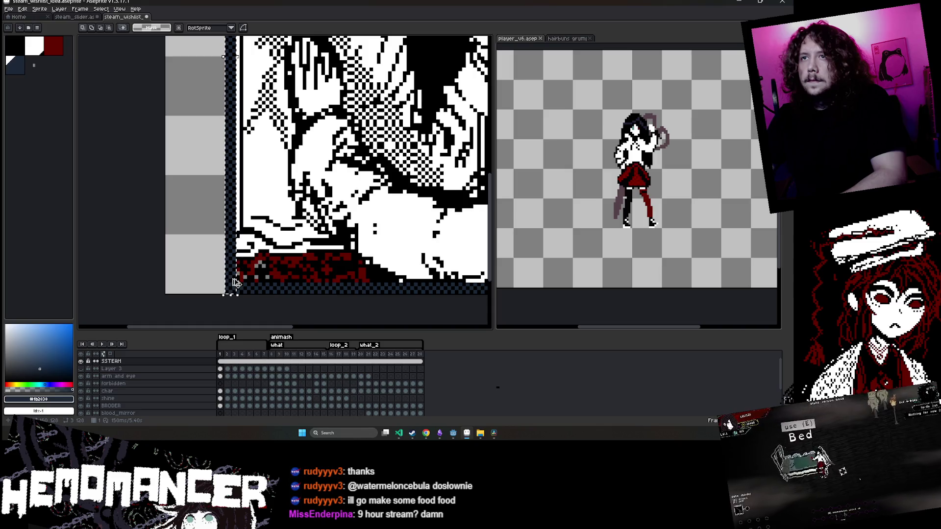
mouse_move(235, 283)
left_mouse_down()
mouse_move(231, 294)
mouse_move(159, 289)
left_mouse_up()
scroll(230, 294, "up", 4)
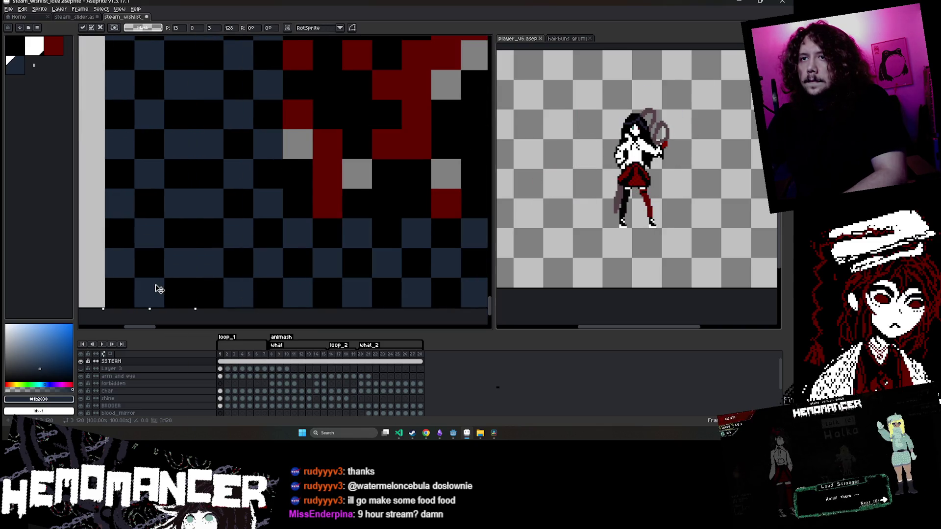
scroll(168, 287, "down", 2)
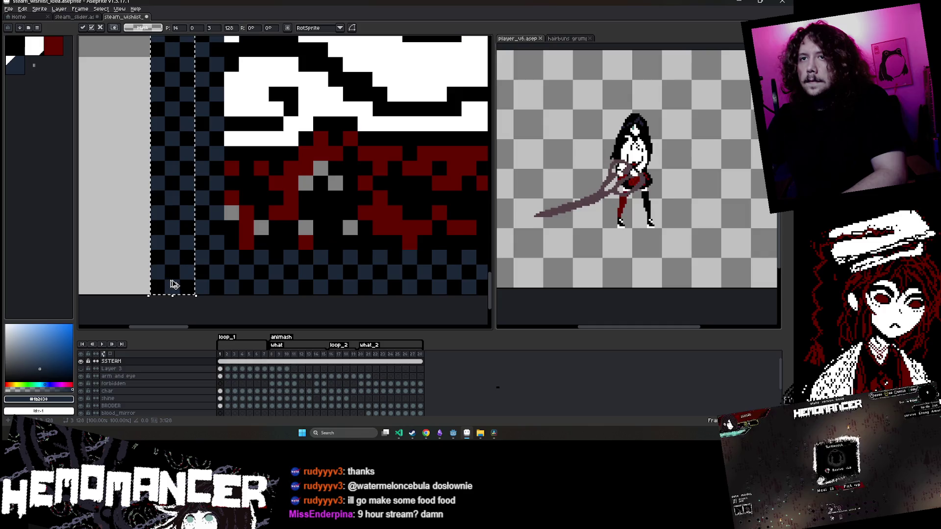
left_click_drag(155, 283, 132, 285)
scroll(147, 287, "up", 1)
scroll(140, 286, "down", 1)
scroll(154, 294, "down", 2)
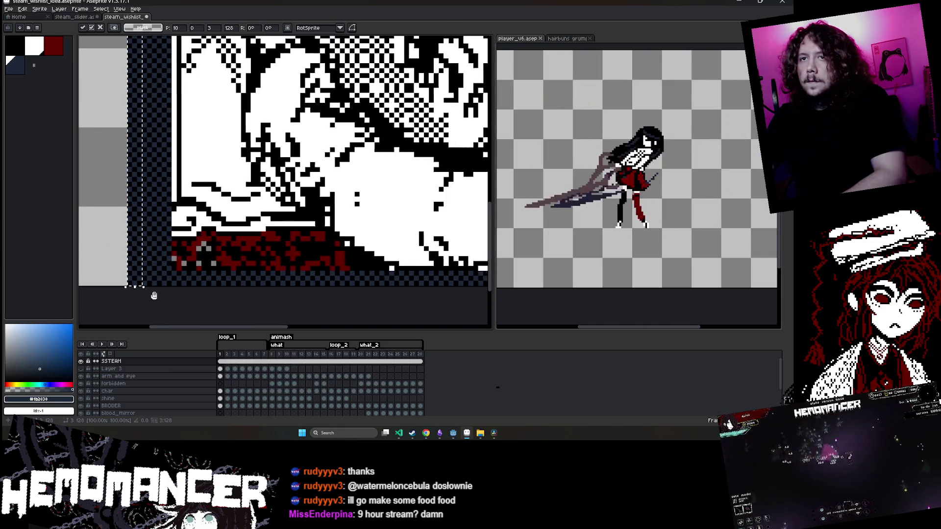
scroll(332, 263, "up", 1)
left_click_drag(314, 237, 273, 236)
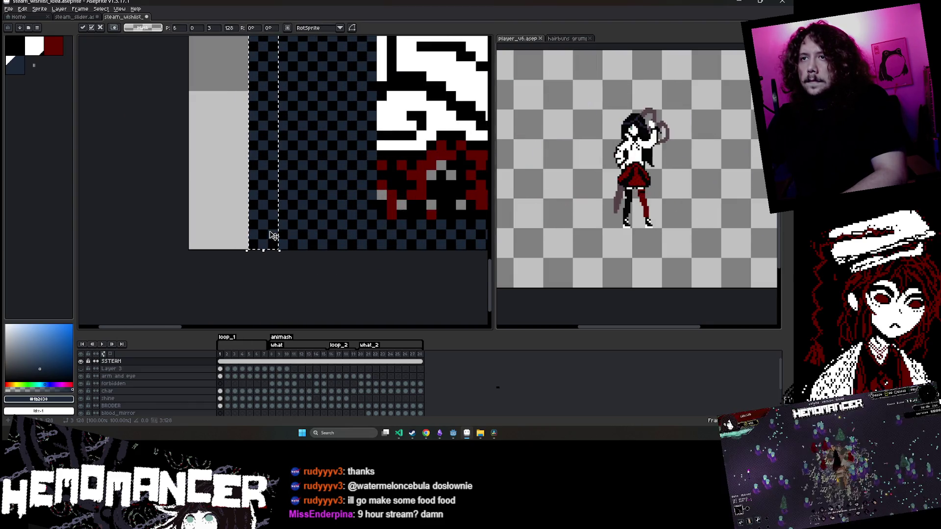
left_click_drag(267, 236, 252, 236)
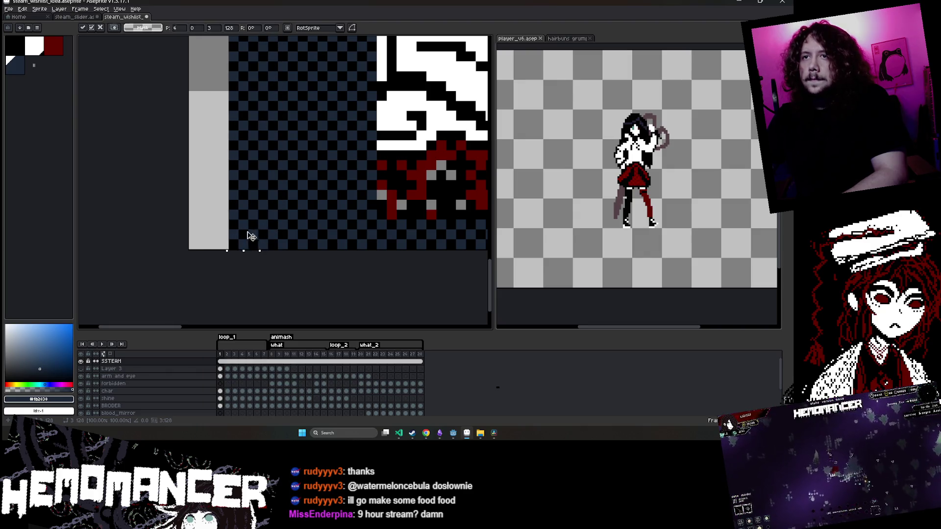
left_click(227, 236)
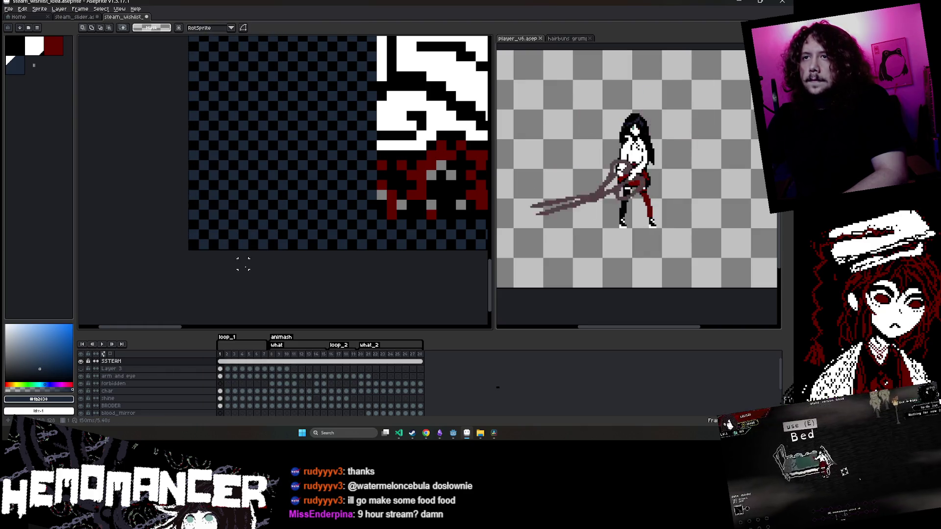
Pick up the left strip once more and fine-tune its position
scroll(244, 263, "down", 4)
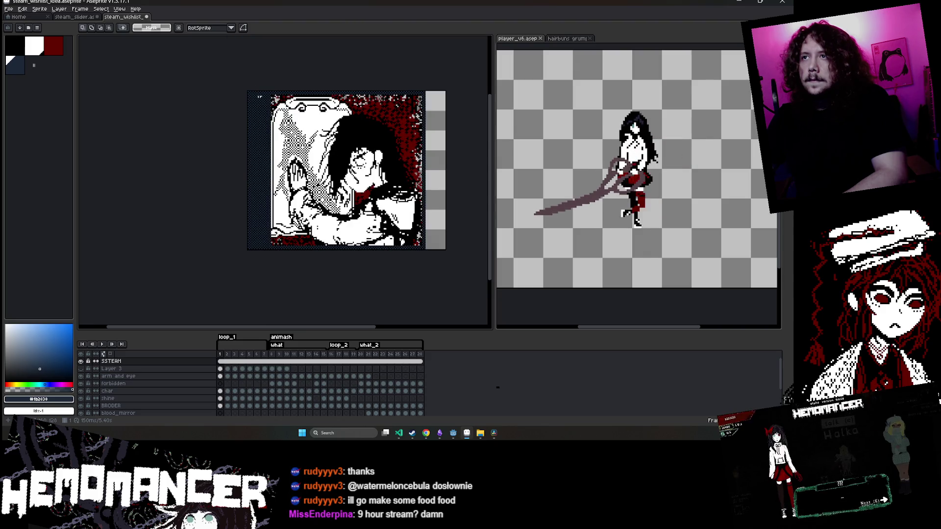
scroll(259, 96, "up", 3)
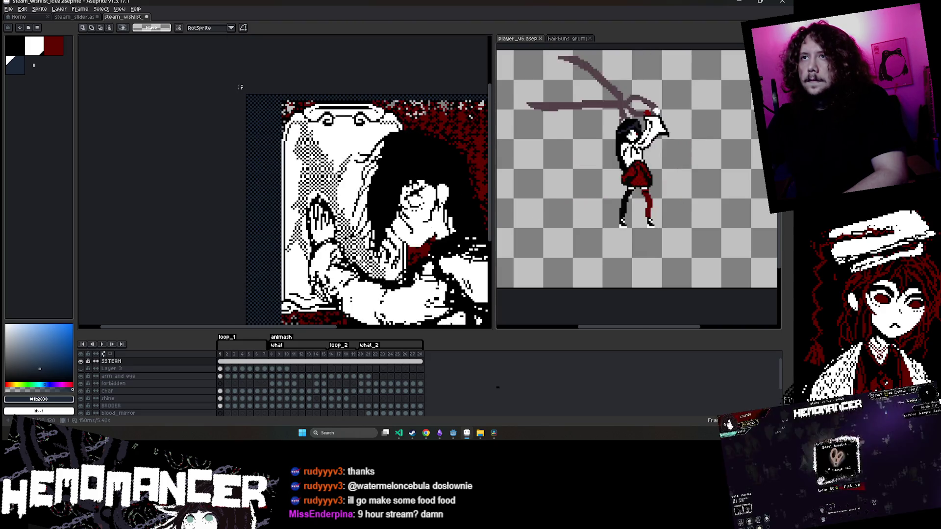
scroll(240, 87, "down", 5)
left_click(241, 107)
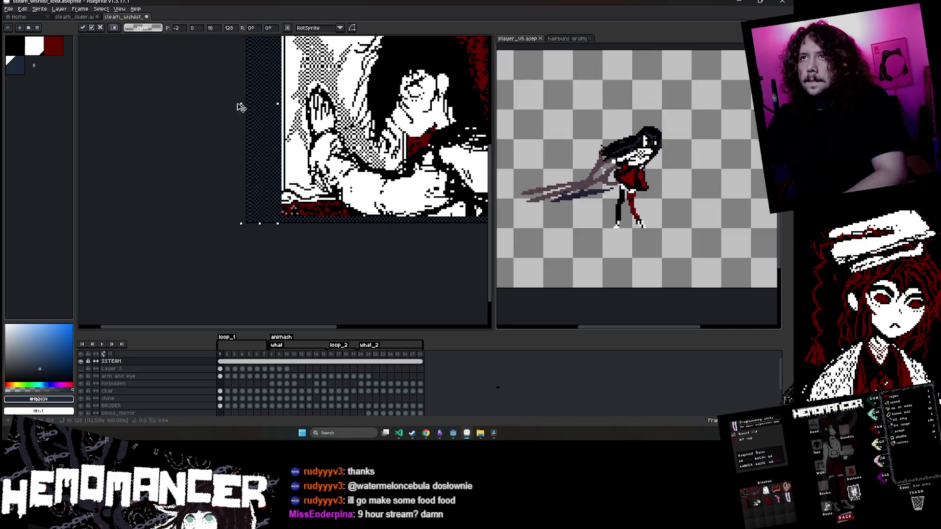
left_click(194, 125)
scroll(205, 129, "up", 4)
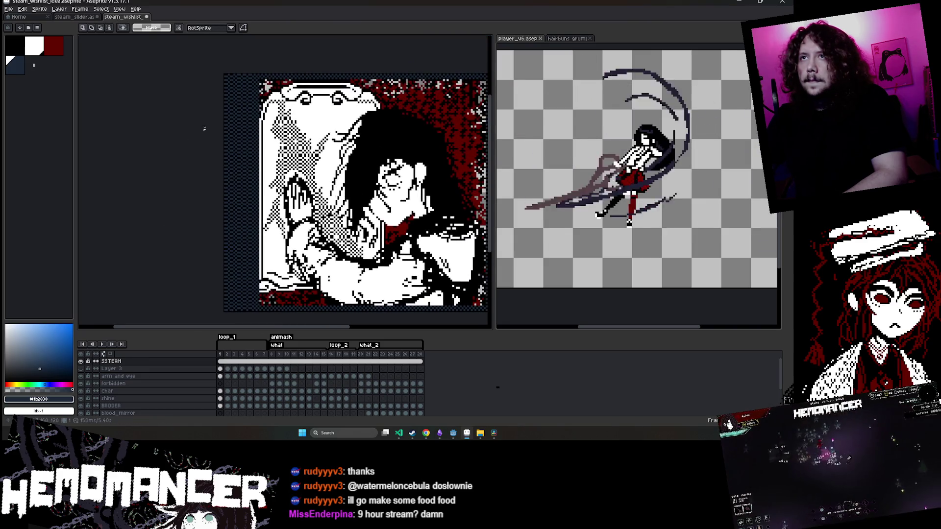
scroll(227, 71, "up", 2)
key("b")
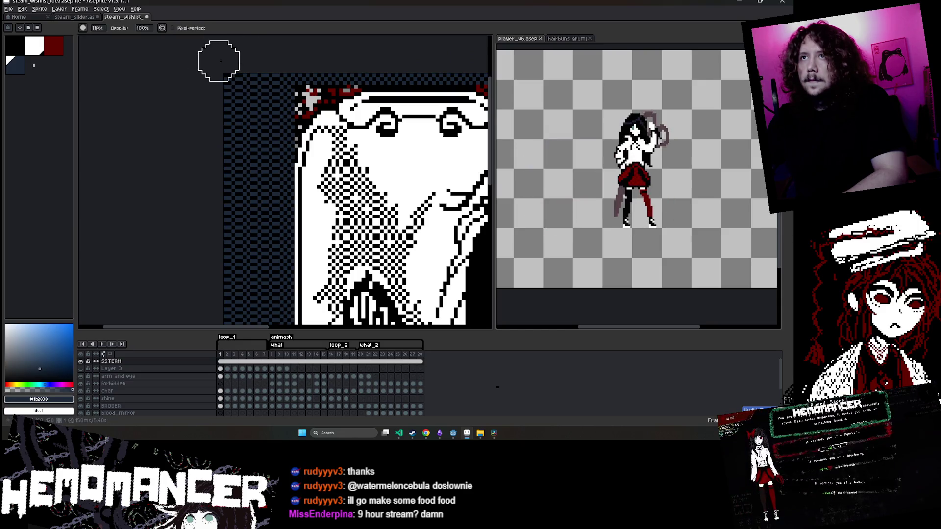
Zoom in and out over the canvas's left border to inspect it
scroll(220, 74, "down", 1)
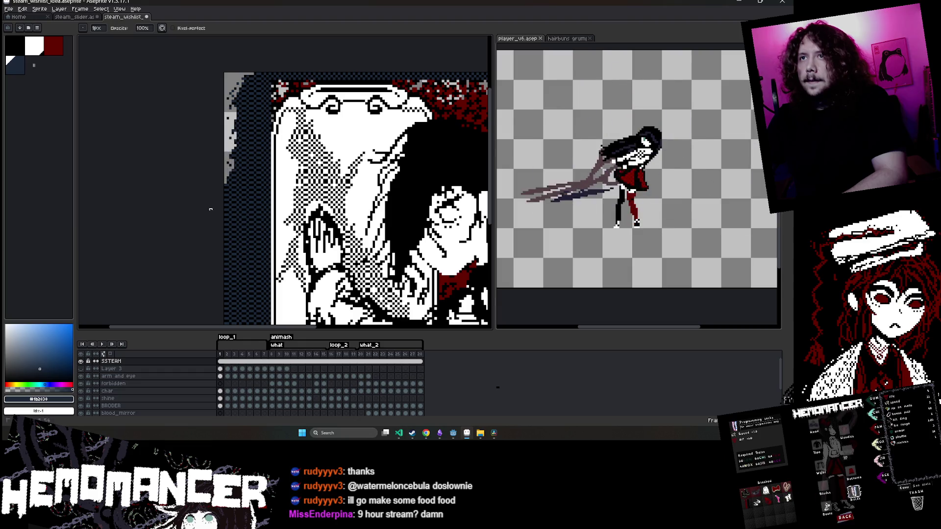
scroll(228, 219, "down", 2)
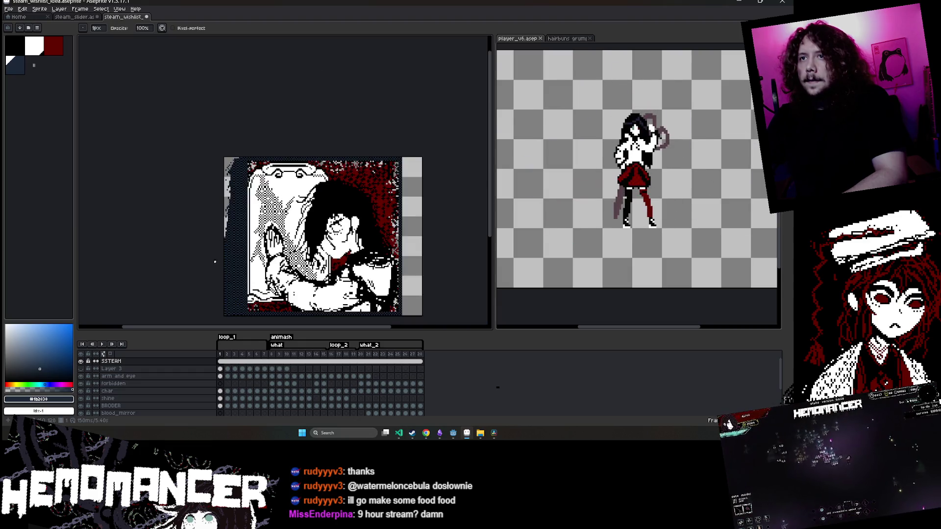
scroll(220, 178, "up", 1)
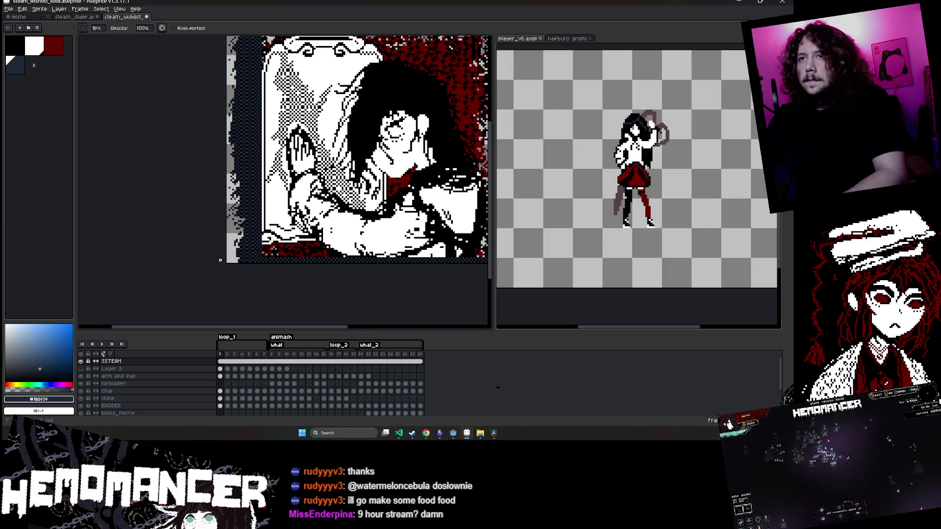
scroll(220, 260, "down", 2)
scroll(220, 260, "up", 1)
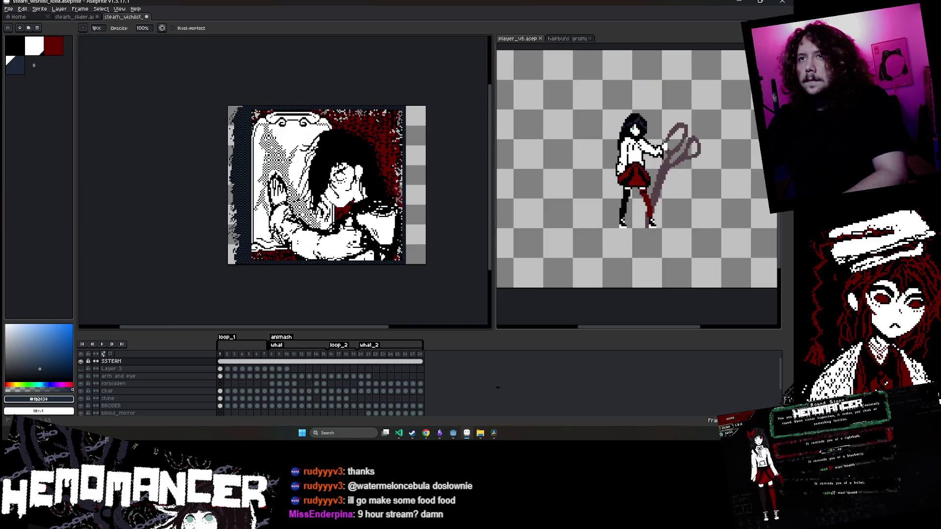
scroll(209, 168, "up", 1)
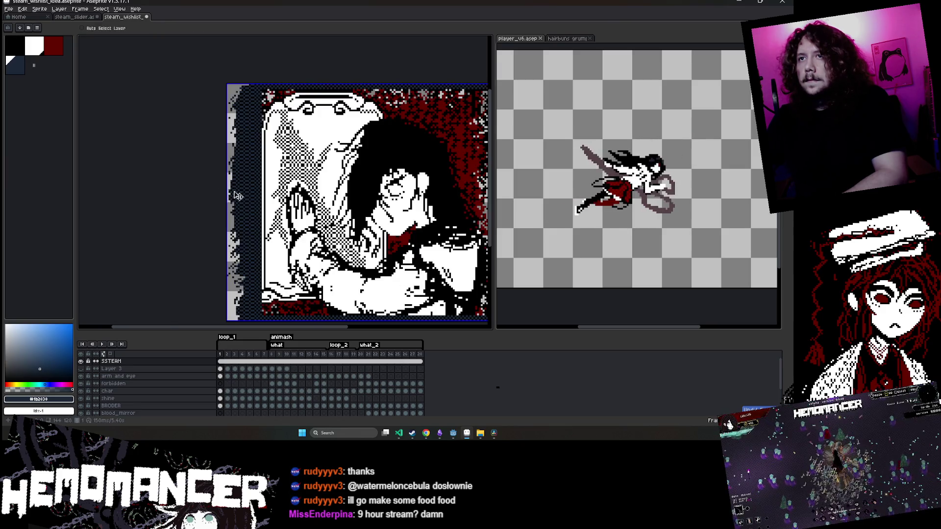
Marquee-select the full-height 19-px left border strip
scroll(216, 196, "down", 1)
key("m")
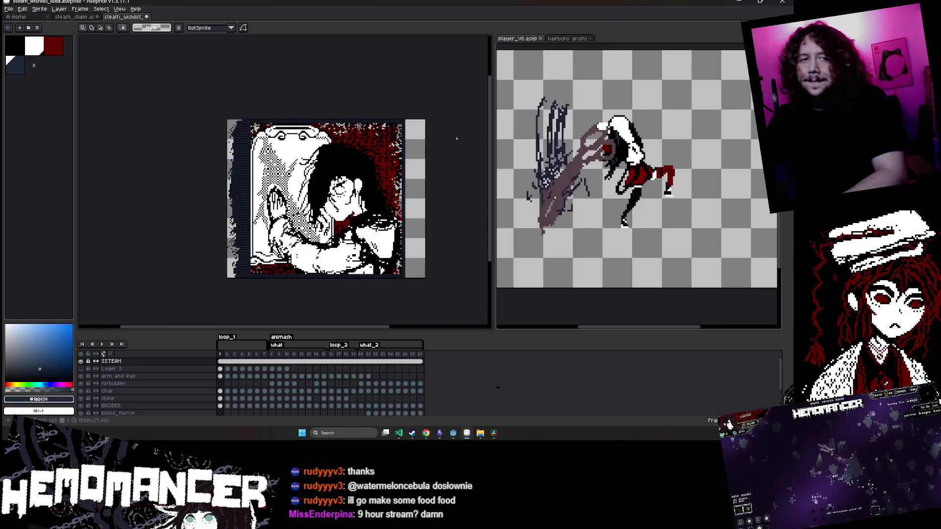
scroll(294, 168, "up", 1)
scroll(255, 133, "down", 2)
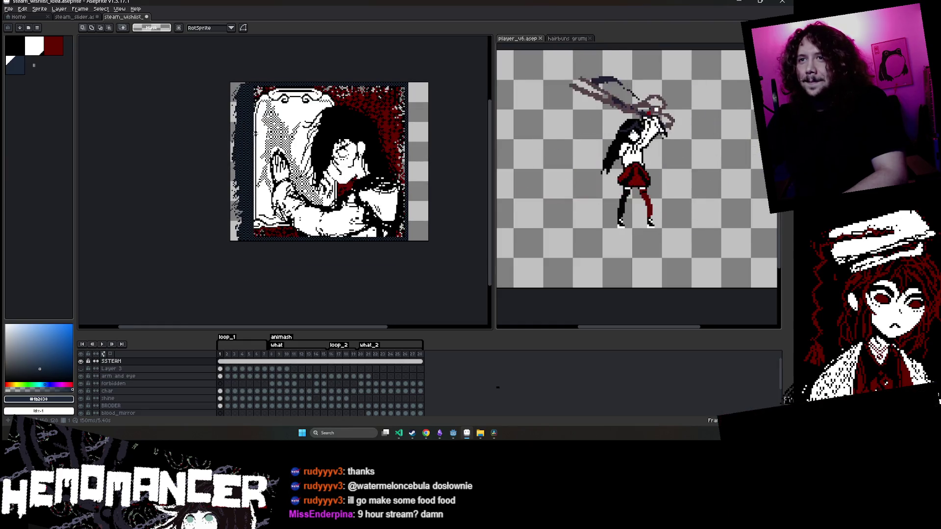
scroll(247, 264, "up", 2)
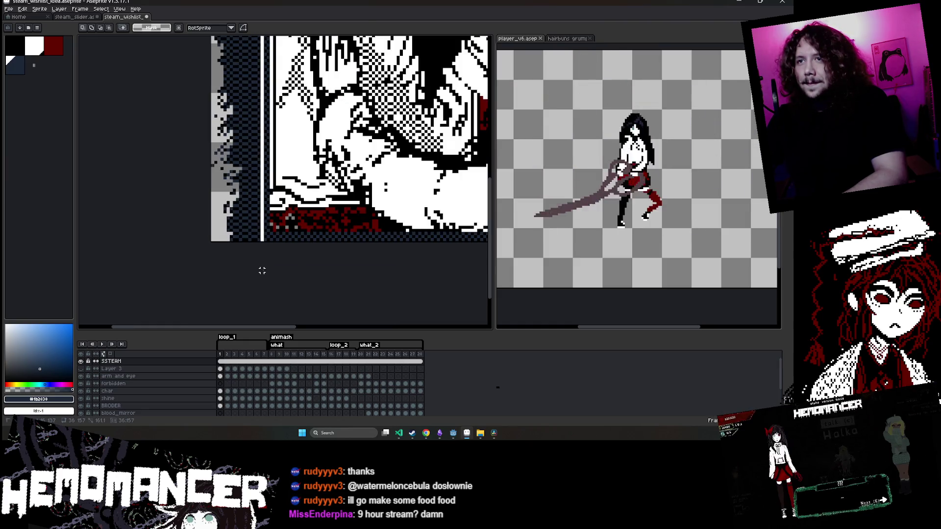
left_click_drag(268, 270, 268, 269)
Move the strip to the right edge at X 142, commit, and play the animation
left_click(253, 215)
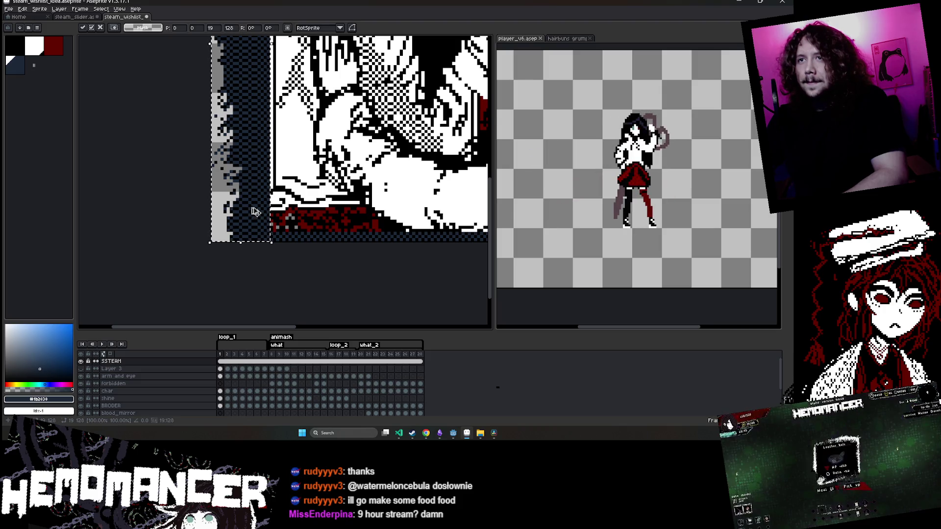
mouse_move(254, 211)
left_mouse_down()
mouse_move(485, 205)
mouse_move(330, 210)
mouse_move(316, 233)
left_mouse_up()
scroll(342, 212, "up", 4)
scroll(316, 235, "down", 4)
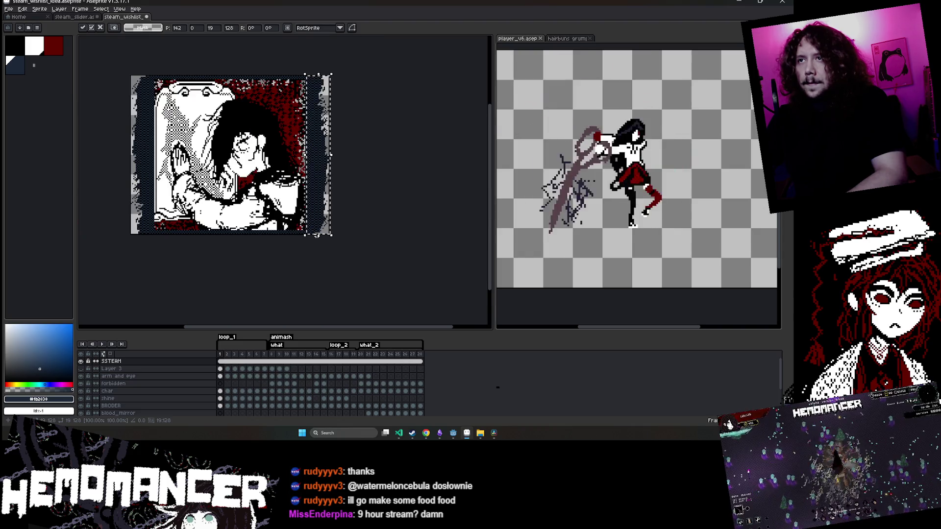
left_click(365, 197)
left_click_drag(362, 195, 432, 214)
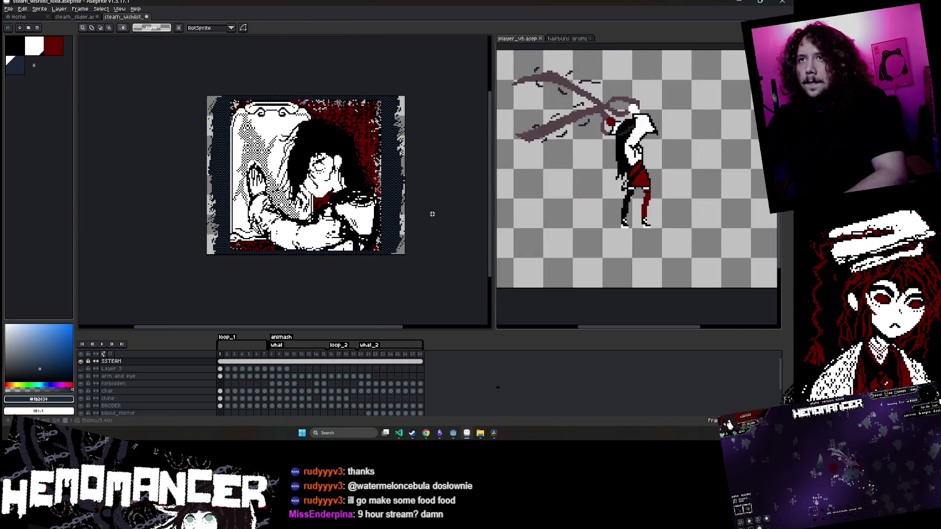
left_click(103, 345)
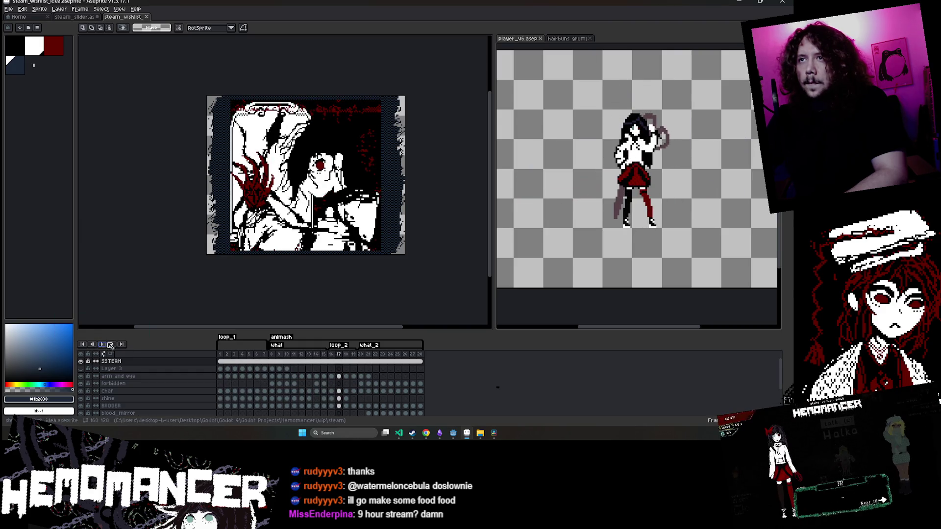
scroll(245, 402, "down", 3)
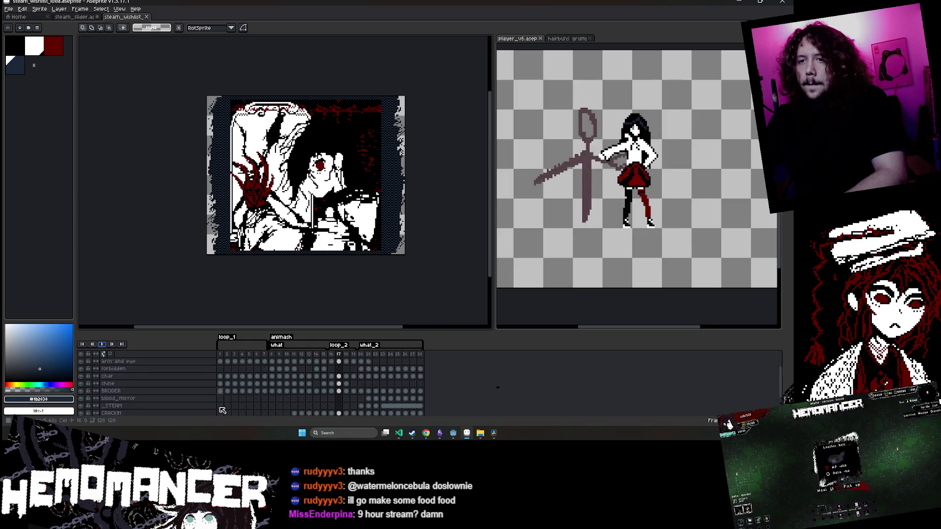
left_click(221, 398)
left_click(235, 398)
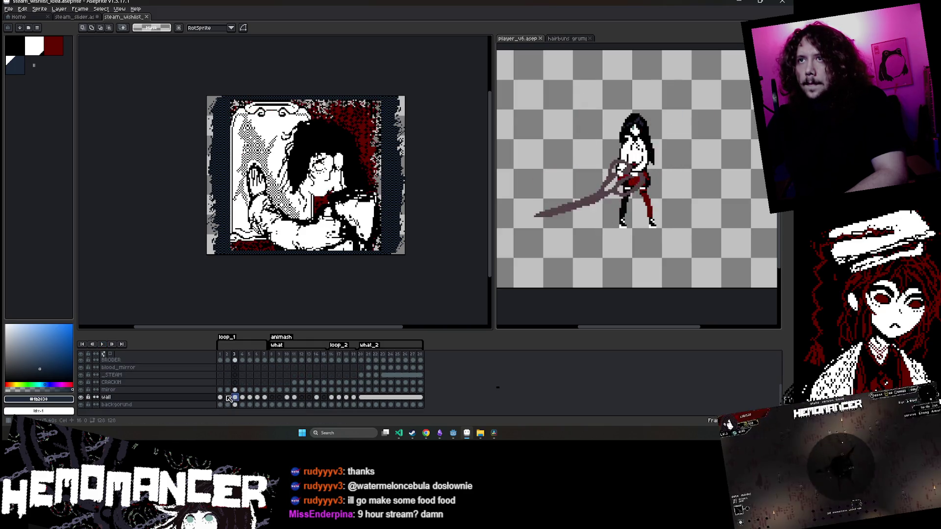
left_click(220, 397)
left_click(82, 398)
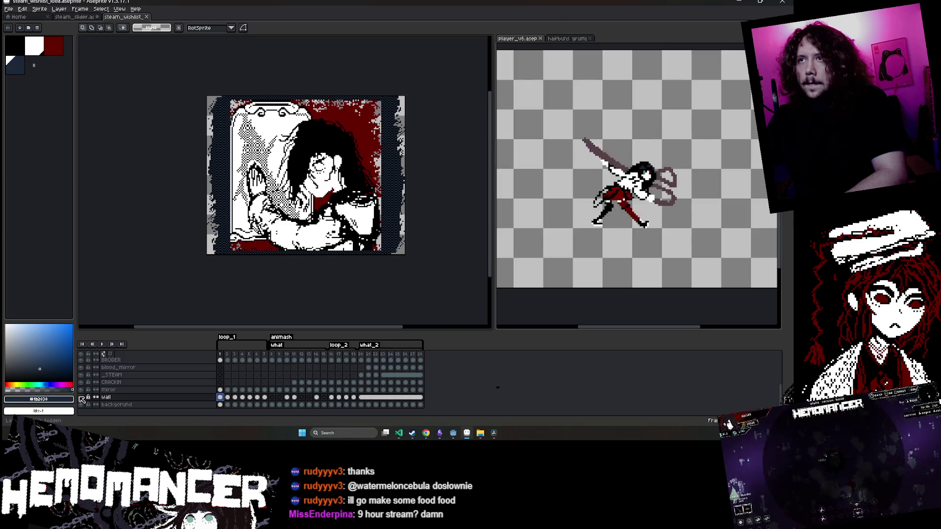
left_click(81, 397)
left_click(81, 398)
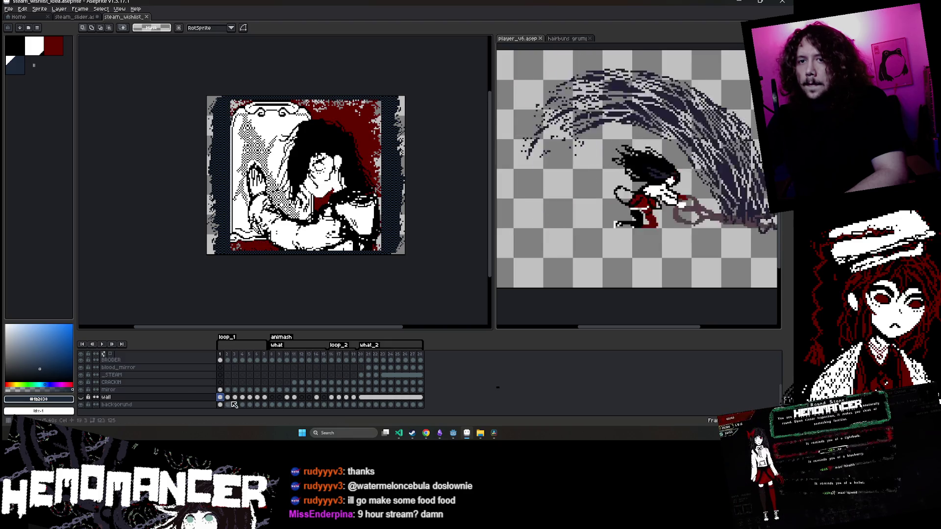
left_click(82, 398)
left_click(220, 398)
scroll(274, 147, "up", 3)
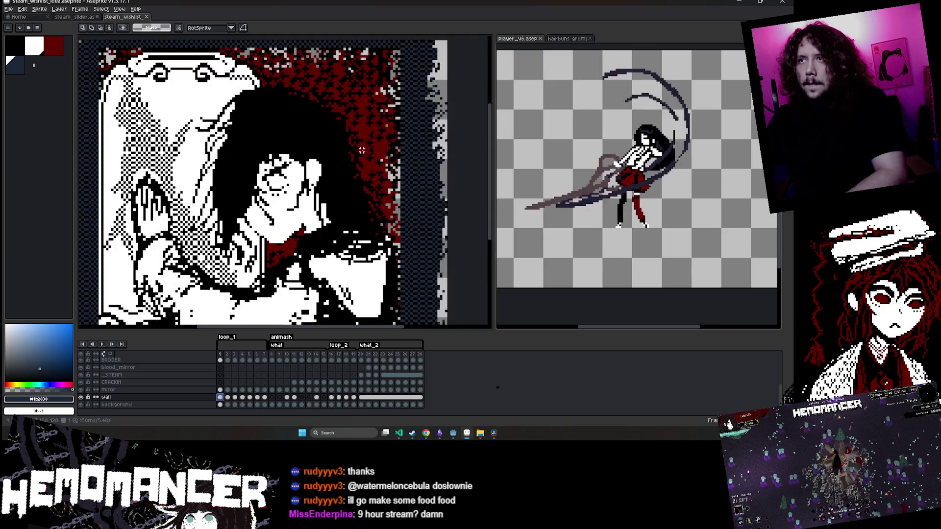
key("b")
key("e")
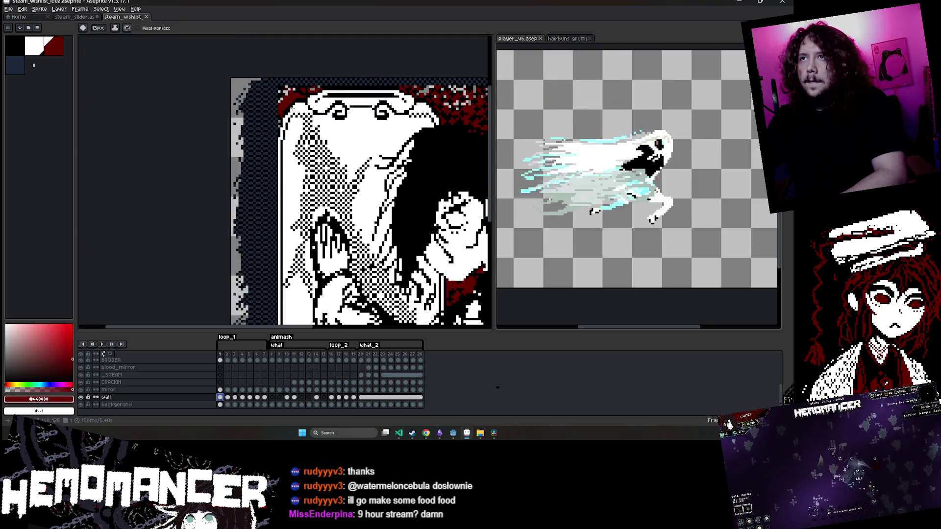
scroll(287, 101, "down", 4)
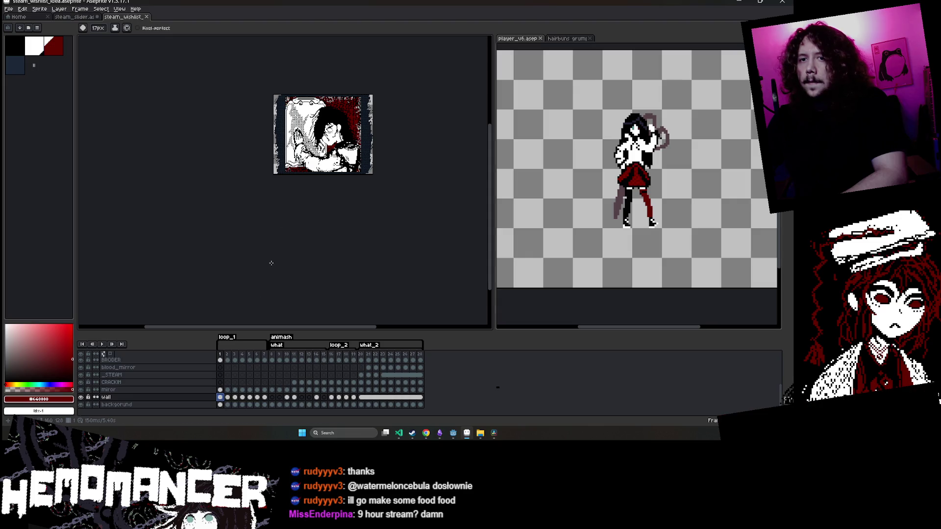
left_click(220, 405)
scroll(295, 123, "up", 1)
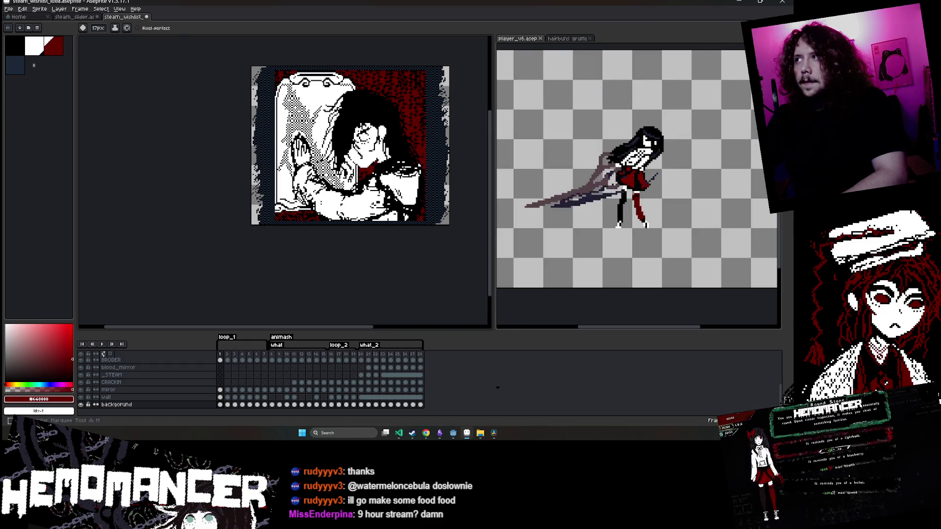
Marquee-select the artwork inside the border and step through frames 2 to 9
key("m")
left_click_drag(269, 65, 428, 243)
left_click(227, 405)
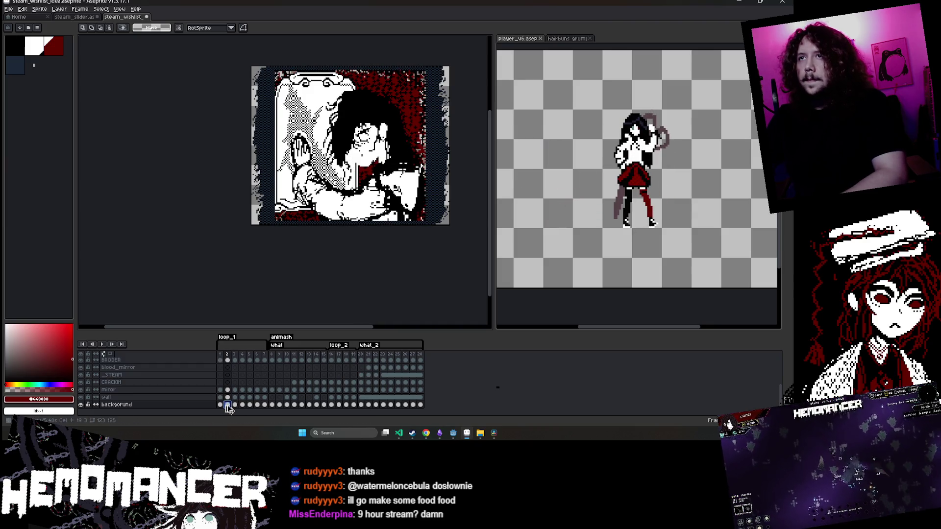
left_click(234, 405)
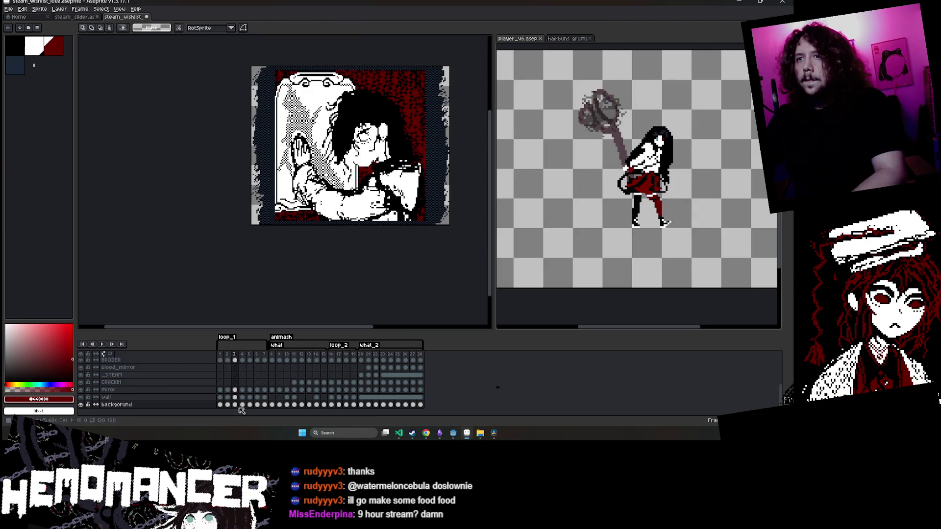
left_click(242, 404)
left_click(249, 405)
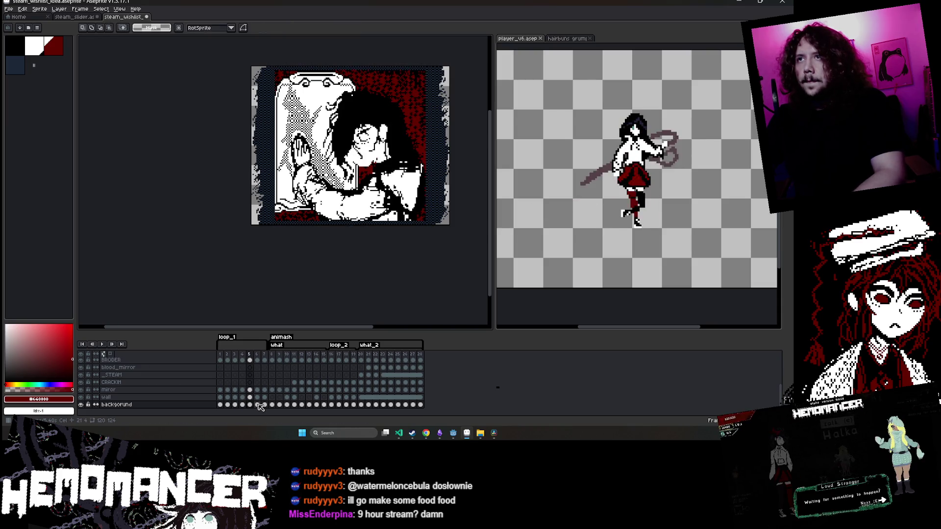
left_click(256, 404)
left_click(264, 405)
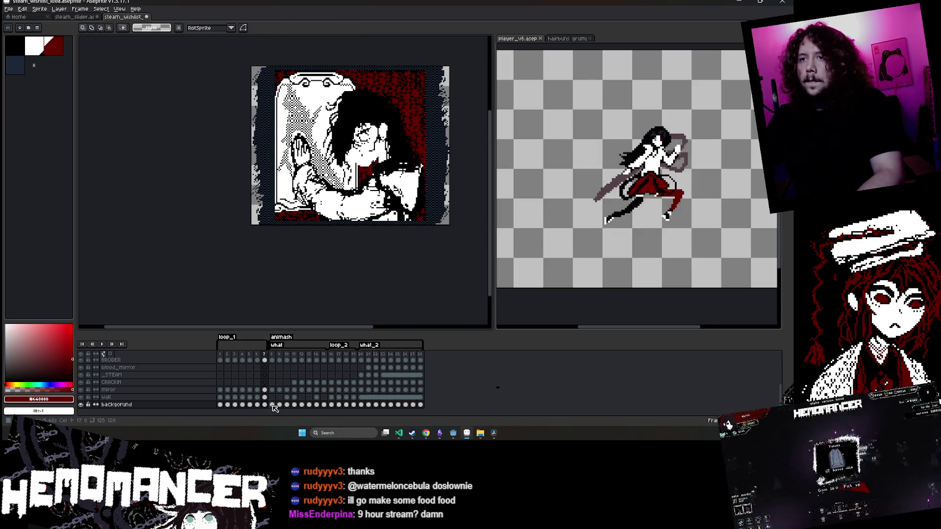
left_click(271, 405)
left_click(279, 405)
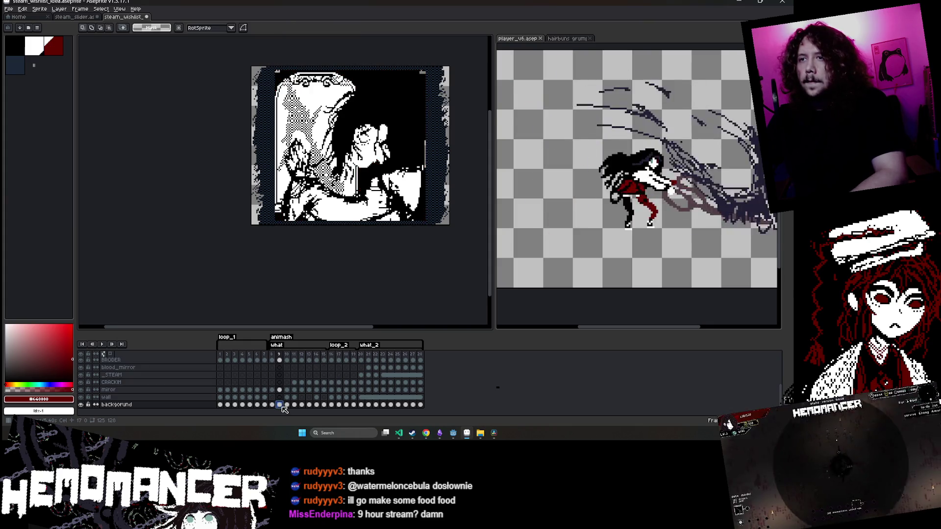
Fill the red backdrop black on frames 9 to 11, pasting the copied area onto 10 and 11
key("u")
left_click(281, 403)
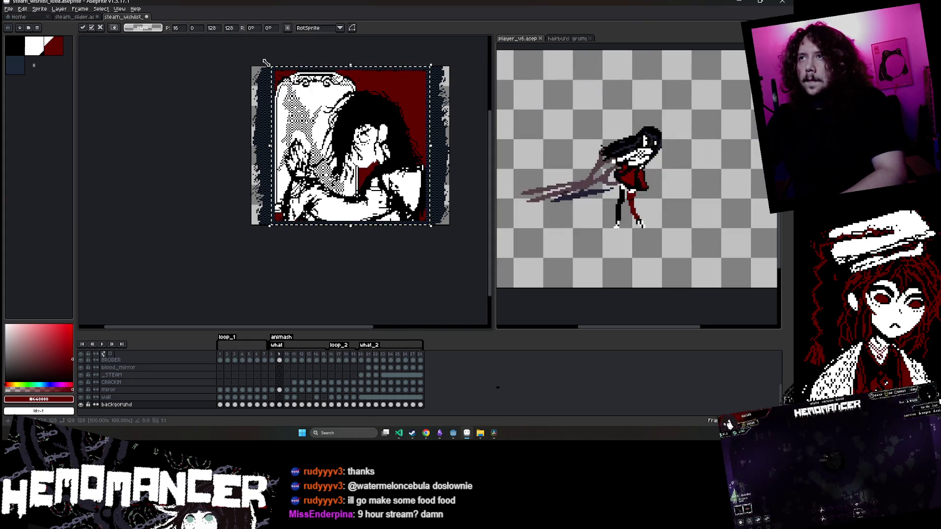
key("g")
left_click(402, 87)
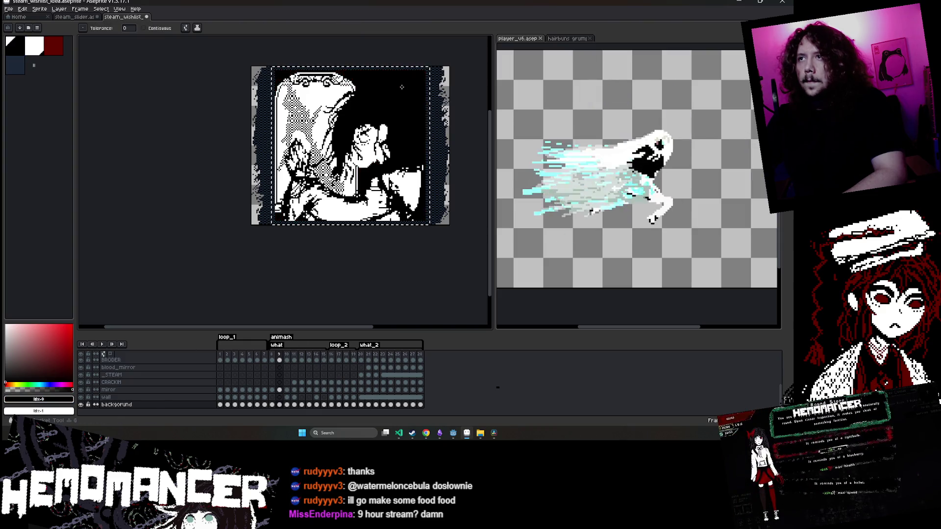
left_click(288, 404)
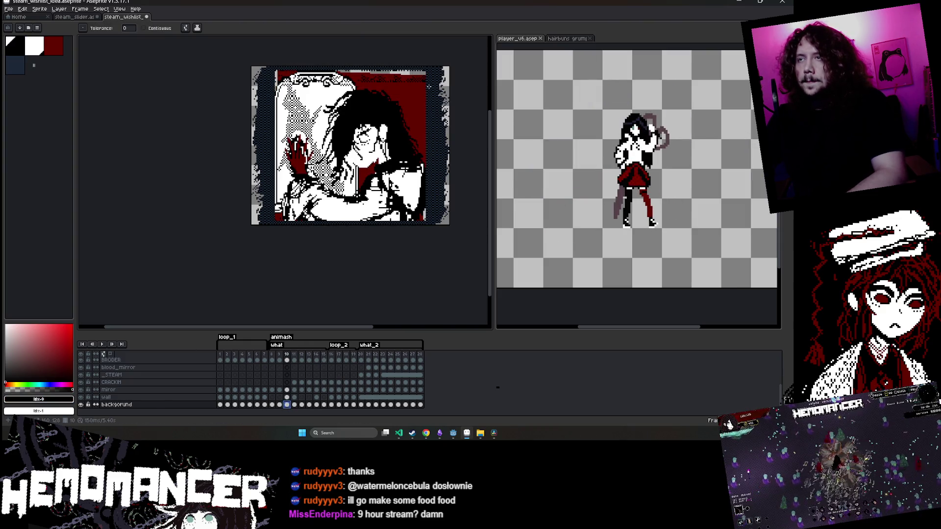
key("ctrl+v")
key("Return")
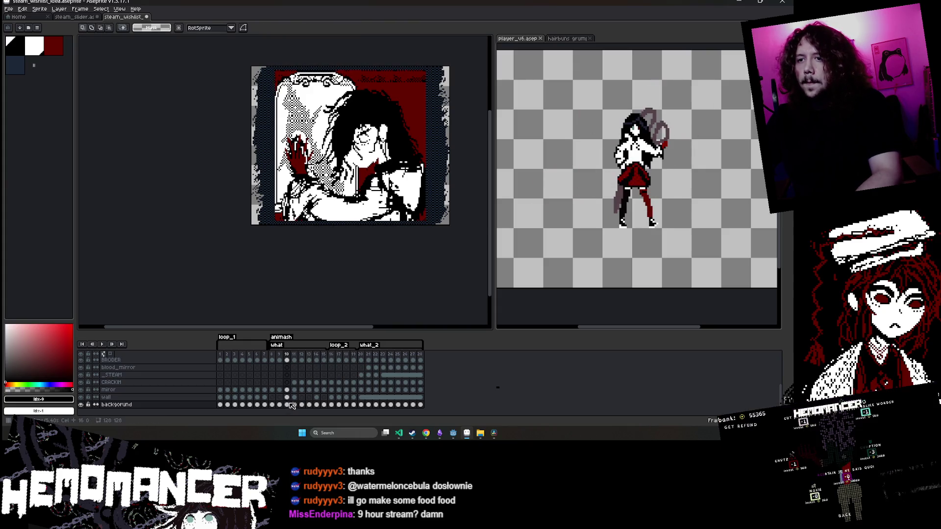
left_click(410, 97)
key("period")
key("ctrl+v")
left_click(410, 97)
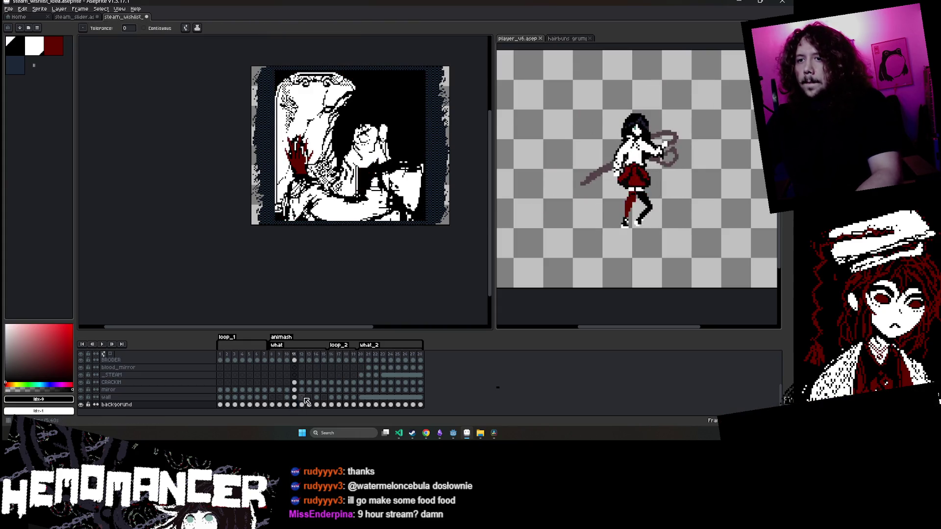
Paste the copied area and blacken the red backdrop on frames 12 to 14
left_click(302, 405)
key("ctrl+v")
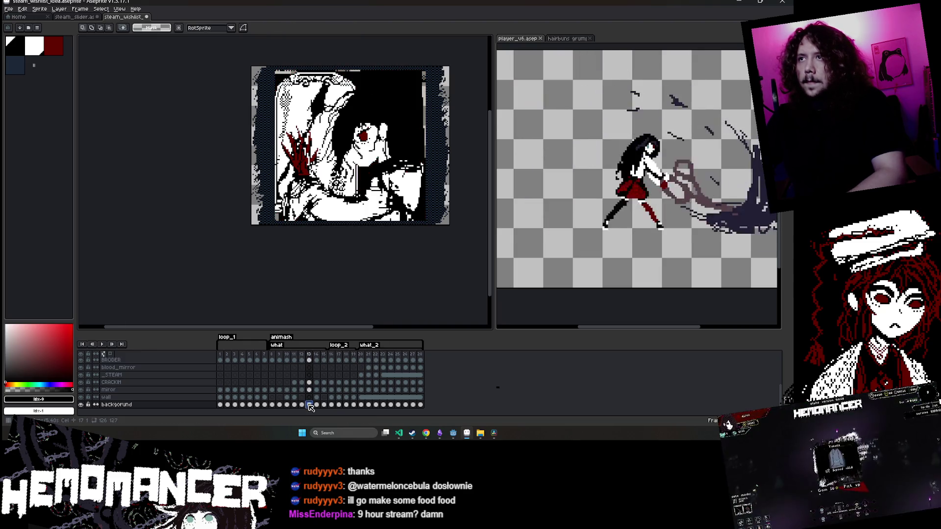
left_click(309, 405)
key("ctrl+v")
left_click(412, 117)
left_click(316, 404)
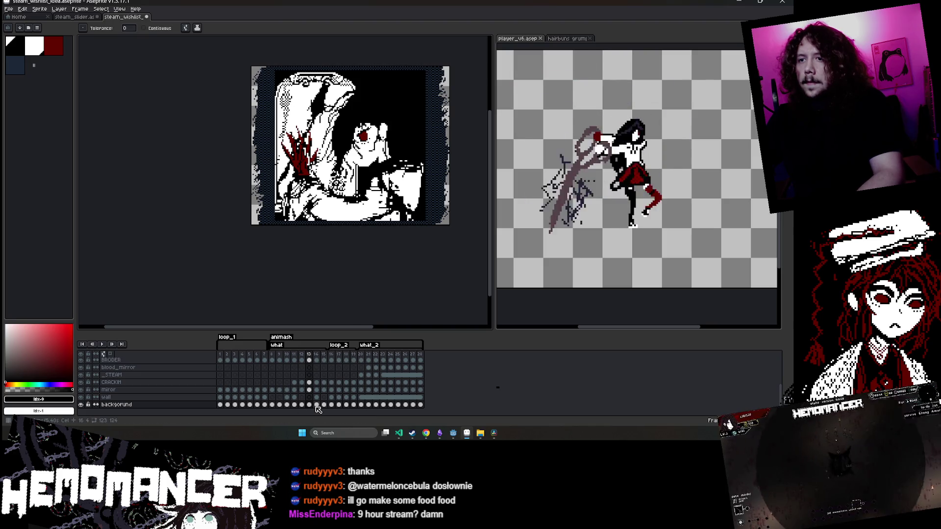
key("ctrl+v")
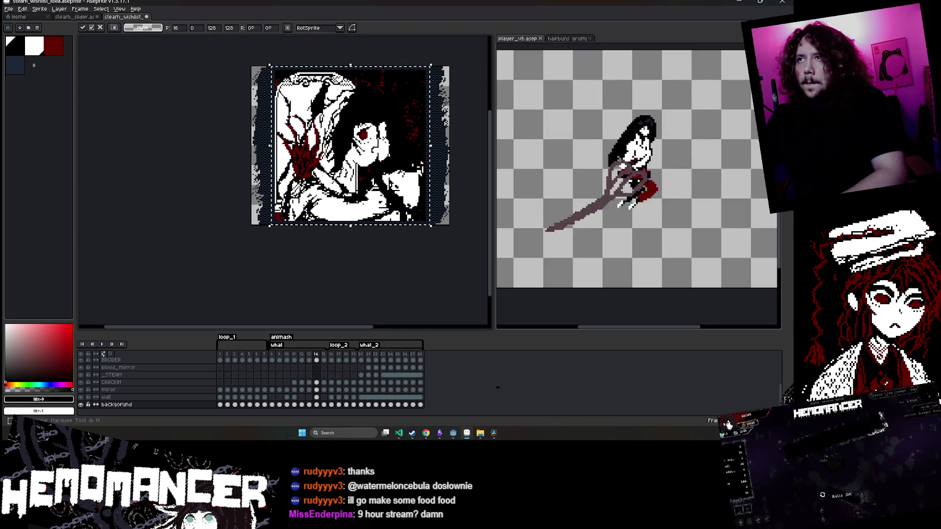
Go through frames 15 to 20, drop the selection, and play the animation to check it
left_click(324, 405)
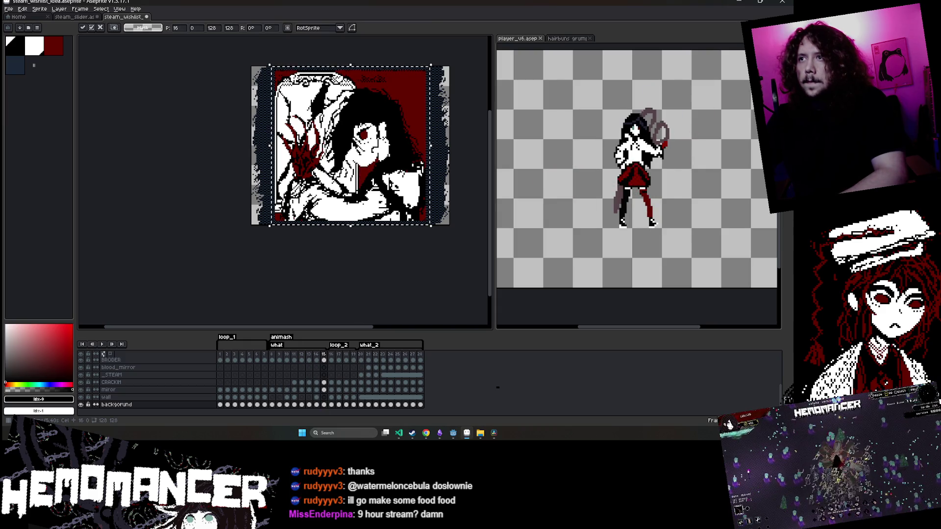
left_click(331, 404)
left_click(339, 405)
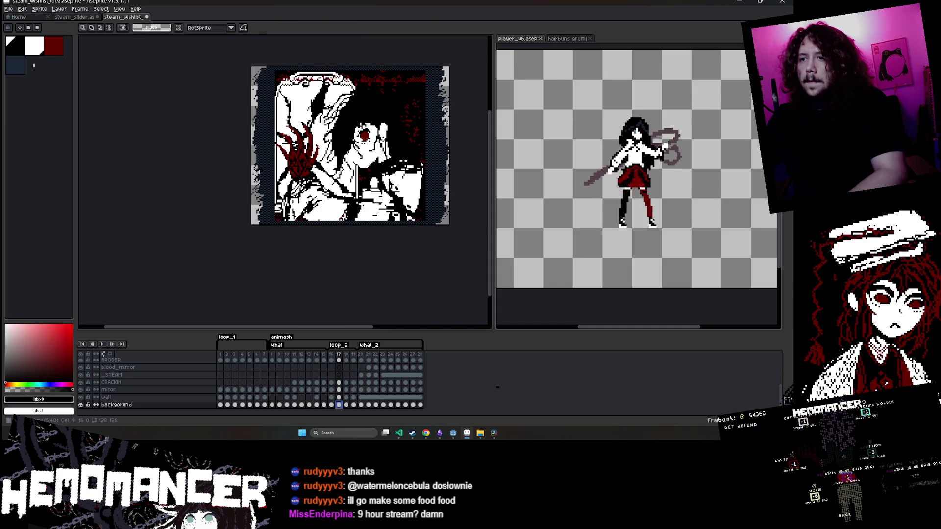
left_click(346, 405)
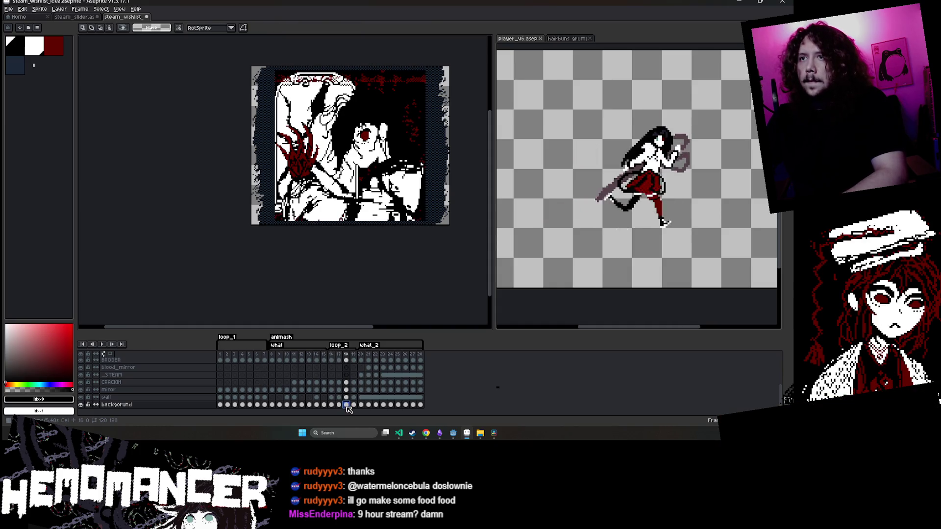
left_click(354, 405)
key("ctrl+d")
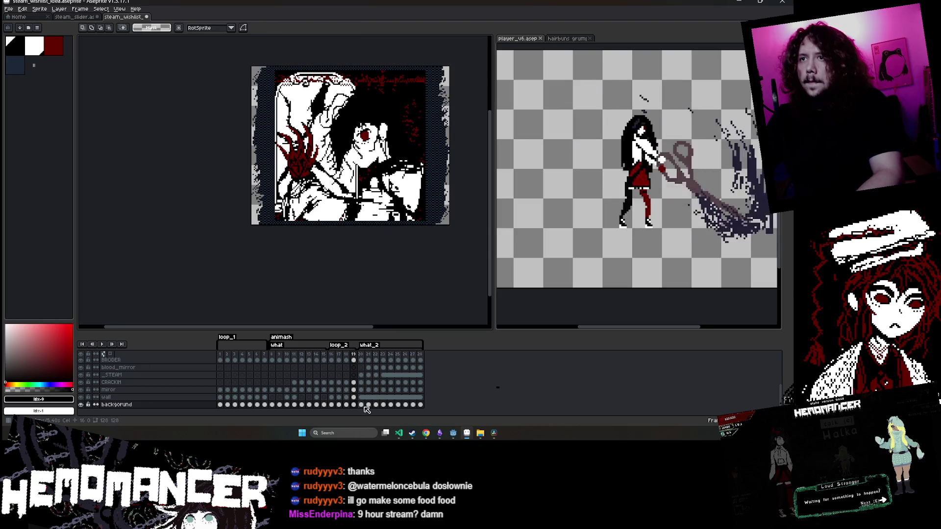
left_click(360, 405)
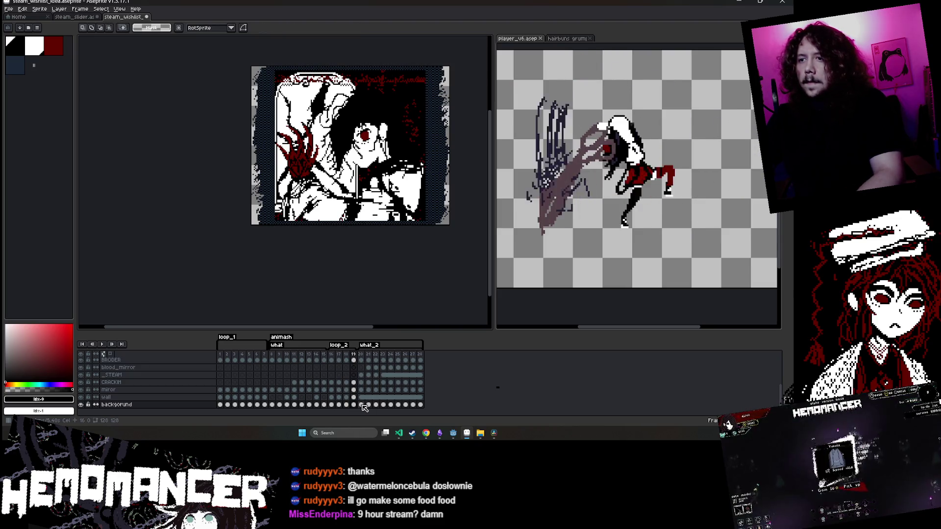
key("ctrl+d")
key("Return")
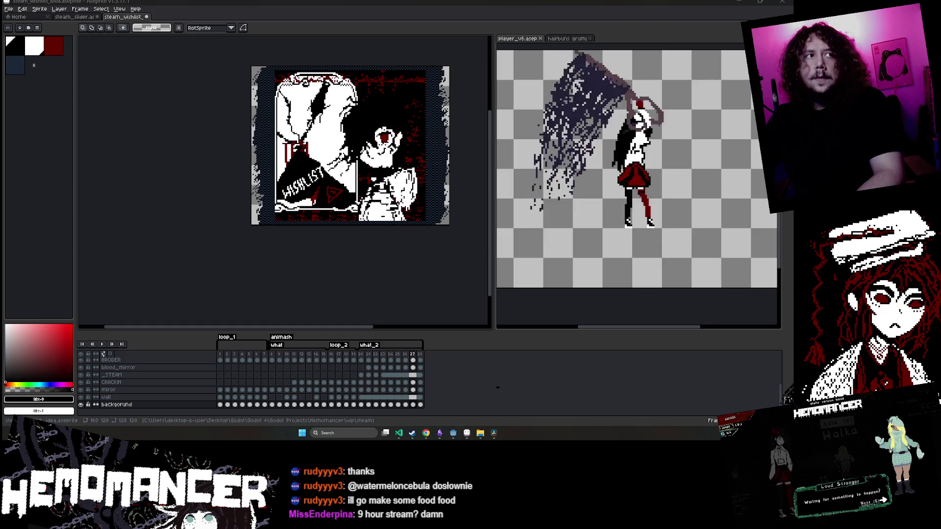
scroll(142, 214, "up", 1)
Enlarge the canvas with 16 px borders at the top and bottom
left_click_drag(176, 255, 155, 265)
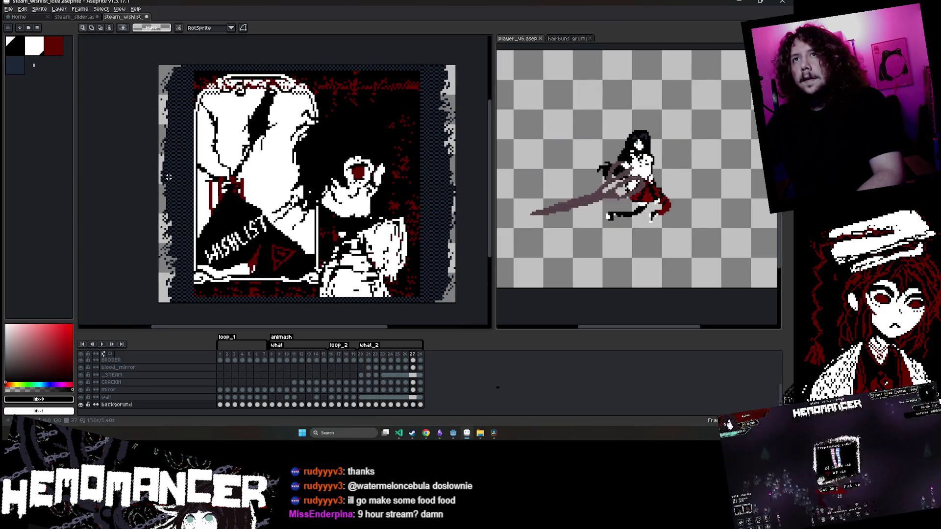
left_click(40, 9)
left_click(55, 49)
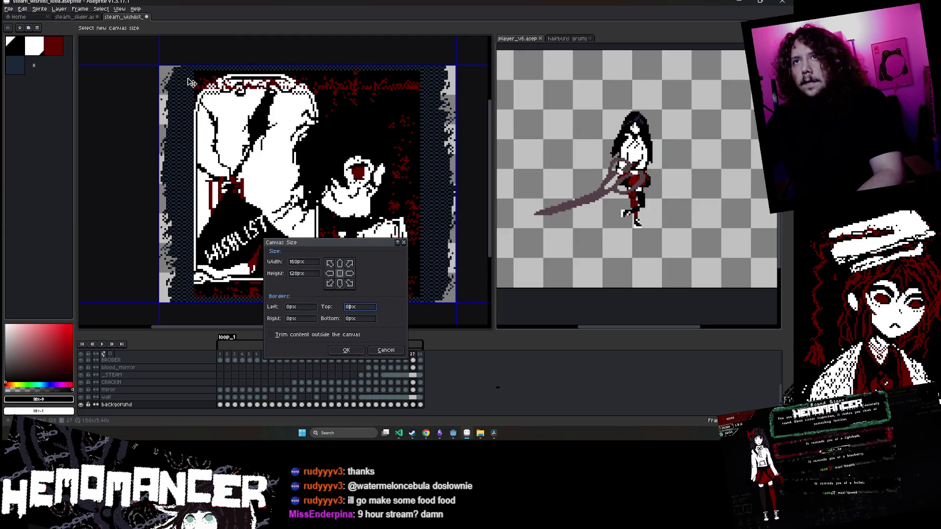
type("6")
key("Tab")
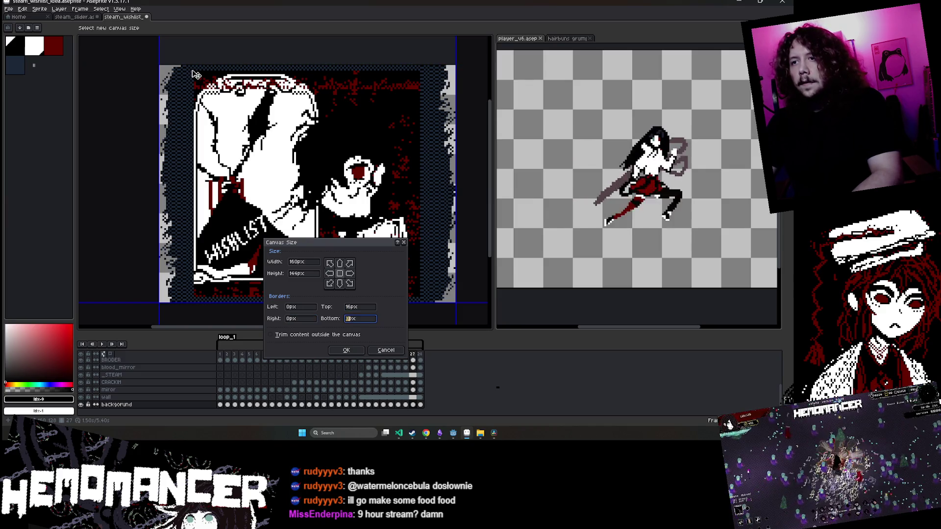
type("16")
key("Return")
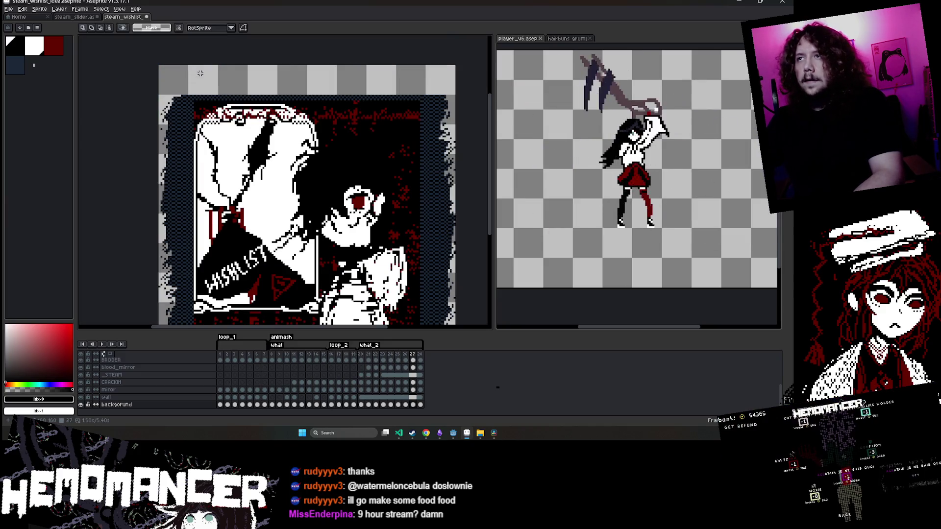
Add a further 8 px border at the bottom of the canvas
scroll(200, 73, "down", 2)
scroll(265, 132, "up", 1)
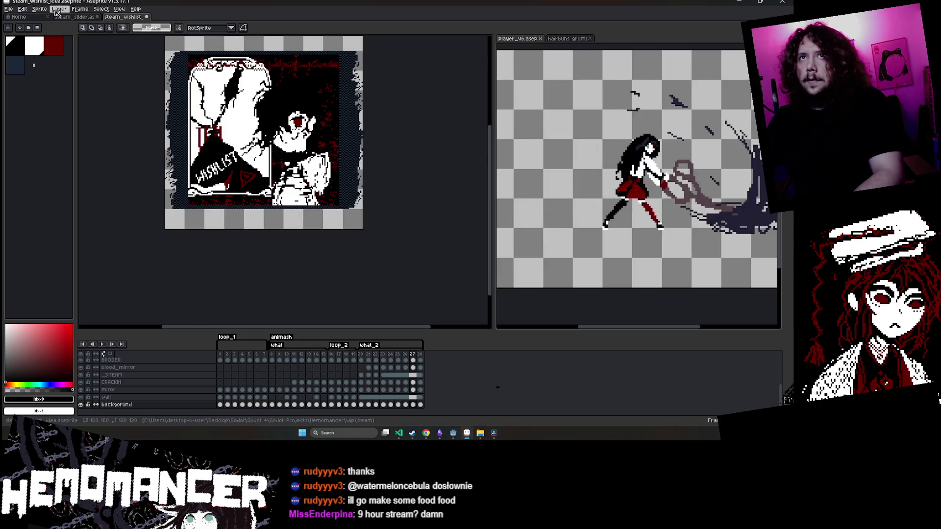
scroll(155, 158, "up", 1)
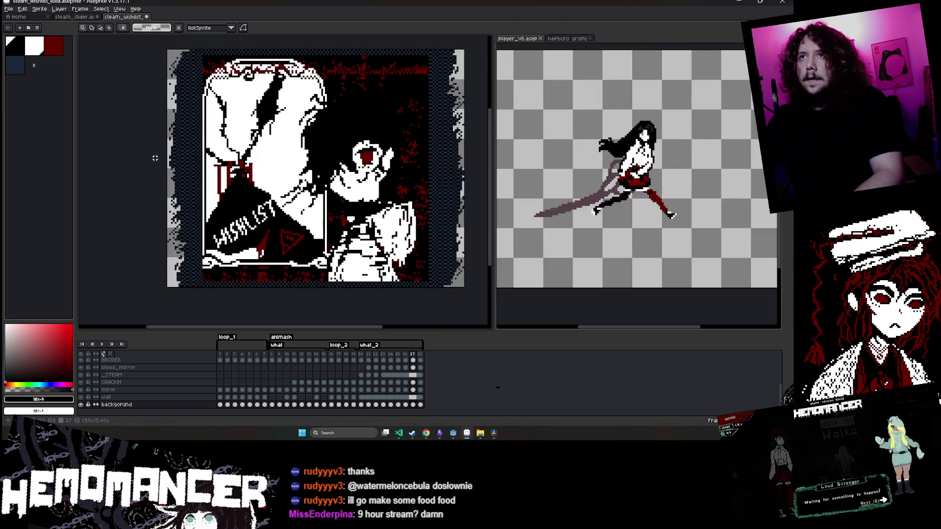
left_click(40, 8)
left_click(54, 55)
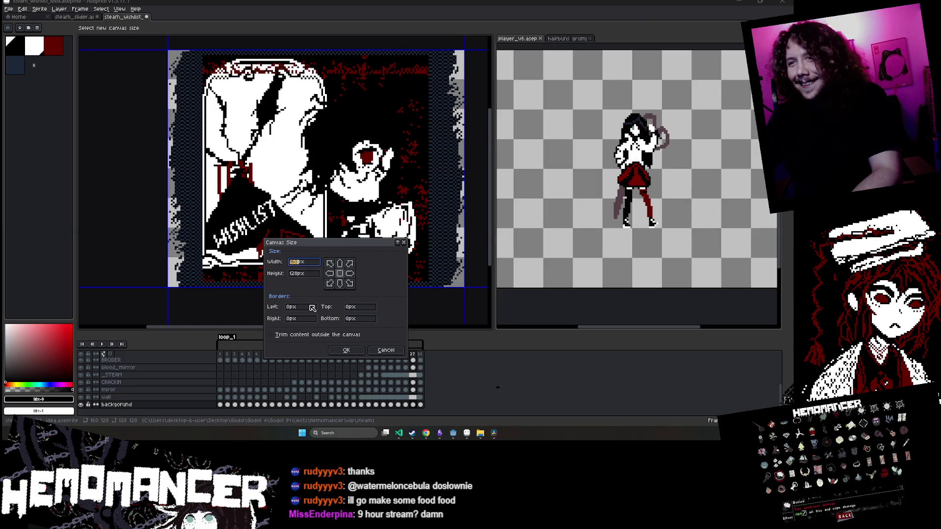
type("8")
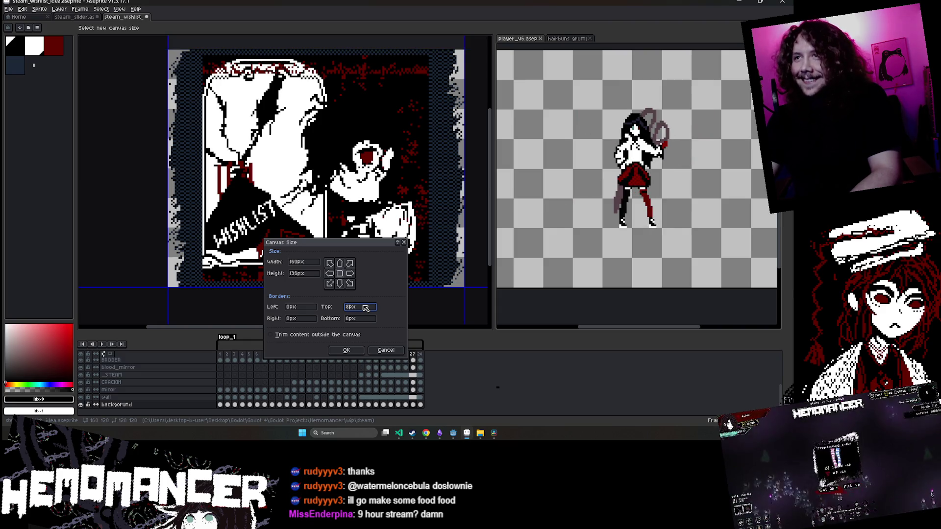
type("8")
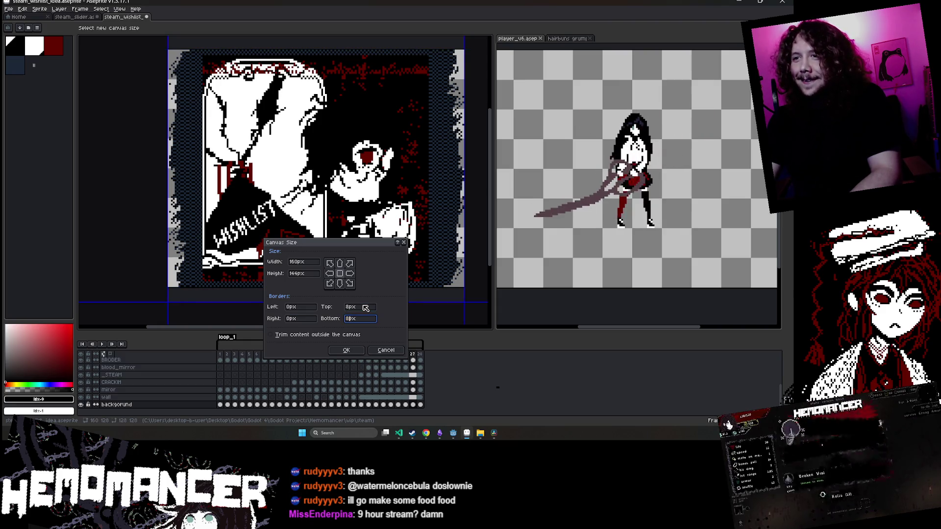
key("Return")
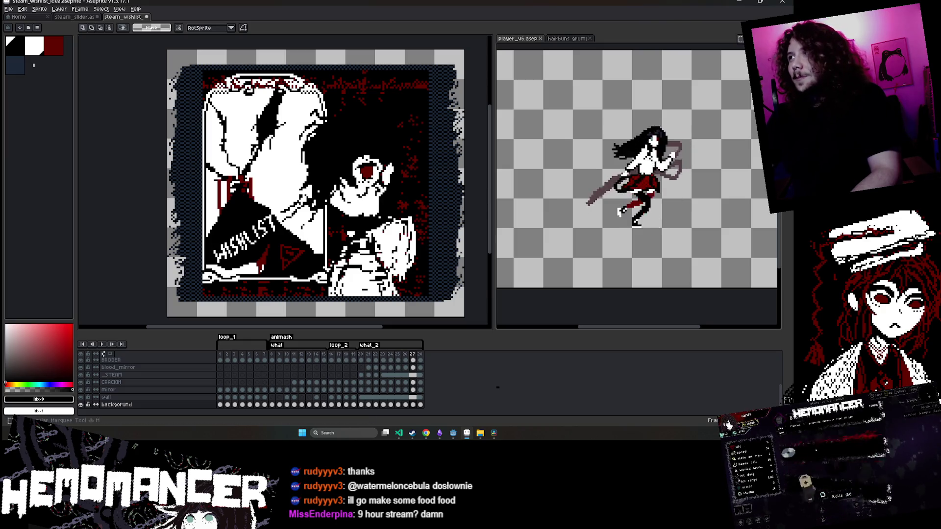
scroll(181, 363, "up", 2)
On the STEAM layer, paste a left border strip and discard the misplaced rotated copy
left_click(181, 363)
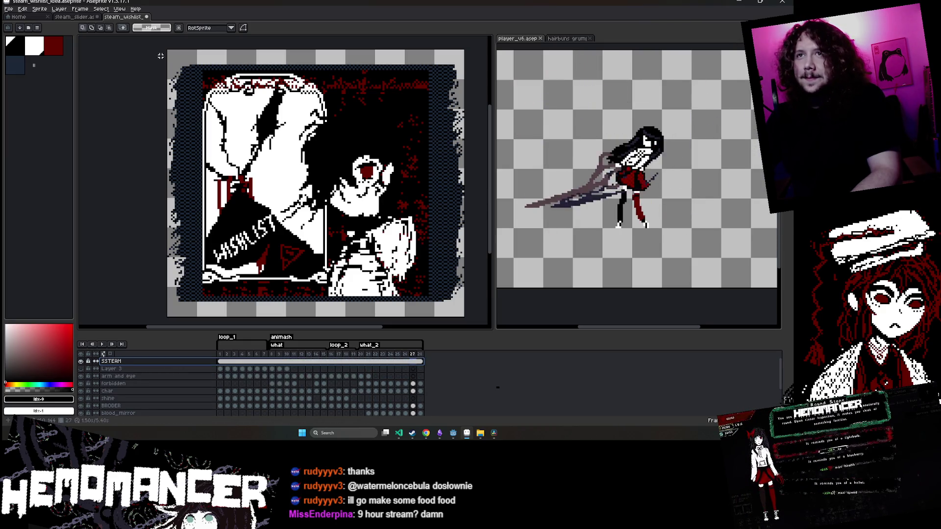
scroll(186, 322, "down", 1)
key("ctrl+v")
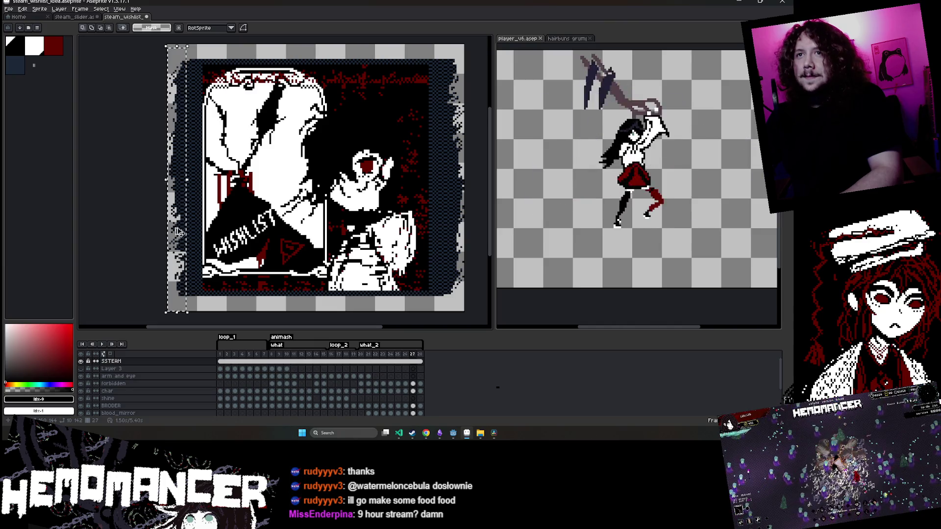
left_click_drag(182, 186, 277, 229)
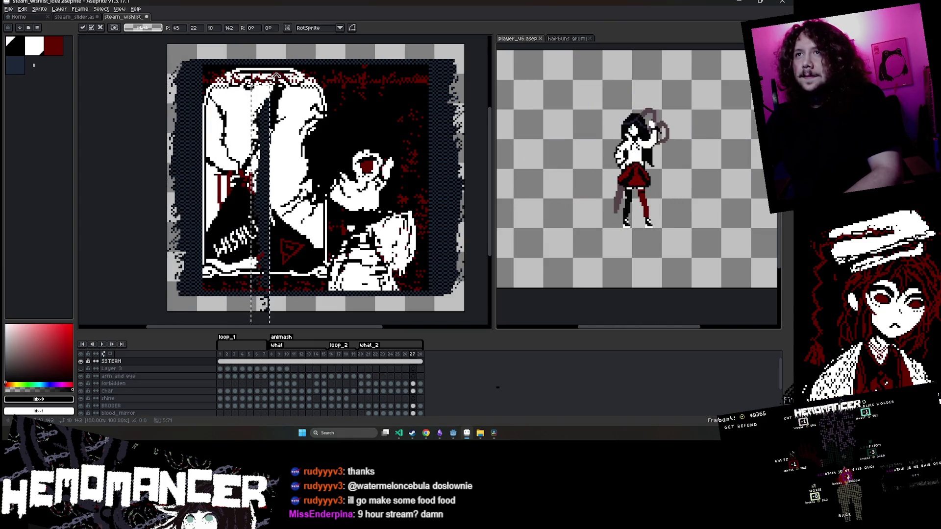
key("ctrl+z")
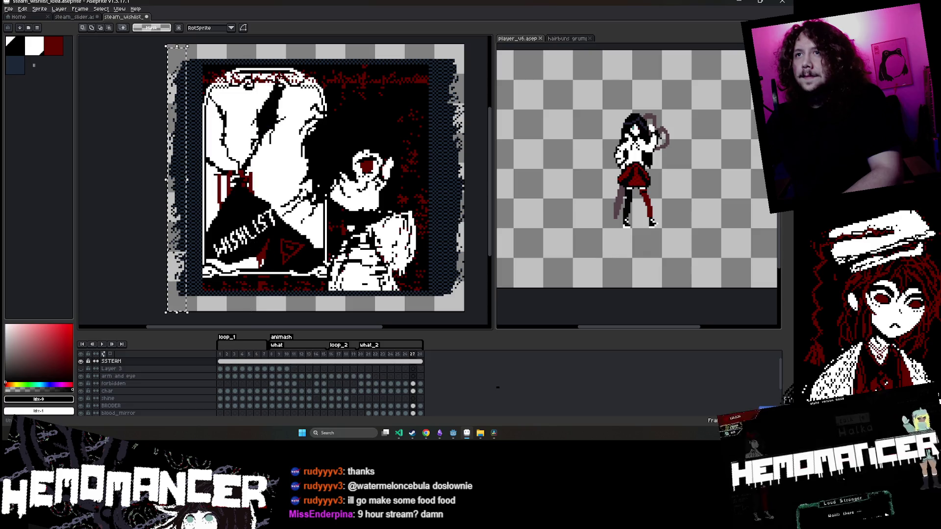
scroll(182, 80, "down", 1)
mouse_move(181, 80)
left_mouse_down()
mouse_move(299, 77)
mouse_move(226, 103)
mouse_move(188, 162)
left_mouse_up()
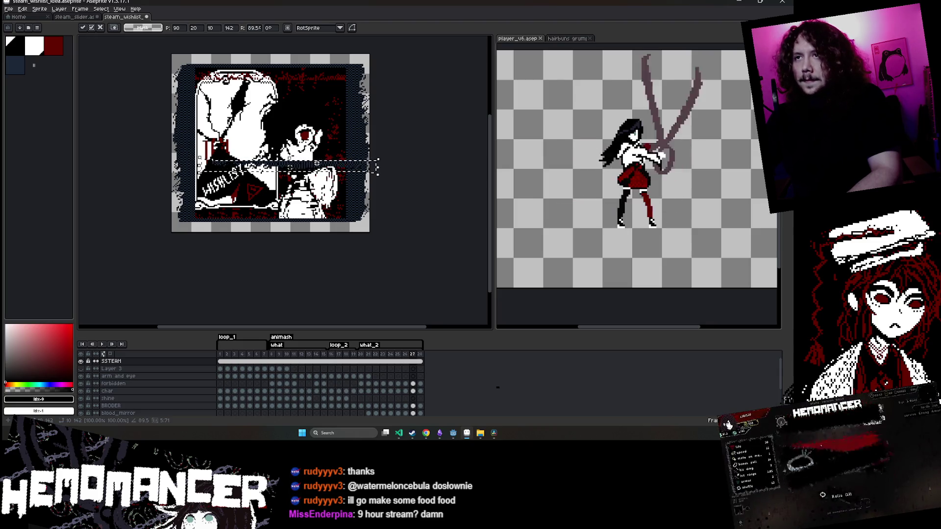
key("Escape")
Place a border strip along the top edge and stretch it across the width
key("g")
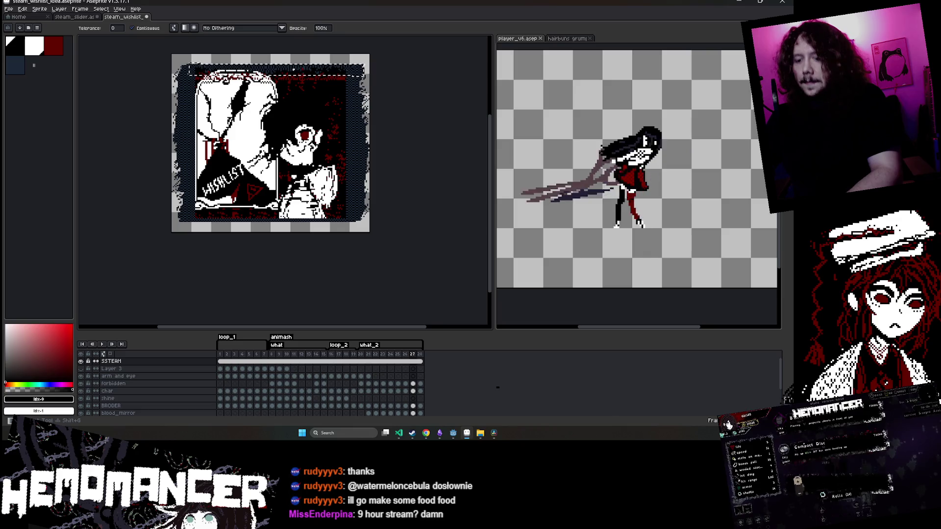
key("ctrl+v")
scroll(294, 66, "up", 2)
key("Return")
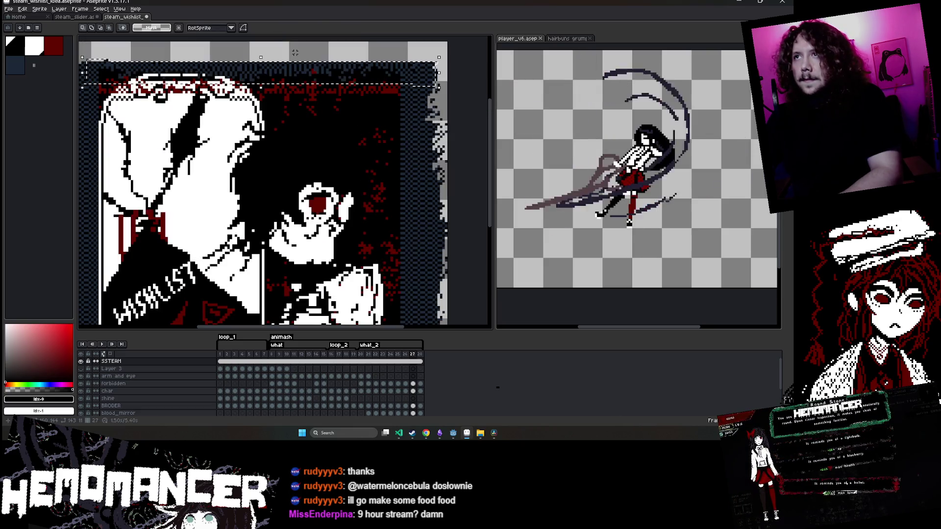
scroll(298, 69, "down", 3)
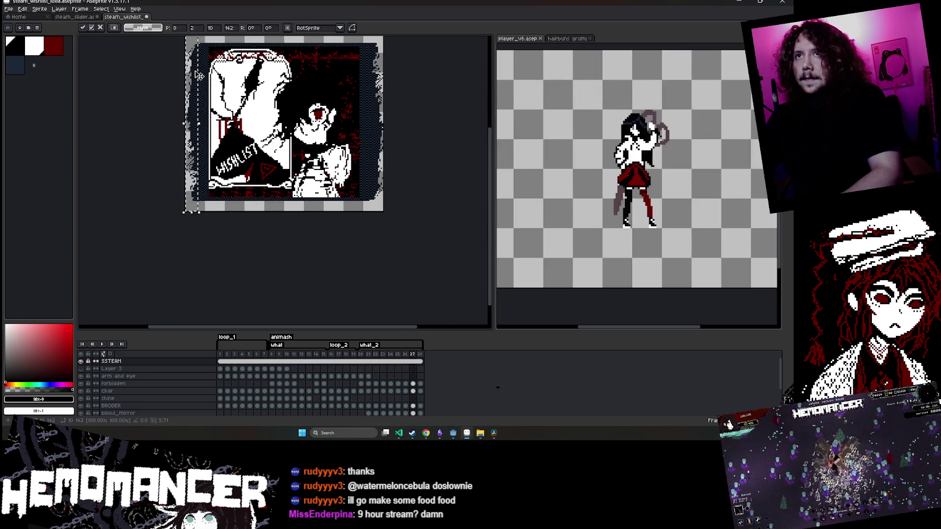
left_click_drag(235, 87, 235, 72)
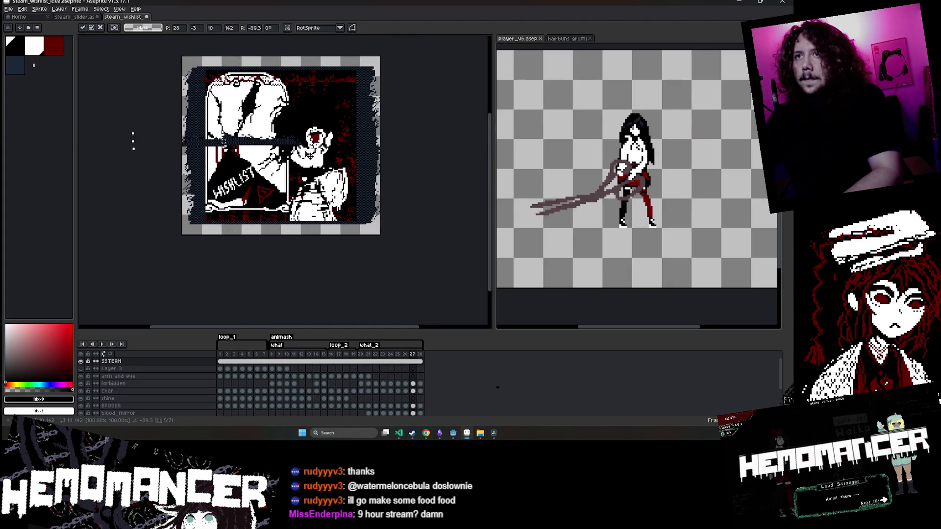
scroll(261, 145, "up", 3)
scroll(262, 145, "down", 2)
left_click_drag(338, 56, 337, 45)
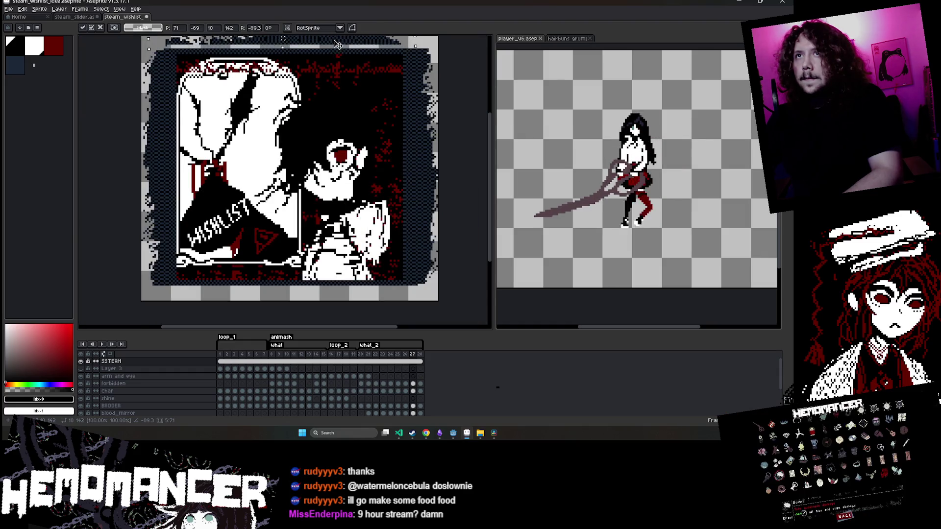
scroll(343, 50, "up", 2)
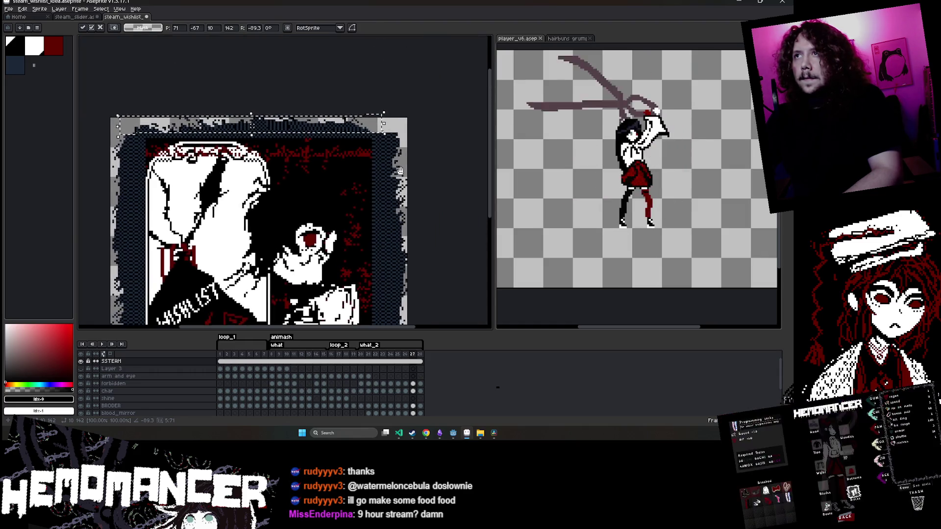
mouse_move(377, 113)
left_mouse_down()
mouse_move(406, 114)
mouse_move(385, 120)
left_mouse_up()
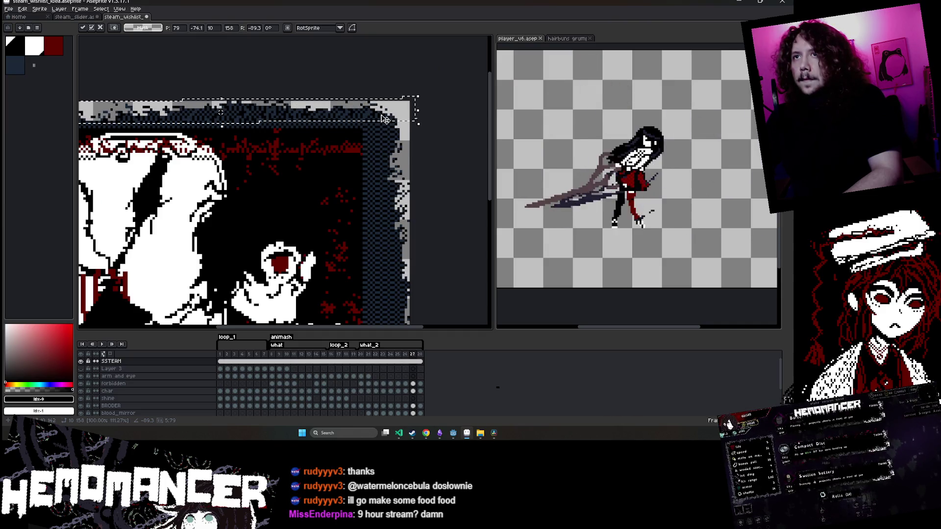
scroll(441, 108, "down", 3)
scroll(458, 100, "up", 2)
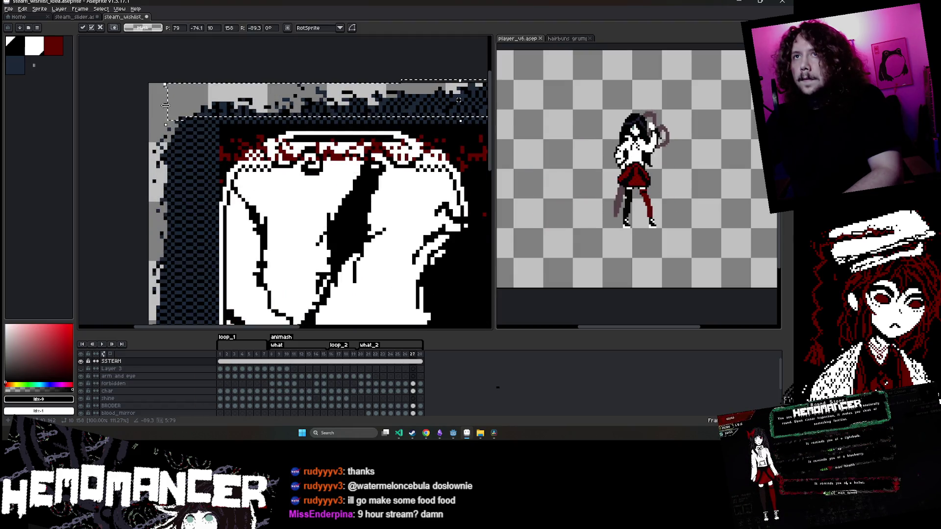
left_click_drag(165, 105, 142, 108)
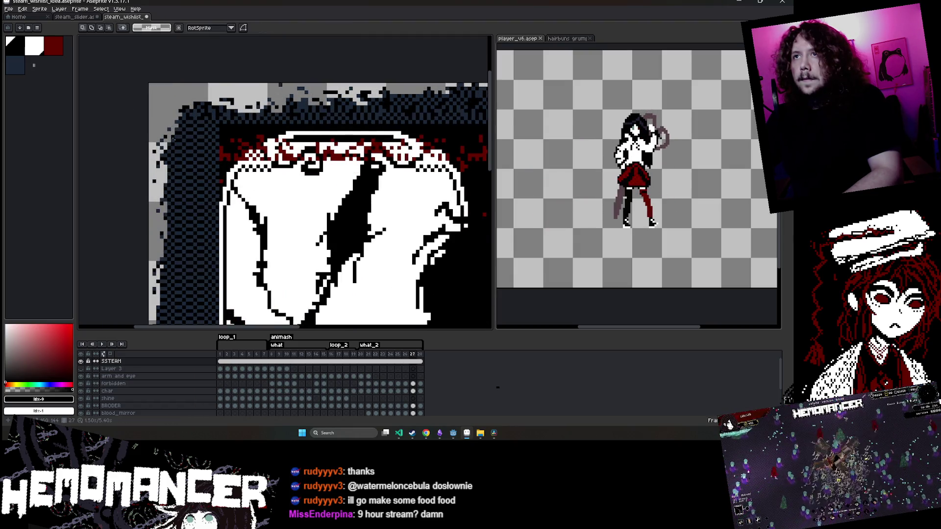
scroll(230, 152, "down", 3)
Move a strip down to the bottom edge, stretch it wider to the right, and commit it
left_click_drag(411, 200, 395, 182)
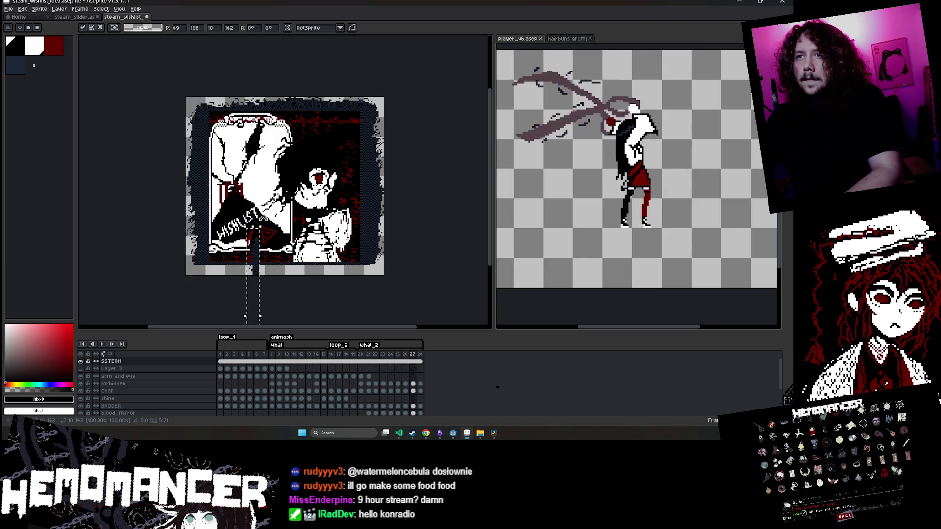
scroll(264, 224, "up", 1)
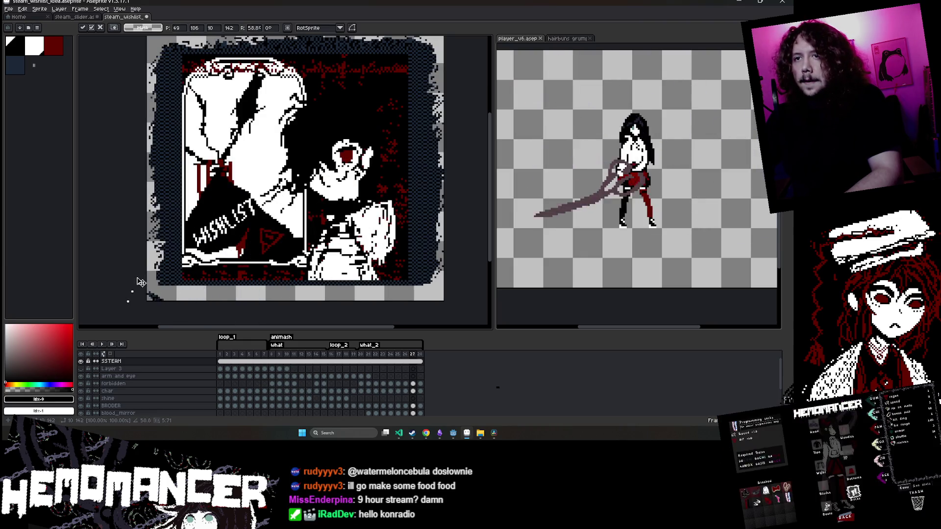
mouse_move(158, 300)
left_mouse_down()
mouse_move(195, 143)
mouse_move(140, 204)
left_mouse_up()
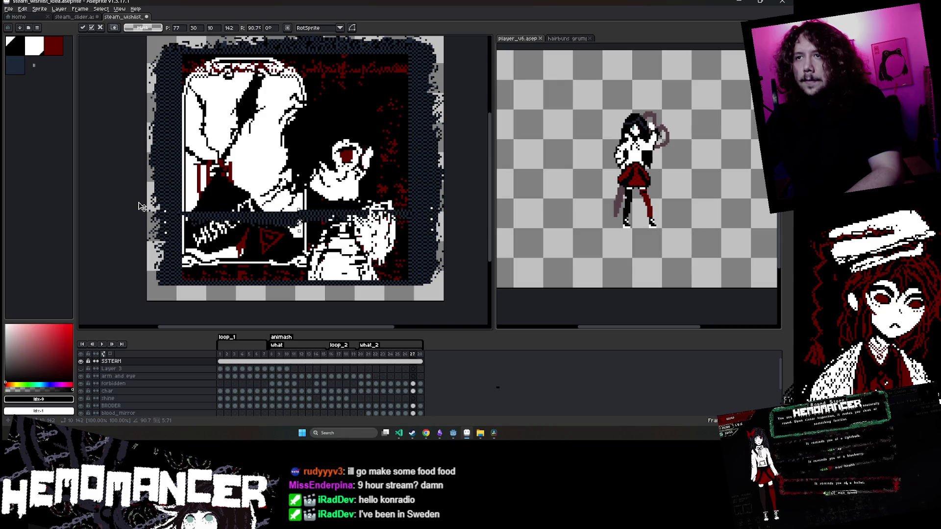
scroll(301, 221, "up", 1)
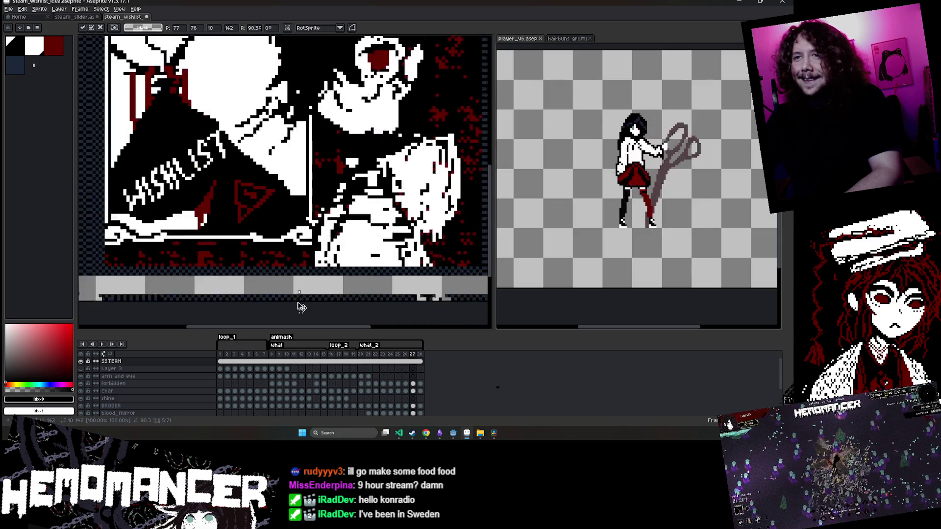
left_click_drag(301, 222, 296, 284)
scroll(298, 285, "down", 3)
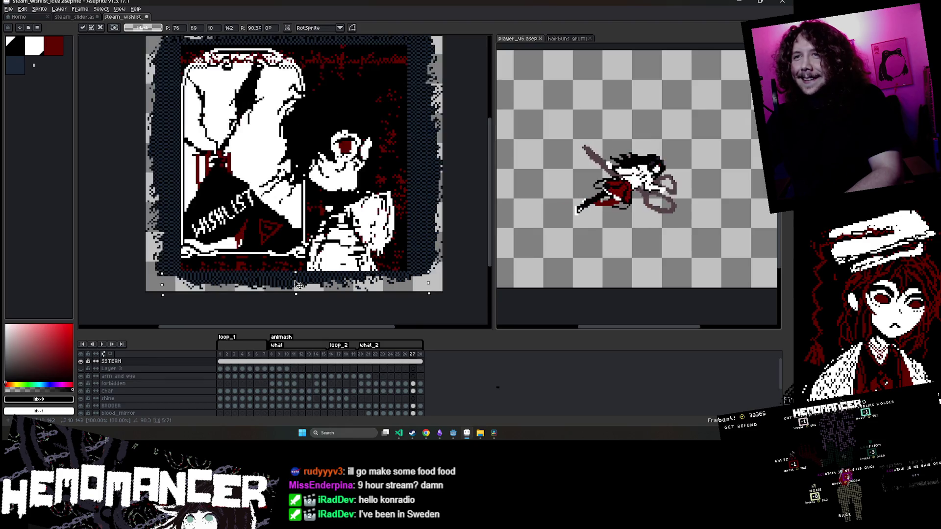
scroll(297, 284, "up", 1)
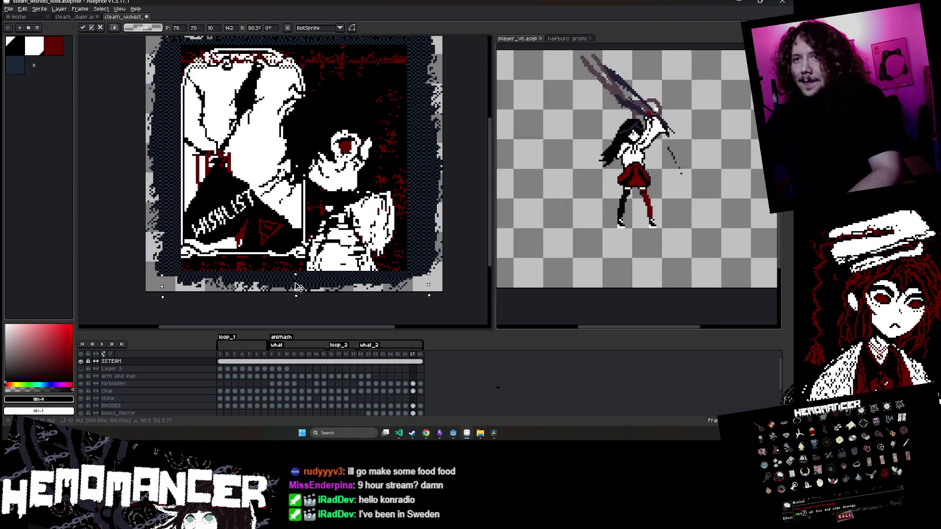
key("Right")
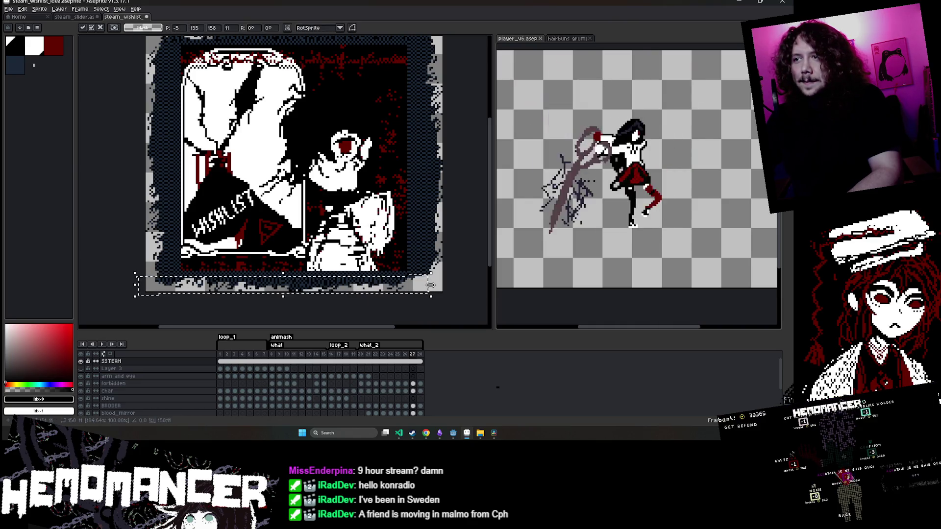
left_click_drag(431, 286, 445, 289)
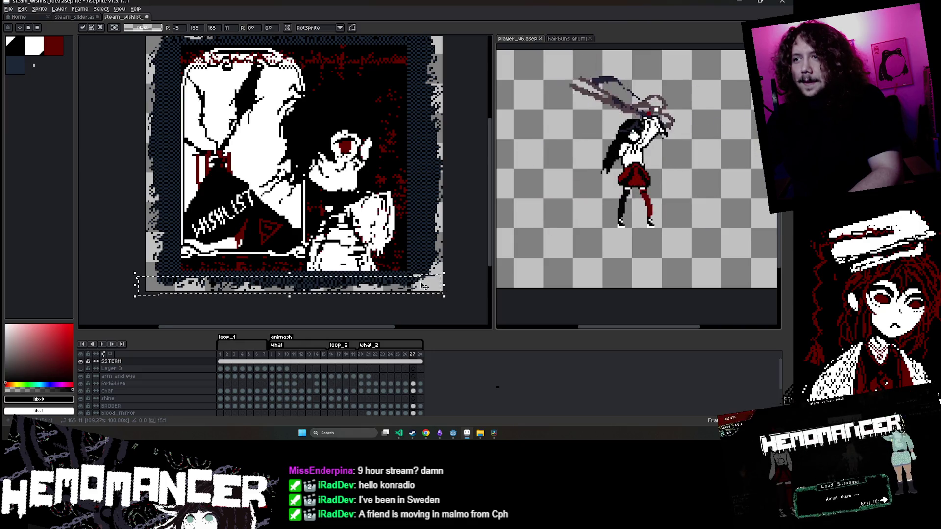
key("Return")
scroll(258, 225, "up", 5)
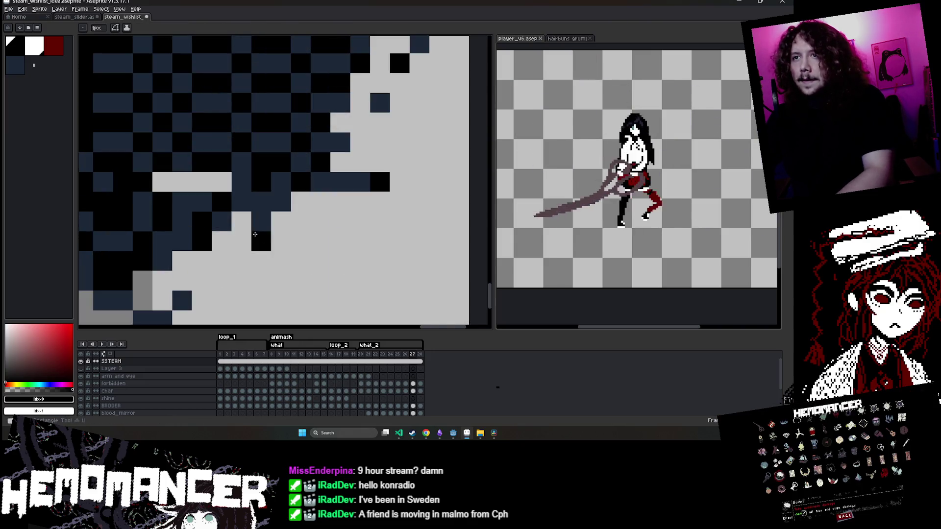
Sample the border's dark blue and black as working colours, then save the sprite with Ctrl+S
key("i")
left_click(187, 183)
key("v")
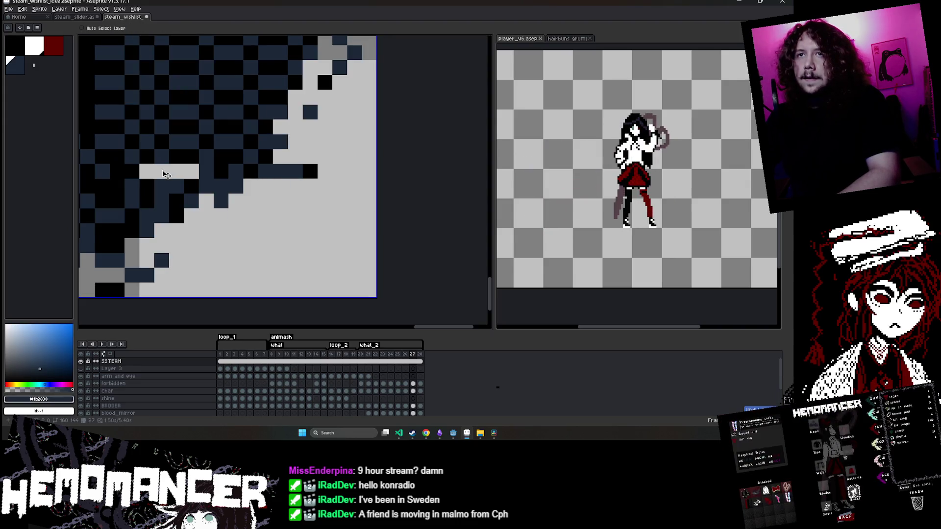
key("i")
left_click(188, 155)
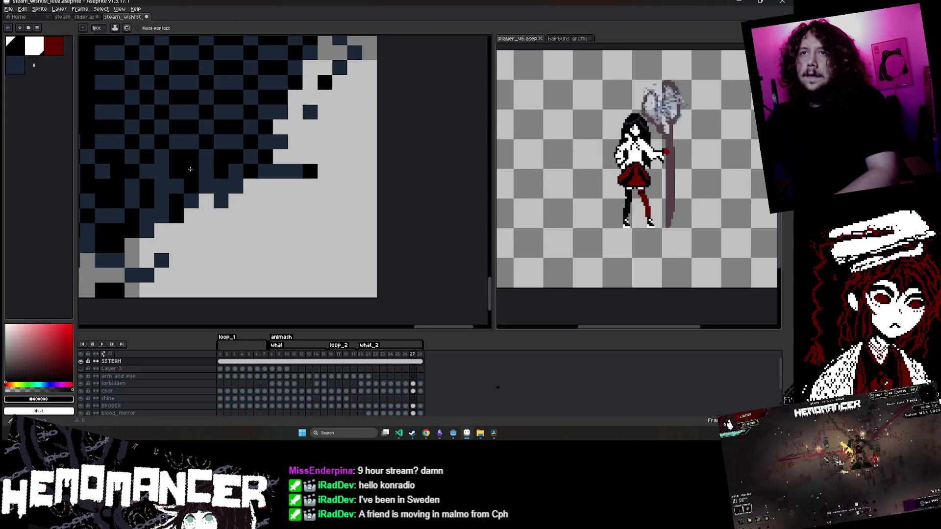
scroll(190, 169, "down", 5)
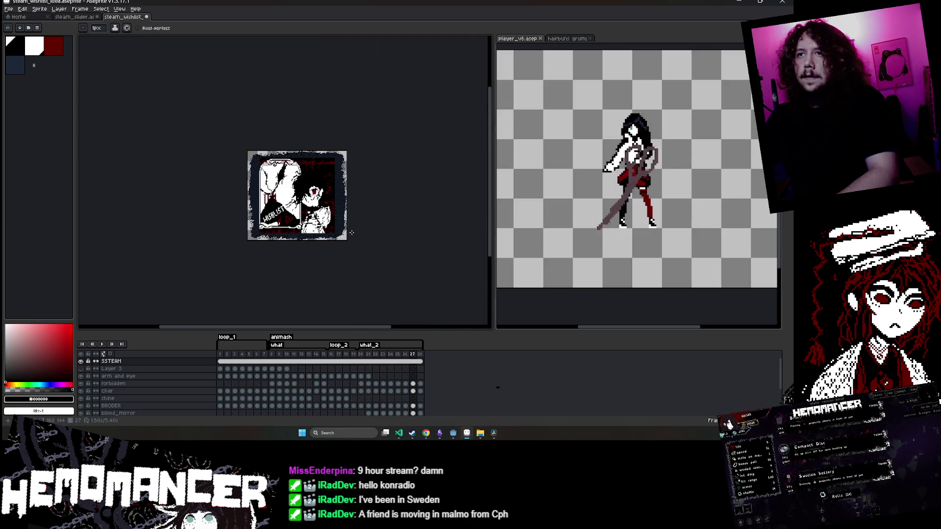
scroll(351, 232, "up", 2)
left_click_drag(351, 233, 410, 241)
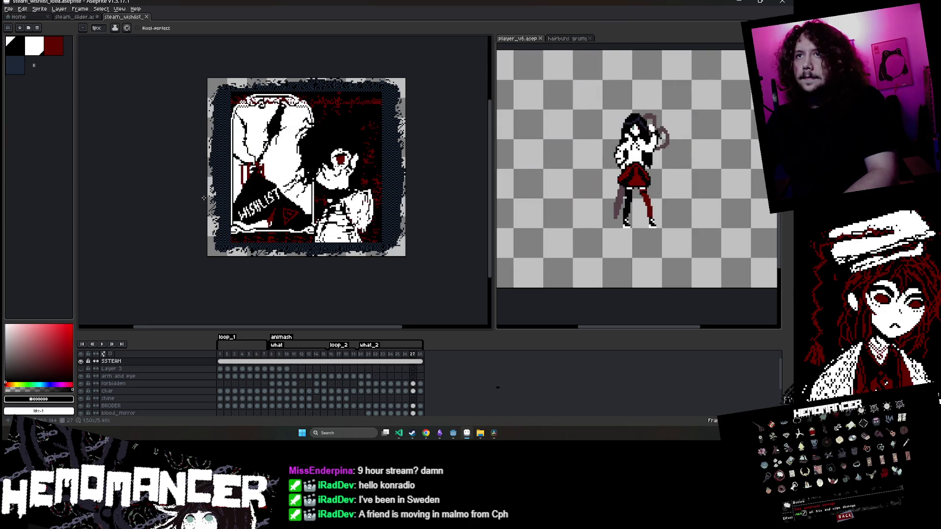
key("ctrl+s")
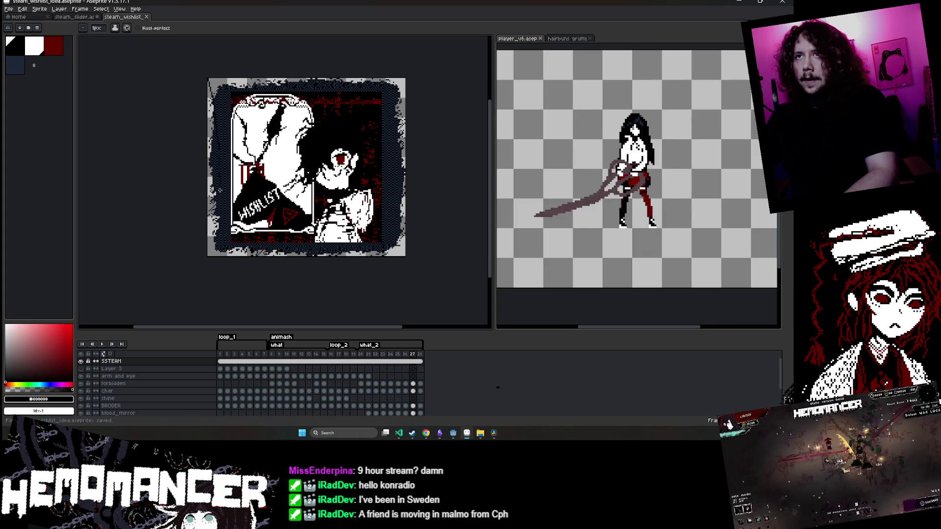
Export the animation over steam_wishlist_idea.gif, confirming the overwrite, GIF warning and options
left_click(228, 275)
left_click(8, 9)
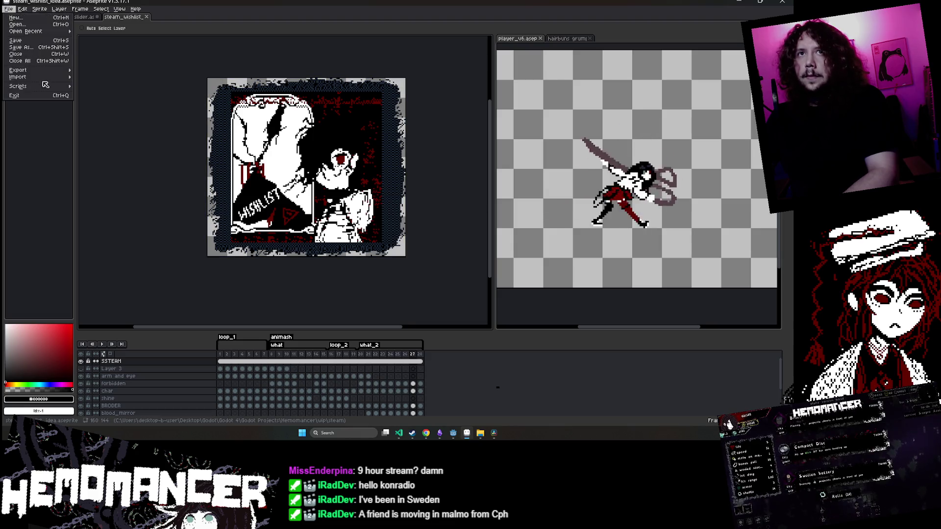
mouse_move(39, 70)
left_click(88, 70)
left_click(247, 177)
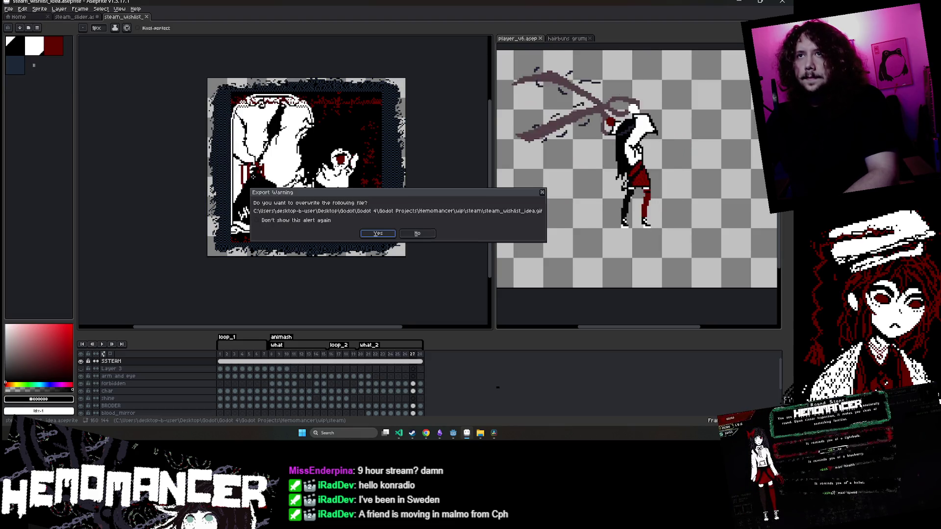
left_click(388, 235)
left_click(378, 262)
left_click(421, 245)
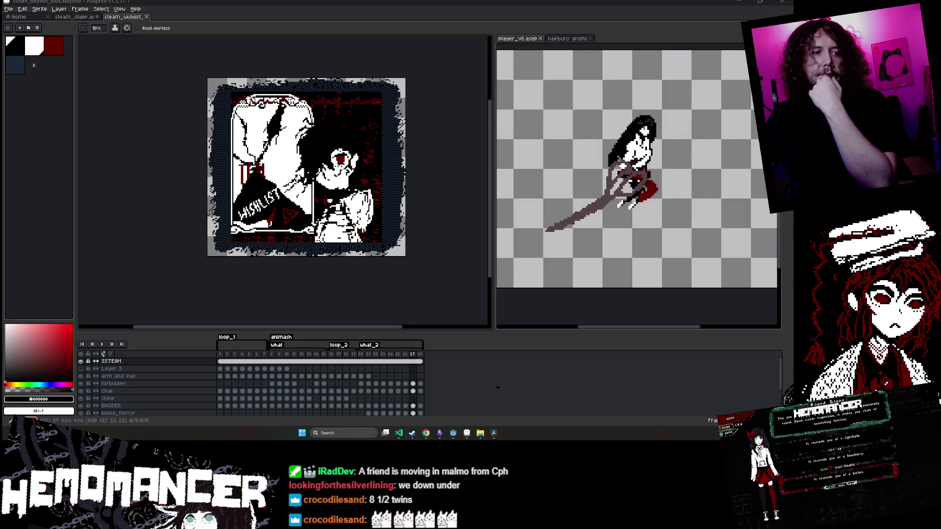
Switch to the Hemomancer Steam store page and reload it with F5
key("alt+Tab")
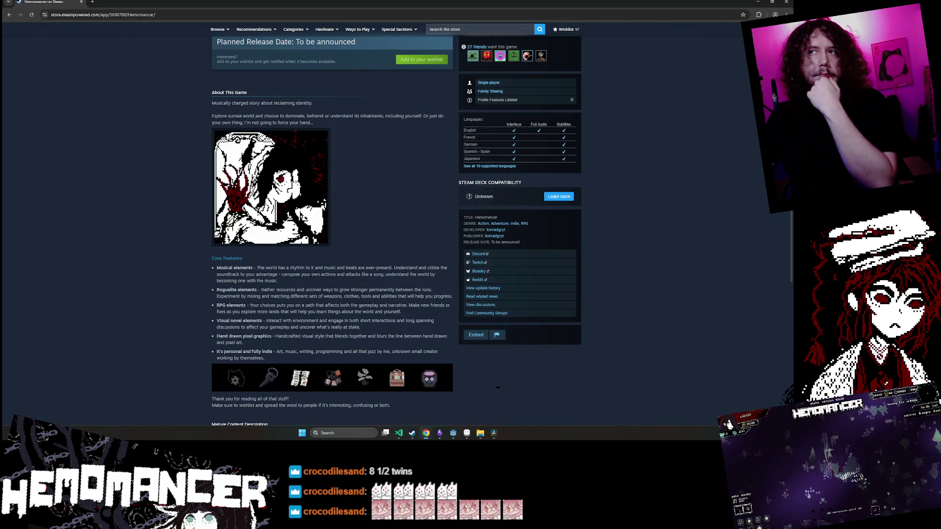
key("F5")
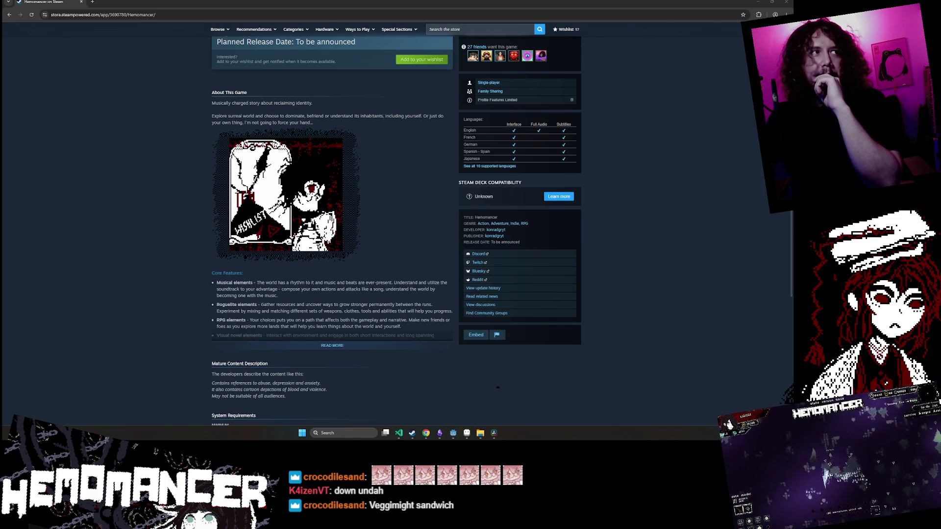
left_click(440, 434)
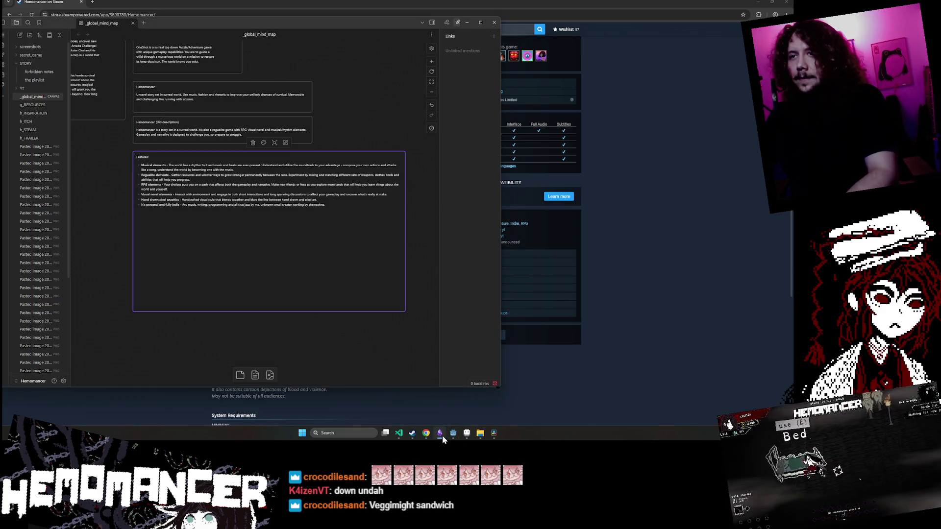
In the chat card, run the /shoutout command and send 'HI RAIDERS'
scroll(248, 329, "down", 10)
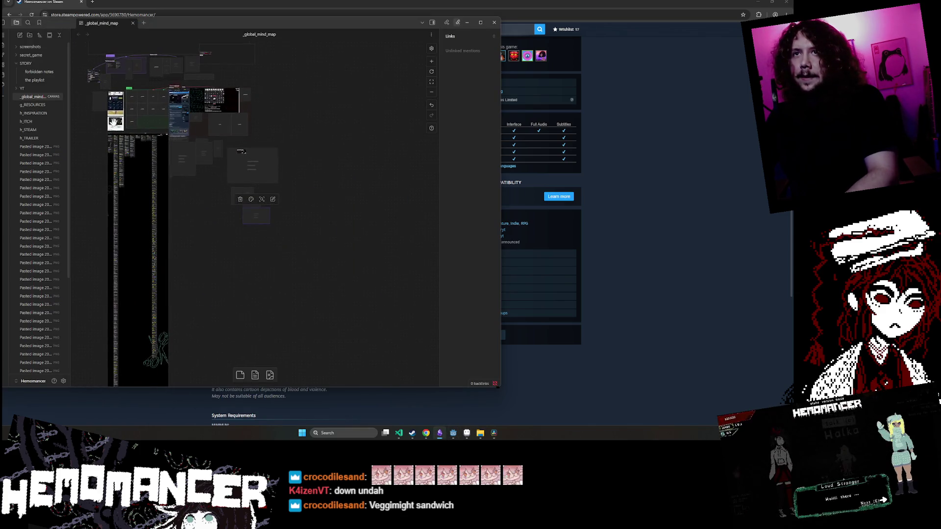
scroll(240, 151, "up", 10)
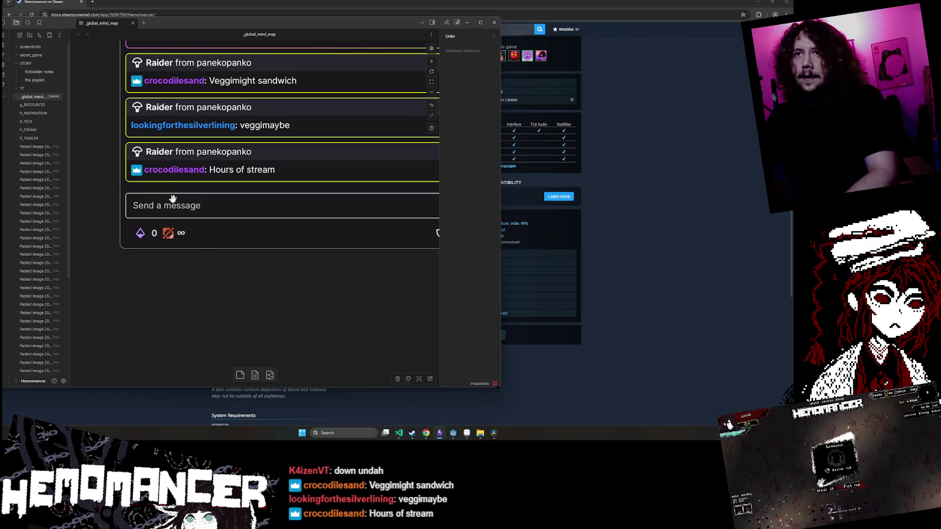
scroll(140, 181, "down", 4)
scroll(128, 264, "up", 4)
left_click(237, 264)
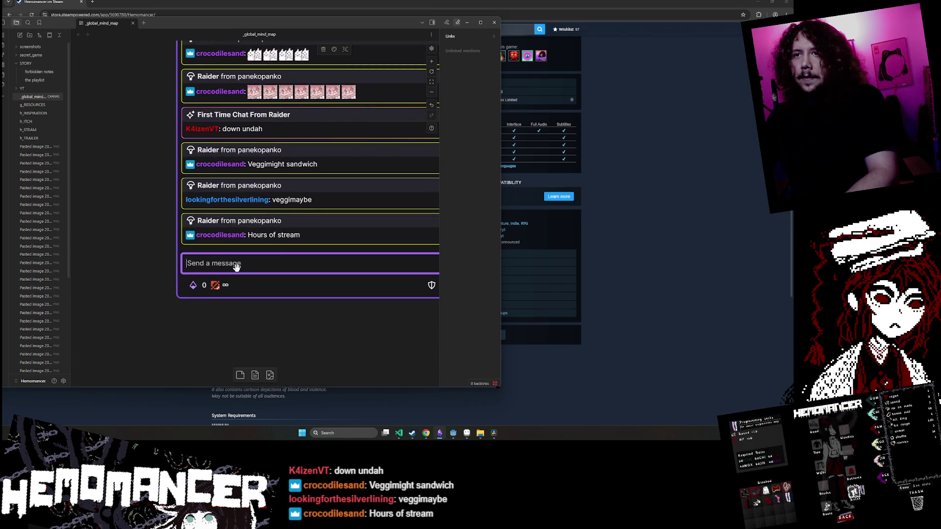
scroll(130, 273, "down", 3)
scroll(137, 273, "down", 1)
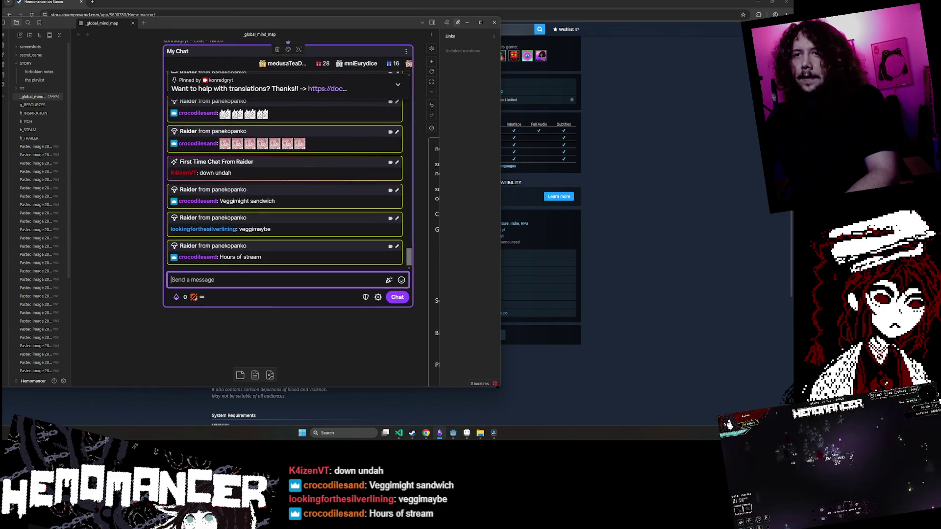
type("/shout")
key("Tab")
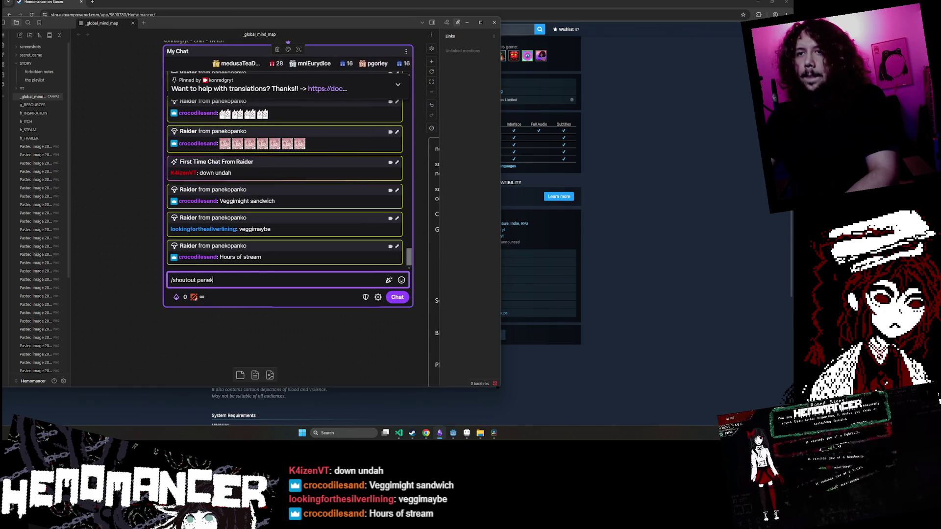
type("Hi R")
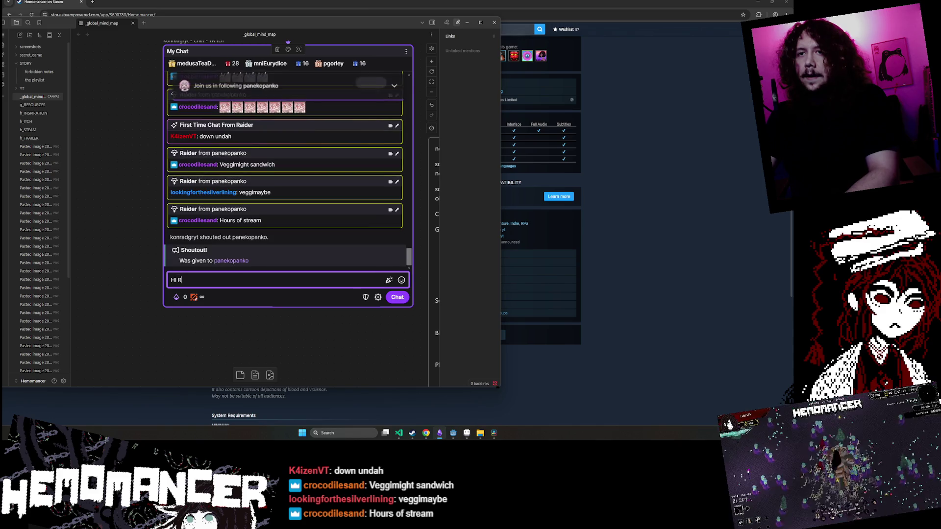
type("ERS")
key("Return")
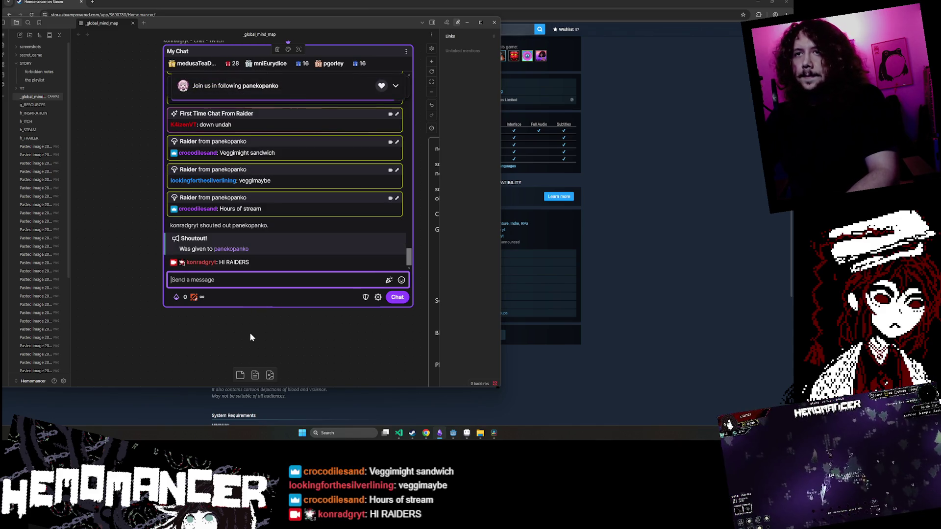
Select part of the raiding channel's name in the chat card, then minimize the notes window
left_click(249, 333)
left_click_drag(246, 328, 225, 348)
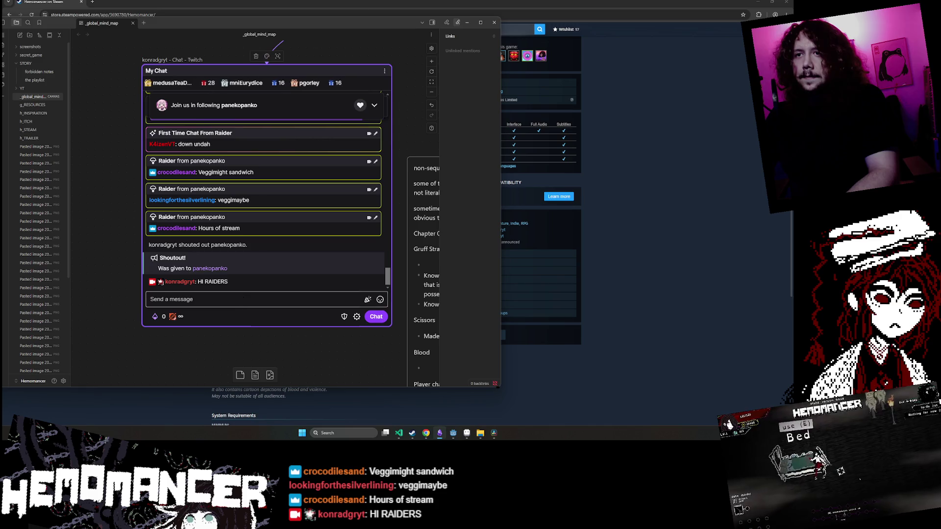
left_click(221, 299)
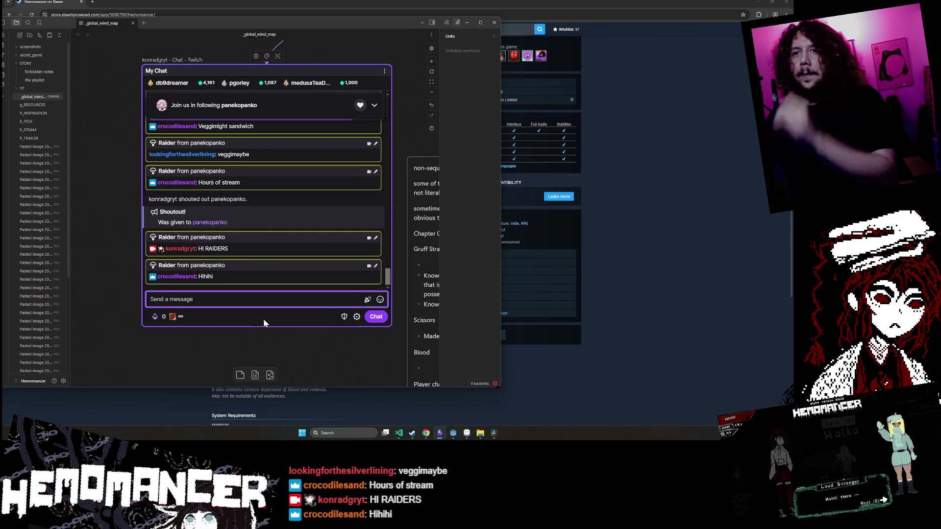
left_click_drag(225, 237, 191, 237)
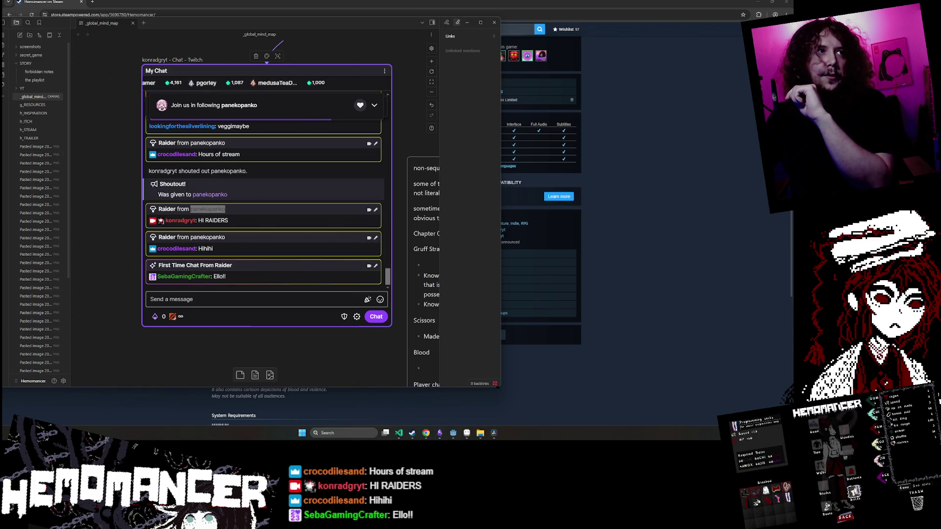
left_click(238, 345)
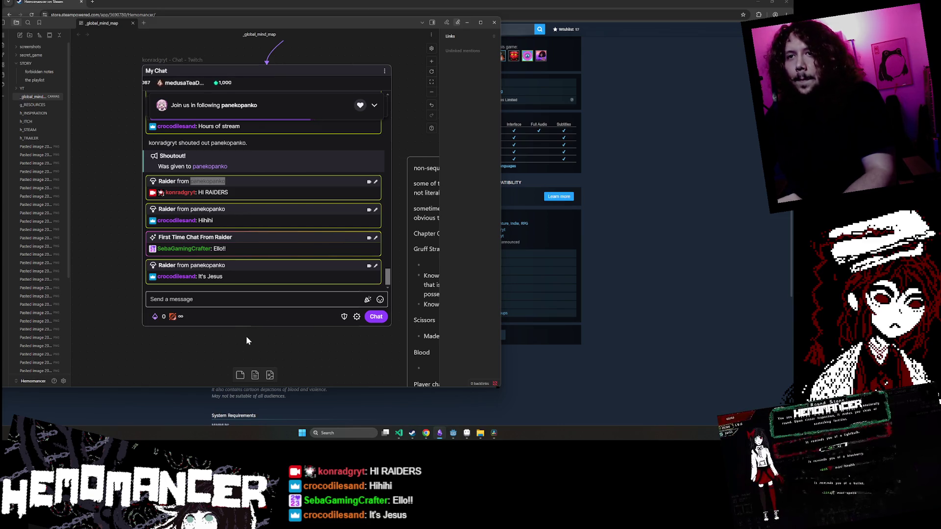
left_click_drag(246, 336, 241, 340)
left_click(466, 22)
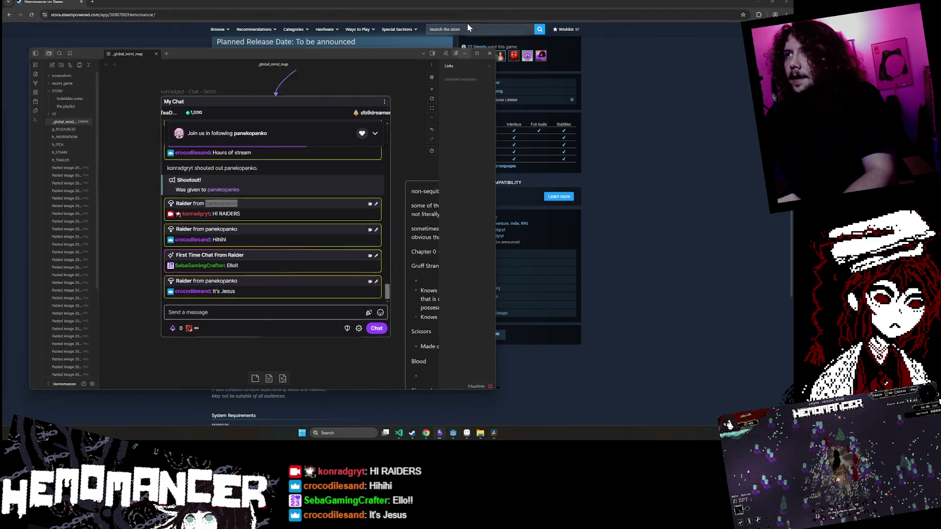
scroll(498, 387, "up", 1)
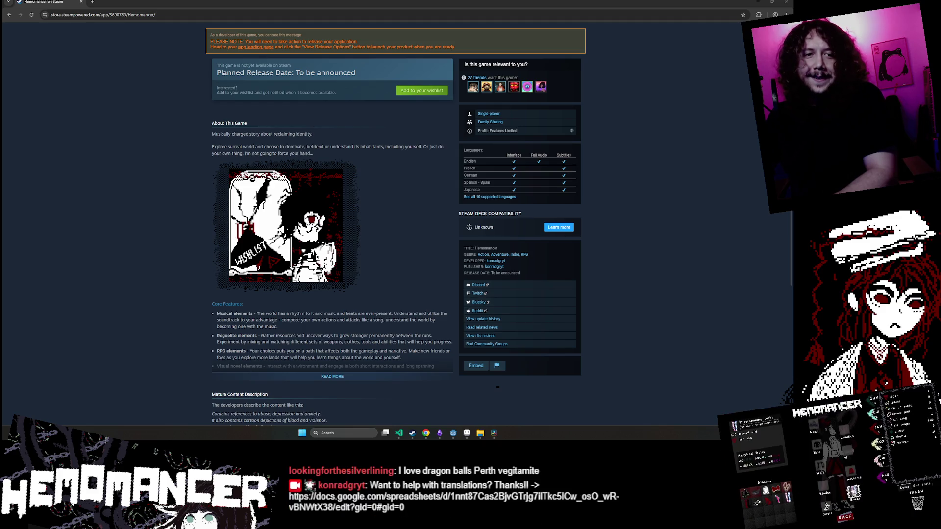
Scroll the store page to check the wishlist GIF under About This Game, then return to Aseprite
scroll(186, 180, "up", 5)
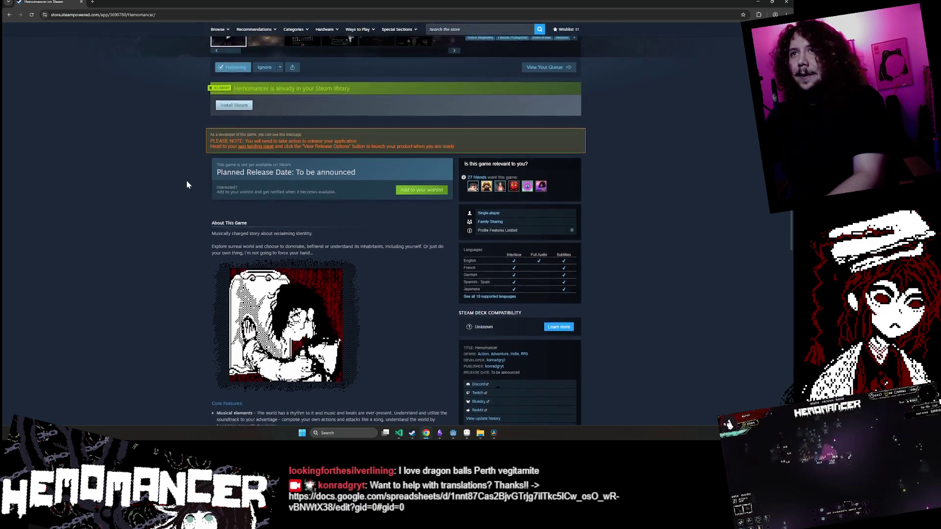
scroll(185, 204, "down", 7)
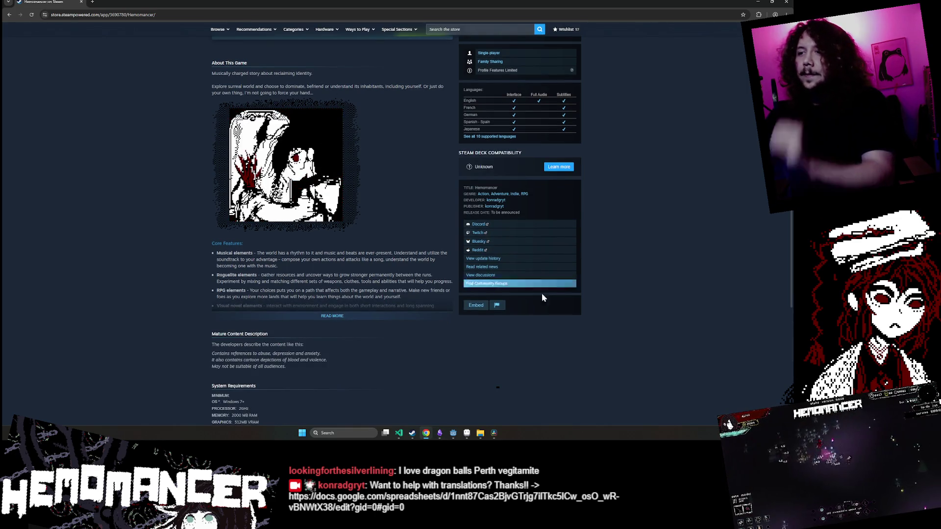
left_click(466, 434)
scroll(309, 195, "up", 3)
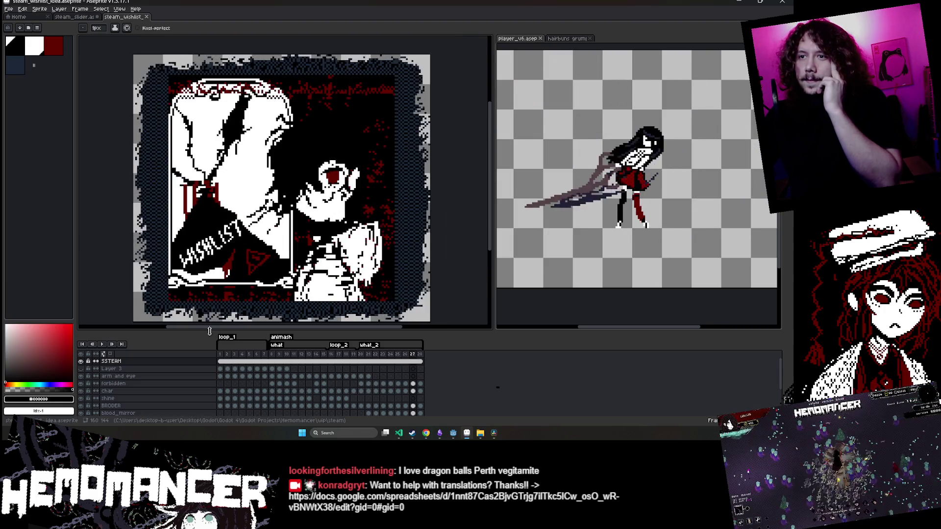
Play the wishlist animation, view the store page GIF zoomed to 125%, then return to Aseprite
left_click(102, 344)
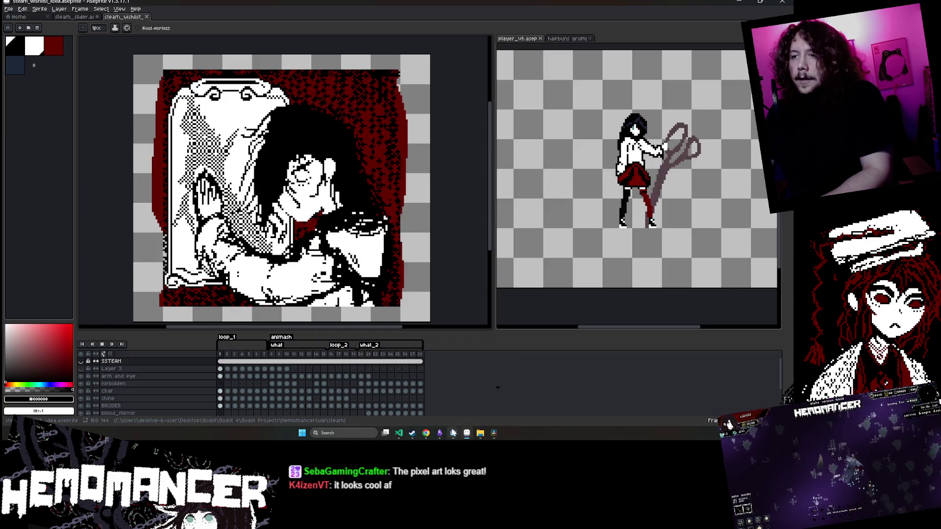
mouse_move(429, 435)
left_click(505, 398)
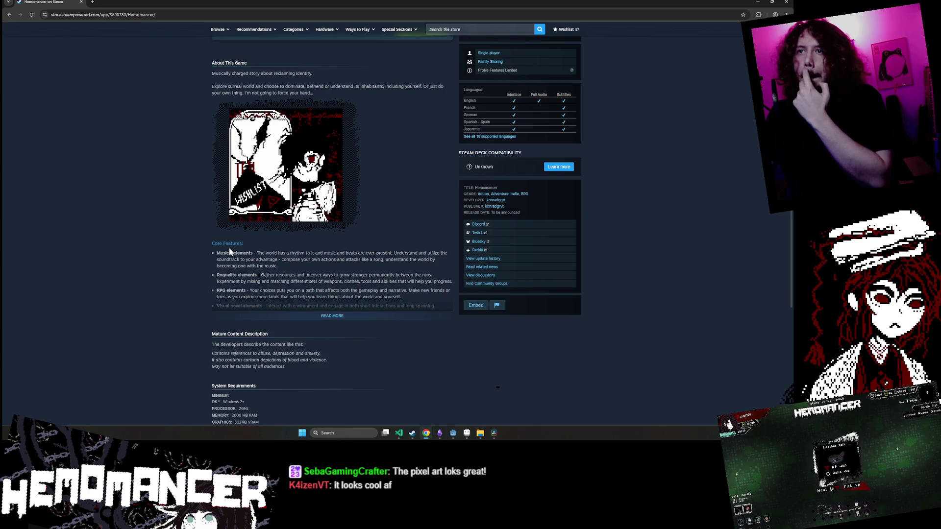
key("ctrl+plus")
key("ctrl+plus")
key("ctrl+plus")
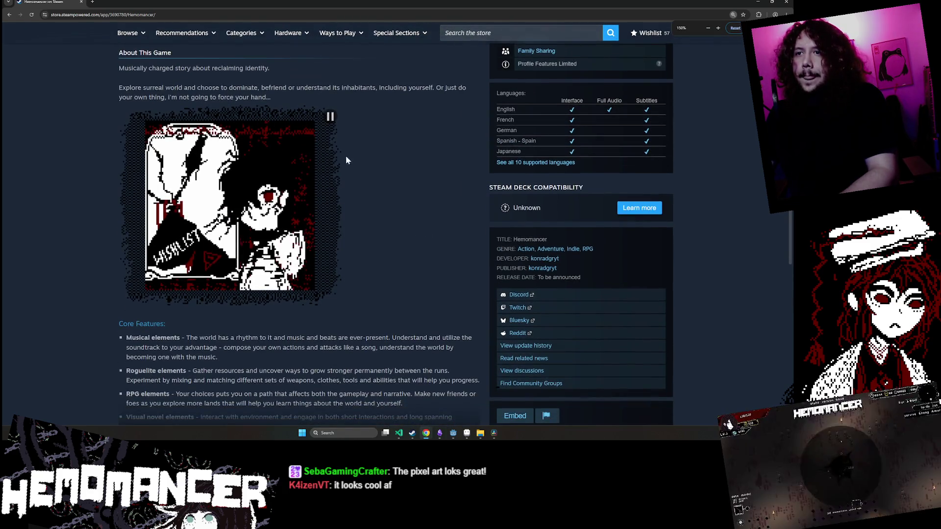
left_click(757, 3)
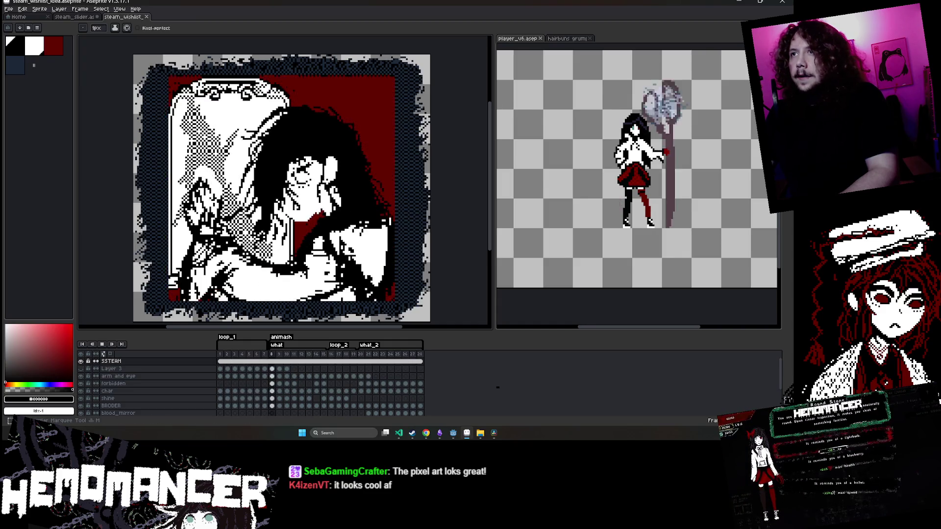
Switch to the Rectangular Marquee tool (M) and pan the view of the wishlist artwork
key("m")
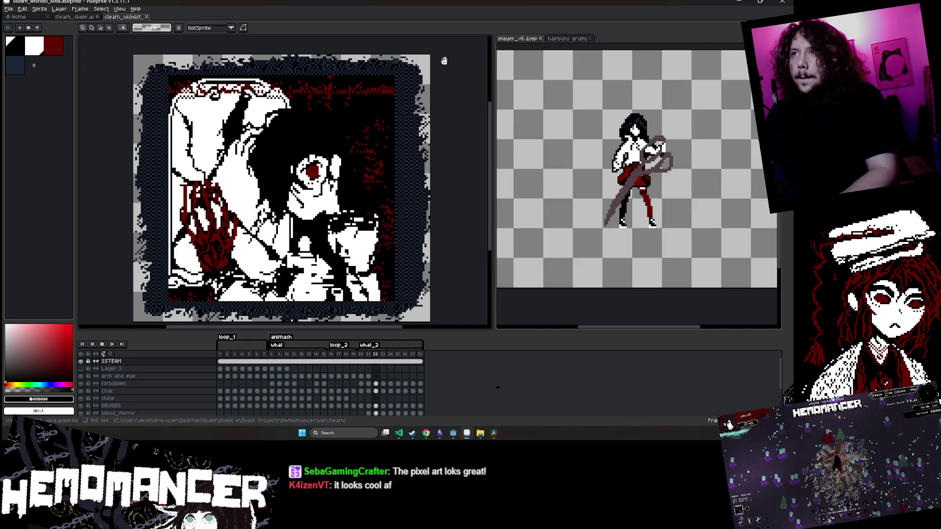
left_click_drag(441, 53, 417, 142)
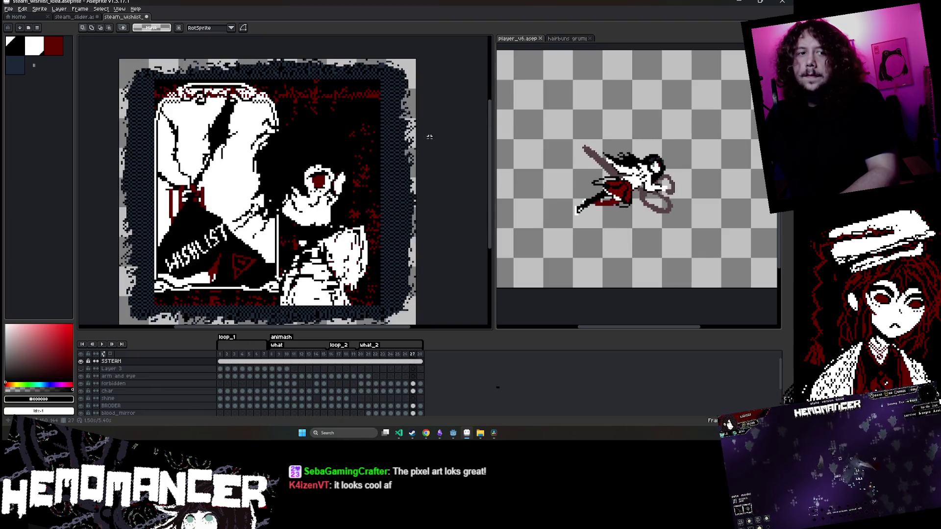
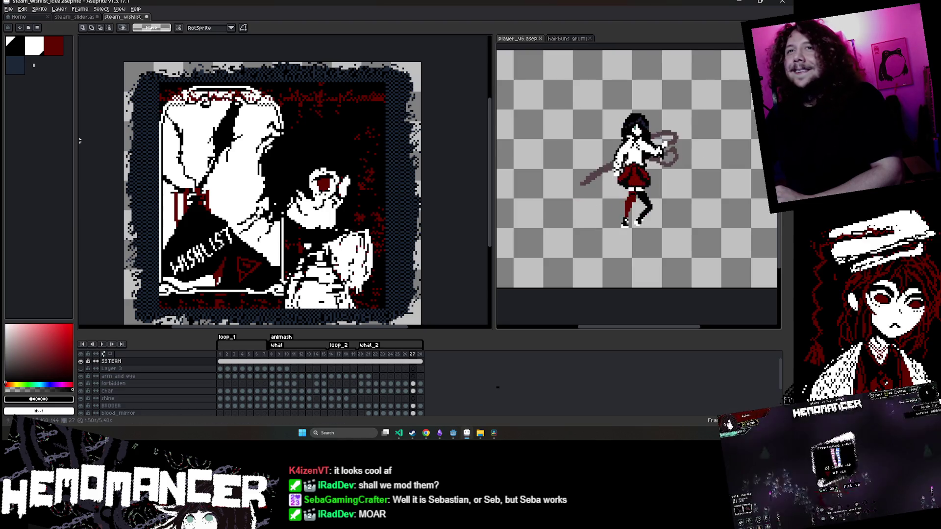
Squeeze, skew and shift down the strip along the artwork's right edge
scroll(388, 86, "down", 1)
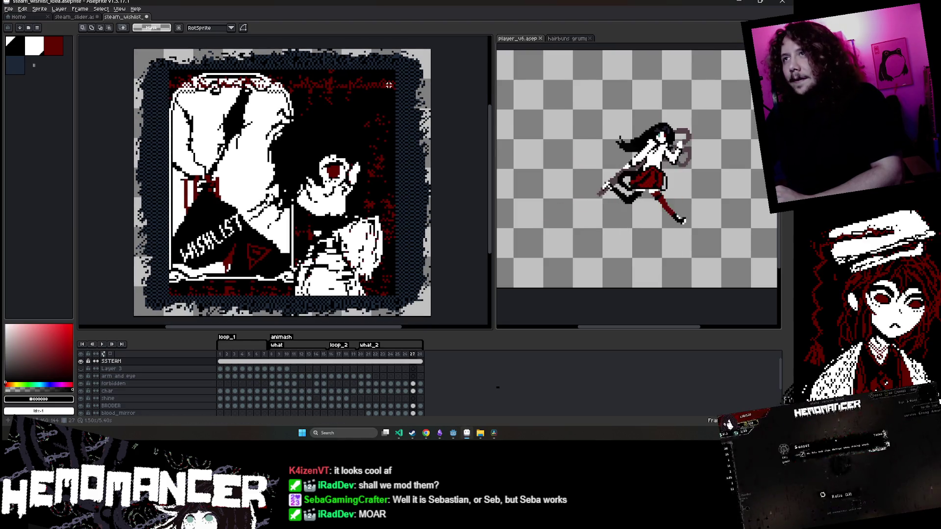
left_click_drag(437, 61, 397, 308)
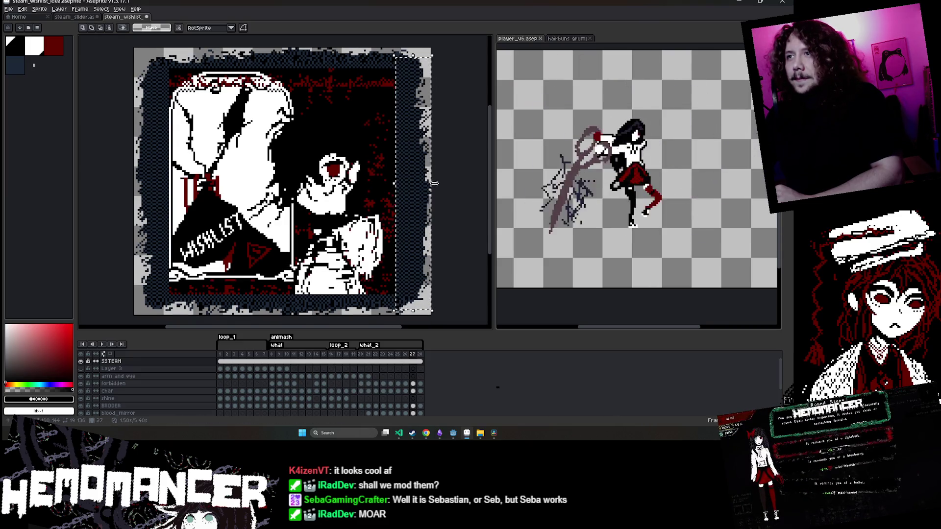
left_click_drag(431, 184, 433, 186)
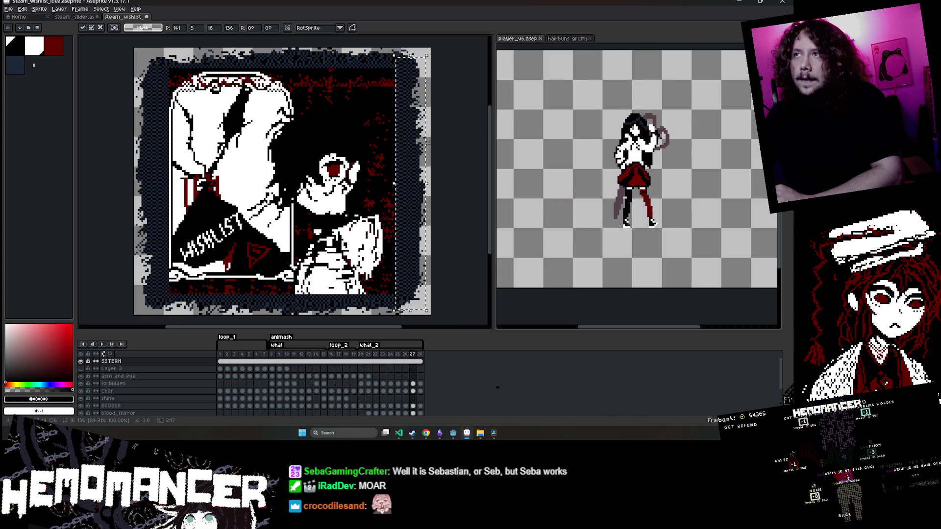
left_click_drag(432, 183, 438, 190)
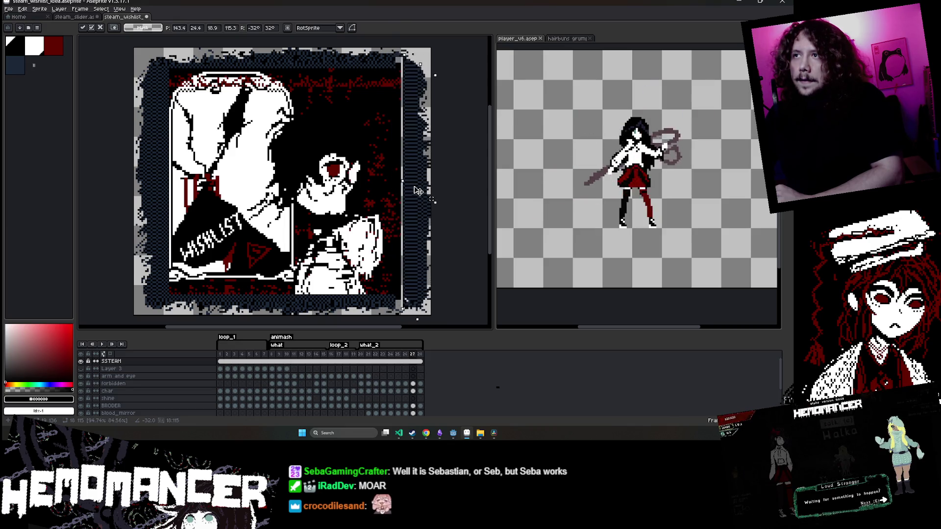
left_click_drag(415, 190, 417, 195)
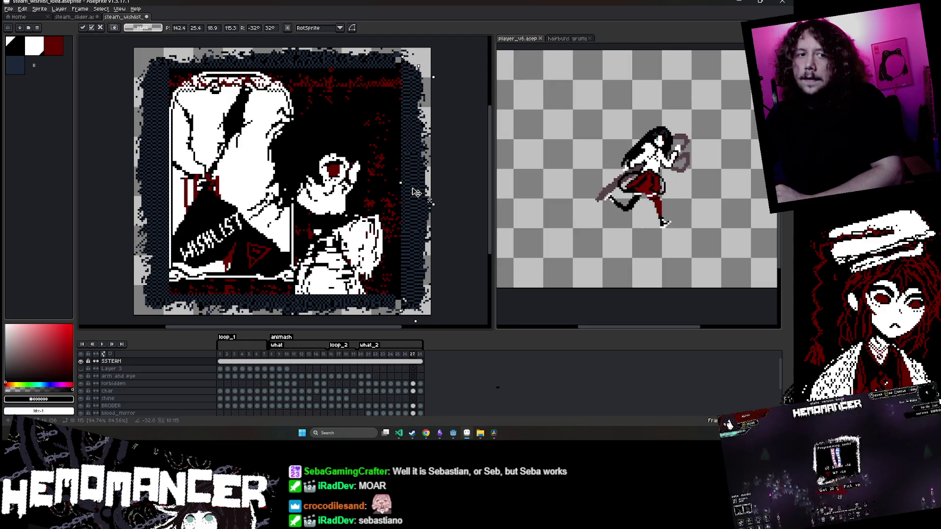
key("Return")
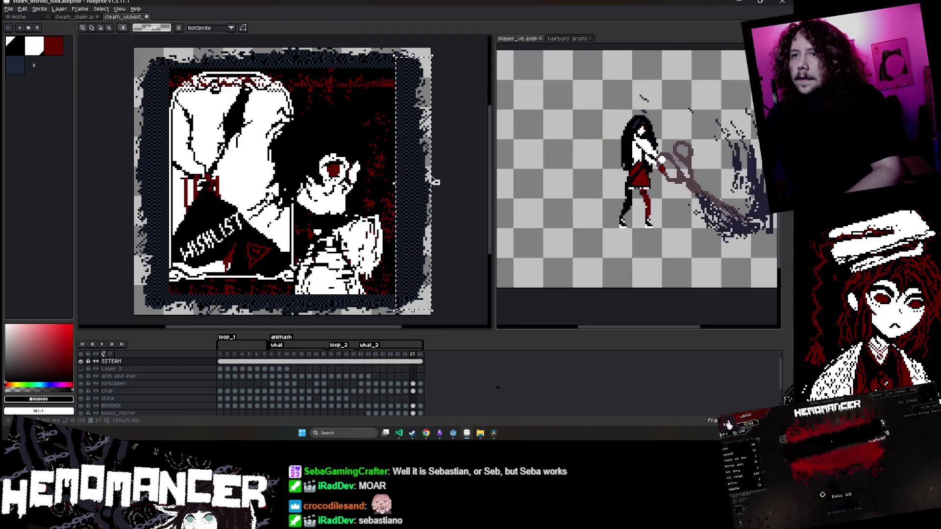
left_click(434, 186)
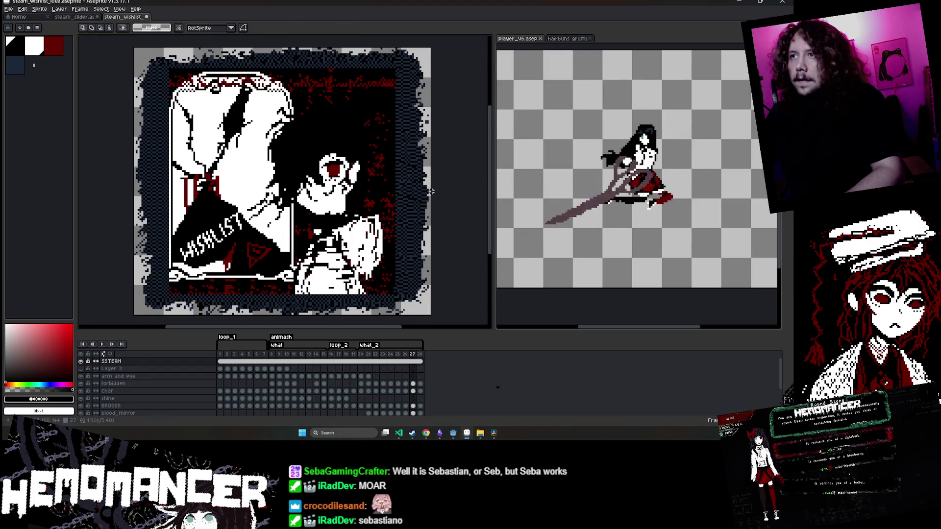
Narrow the full-height right strip and rotate the bottom slider bar upright near the right edge
left_click_drag(392, 47, 431, 316)
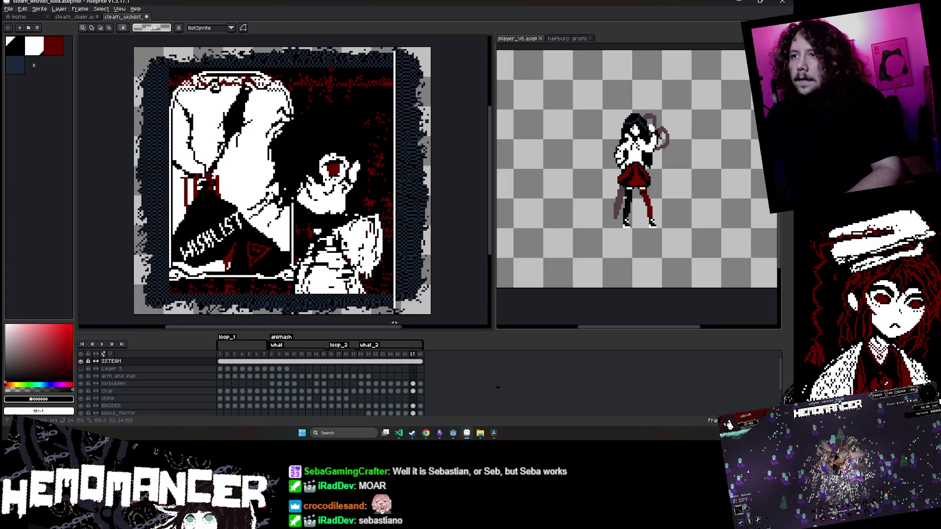
left_click_drag(409, 246, 409, 250)
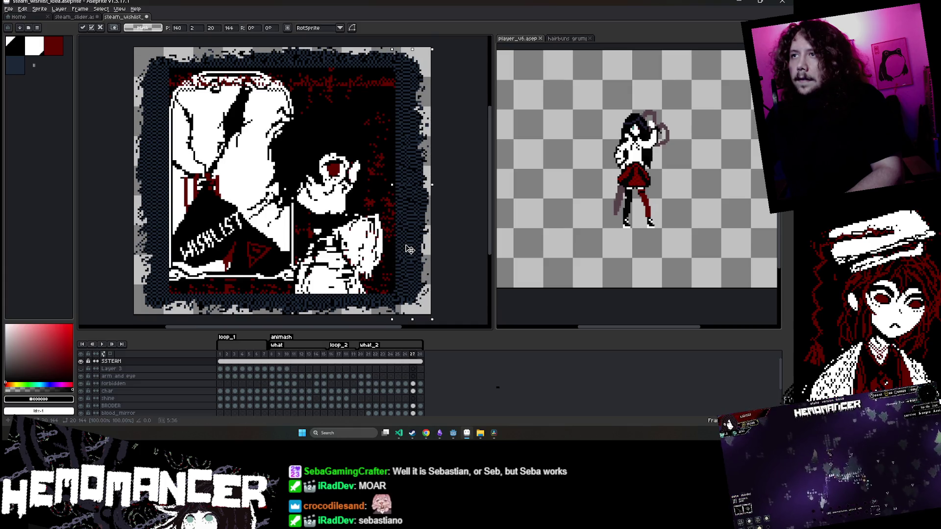
left_click_drag(431, 186, 428, 188)
left_click(449, 191)
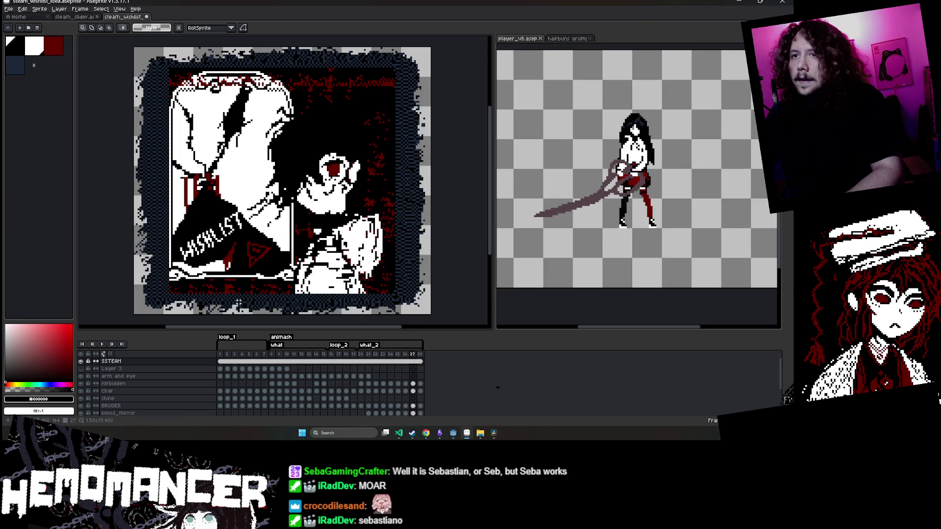
left_click(316, 306)
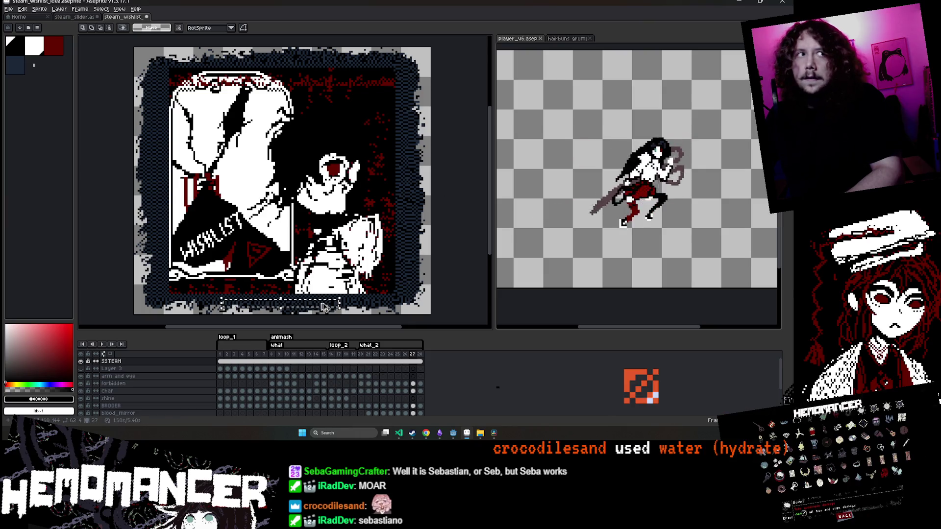
mouse_move(323, 306)
left_mouse_down()
mouse_move(437, 244)
mouse_move(400, 301)
mouse_move(408, 276)
left_mouse_up()
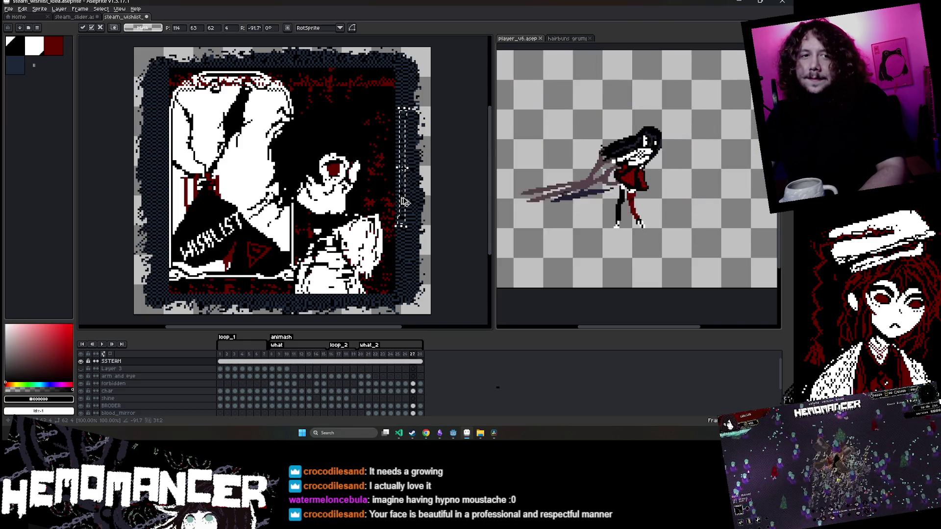
Commit the upright bar's rotation and move it down and right into place
key("Return")
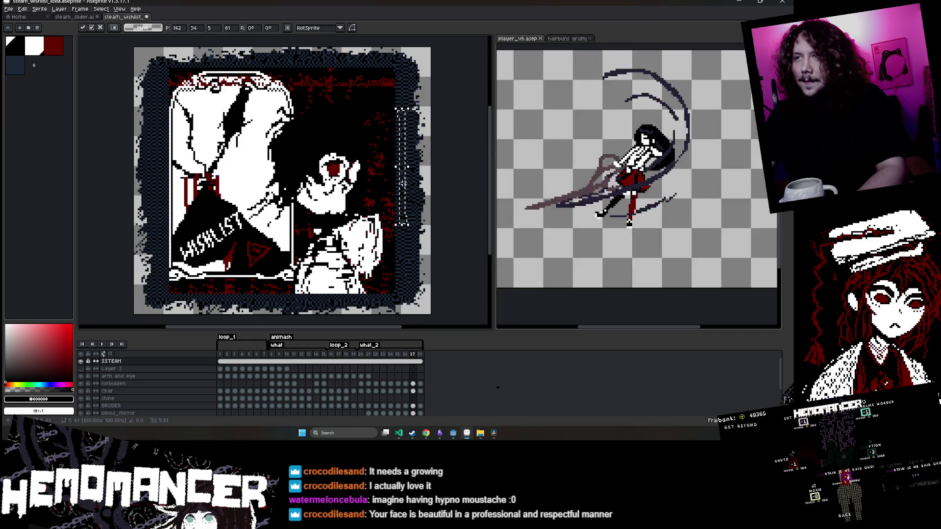
left_click_drag(406, 188, 418, 238)
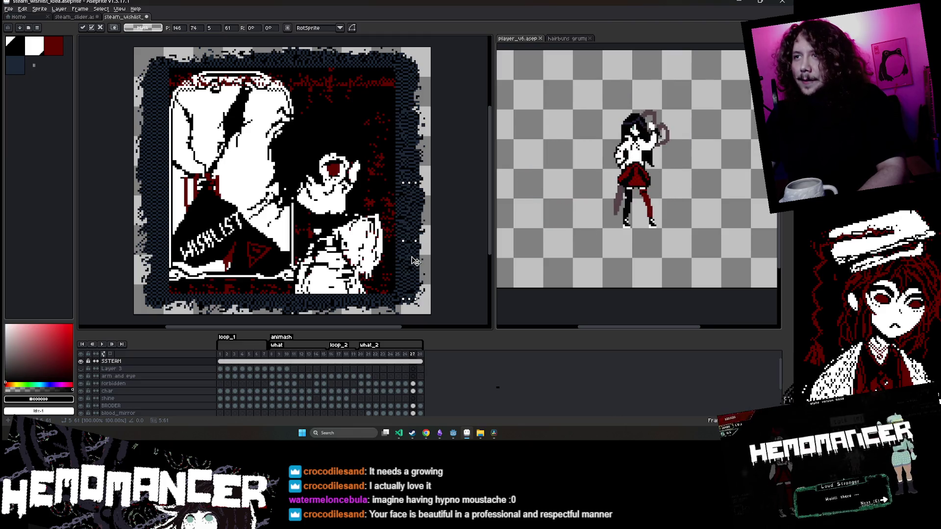
key("Return")
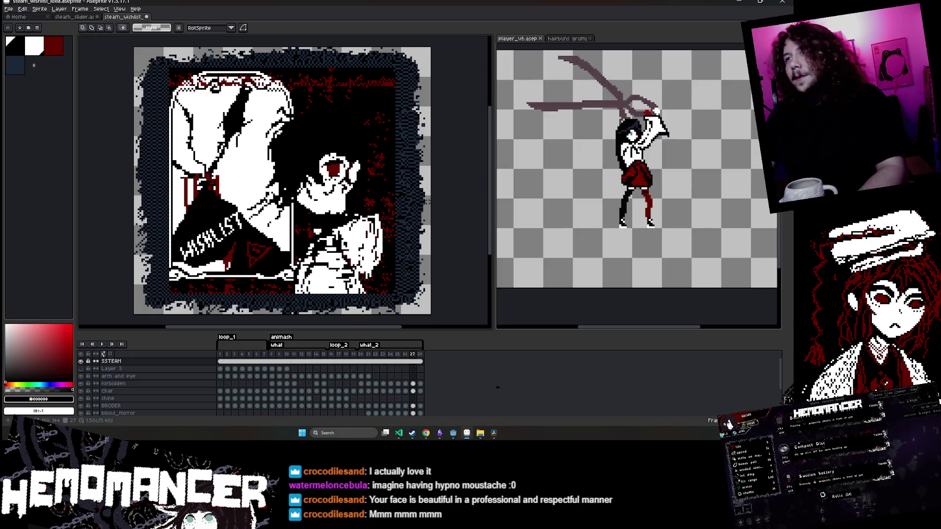
Shift the left border strip to the right and widen it slightly
left_click_drag(150, 78, 176, 284)
scroll(155, 156, "up", 2)
scroll(154, 156, "down", 2)
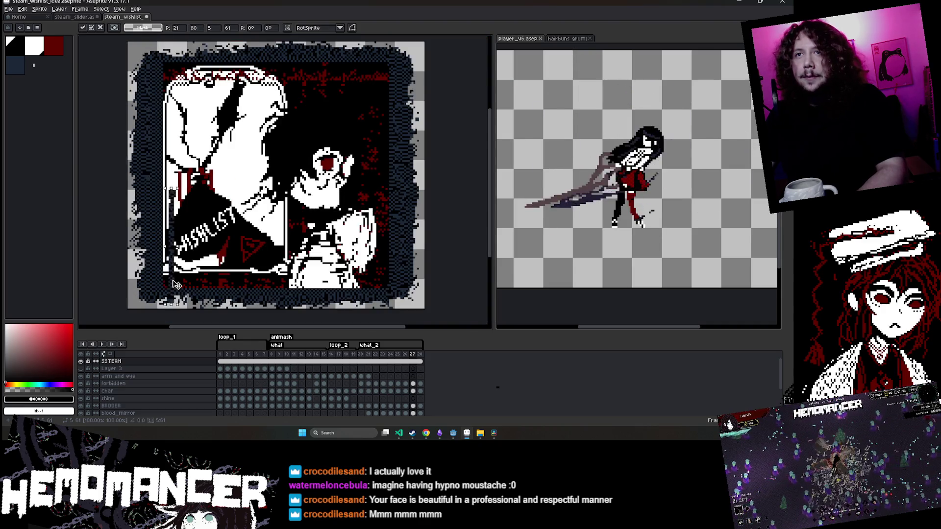
key("ctrl+d")
scroll(184, 154, "down", 1)
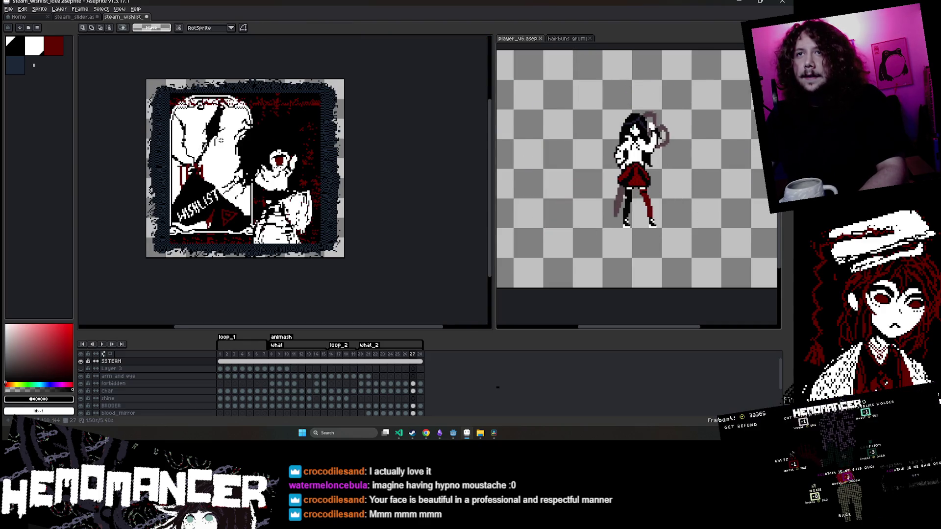
scroll(221, 141, "up", 2)
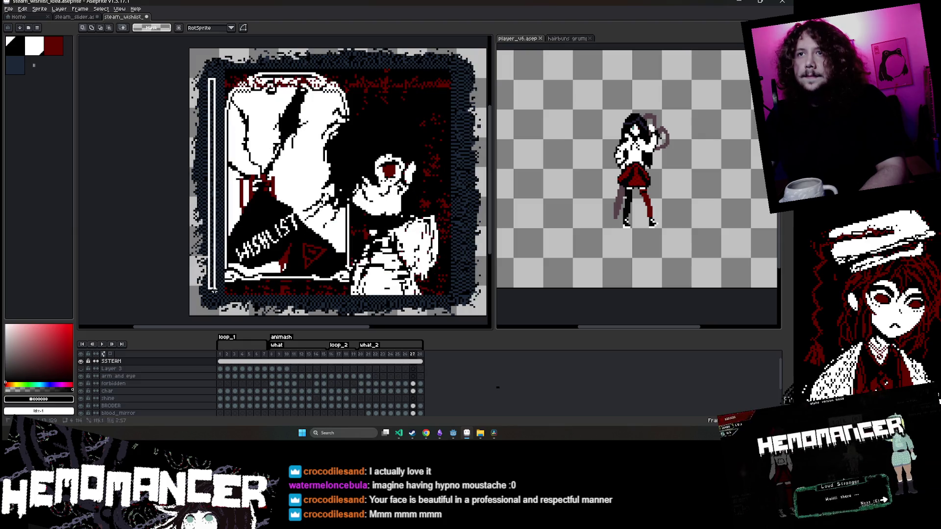
key("ctrl+z")
left_click_drag(210, 75, 220, 74)
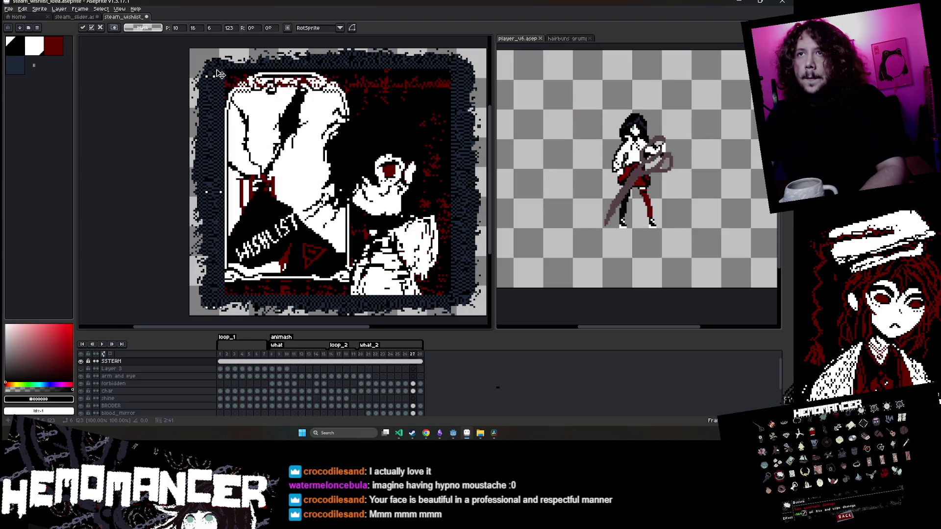
scroll(219, 265, "up", 2)
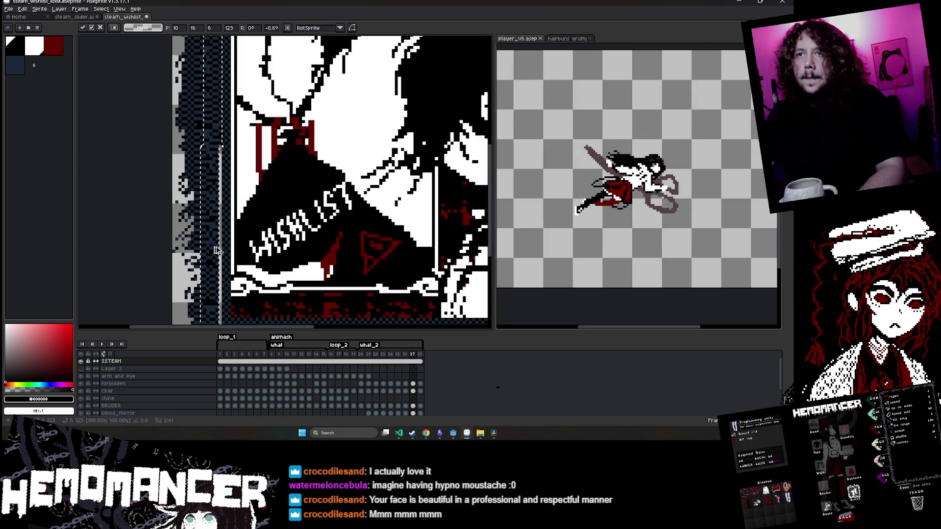
left_click_drag(217, 251, 221, 251)
key("Return")
scroll(162, 212, "down", 3)
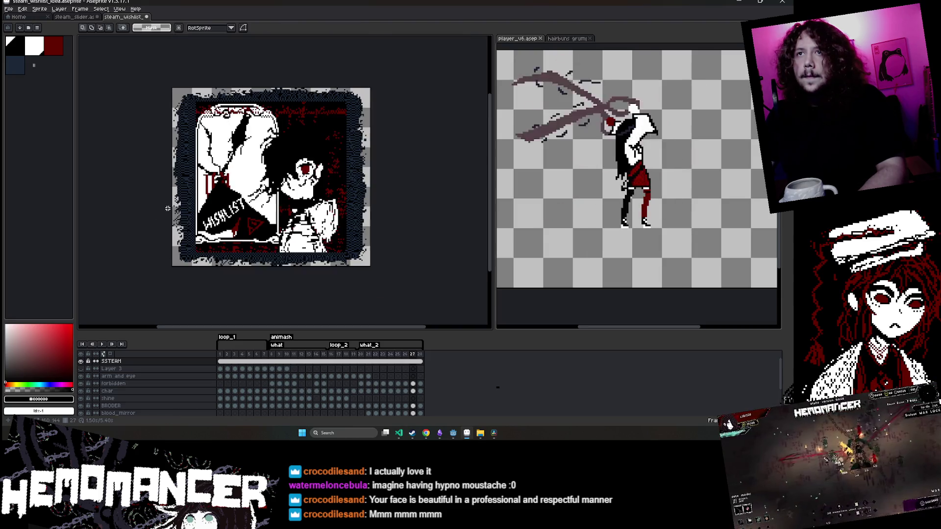
Save the wishlist artwork
key("ctrl+s")
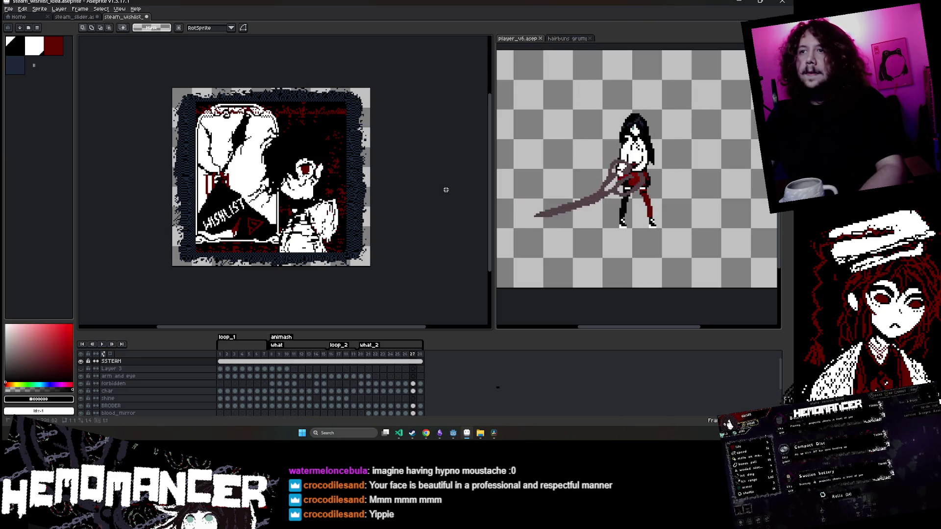
scroll(265, 288, "up", 3)
key("e")
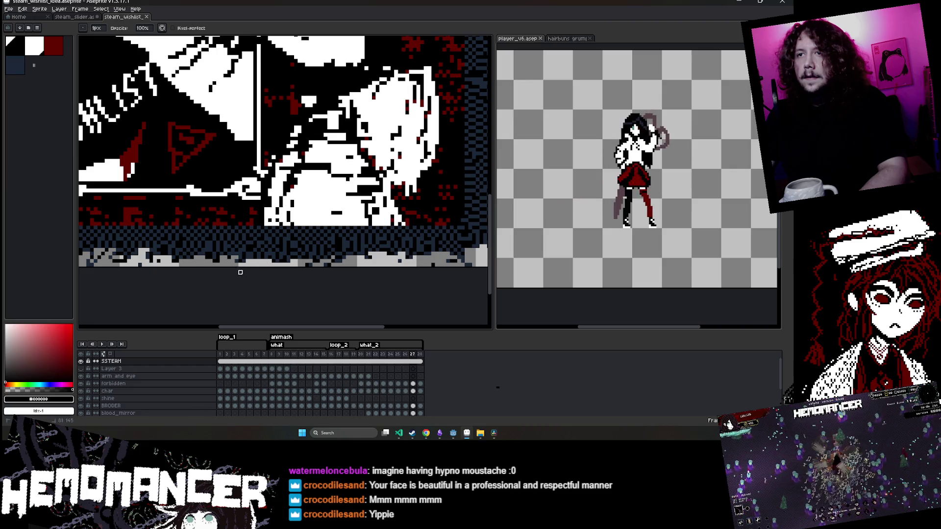
Lift the selected border pixels into a transform and commit it
scroll(240, 272, "down", 3)
scroll(217, 264, "up", 2)
scroll(218, 259, "down", 4)
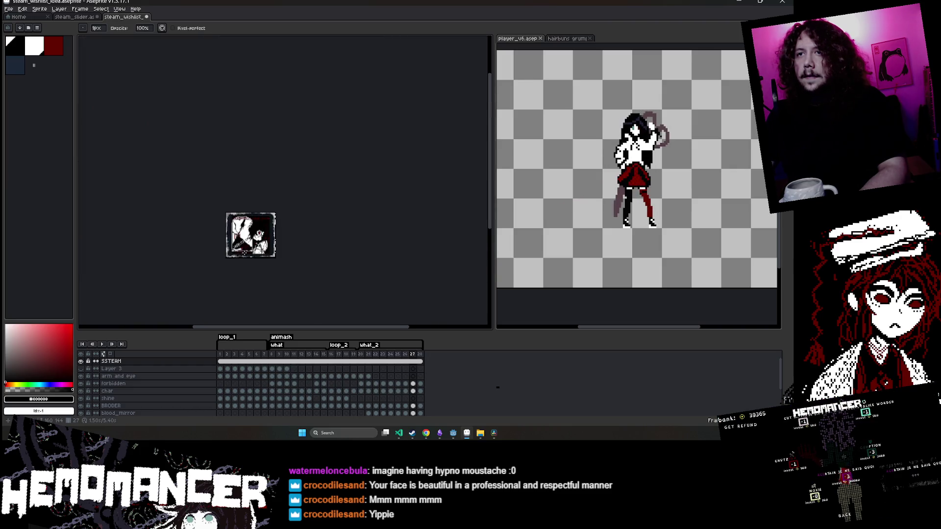
scroll(253, 233, "up", 2)
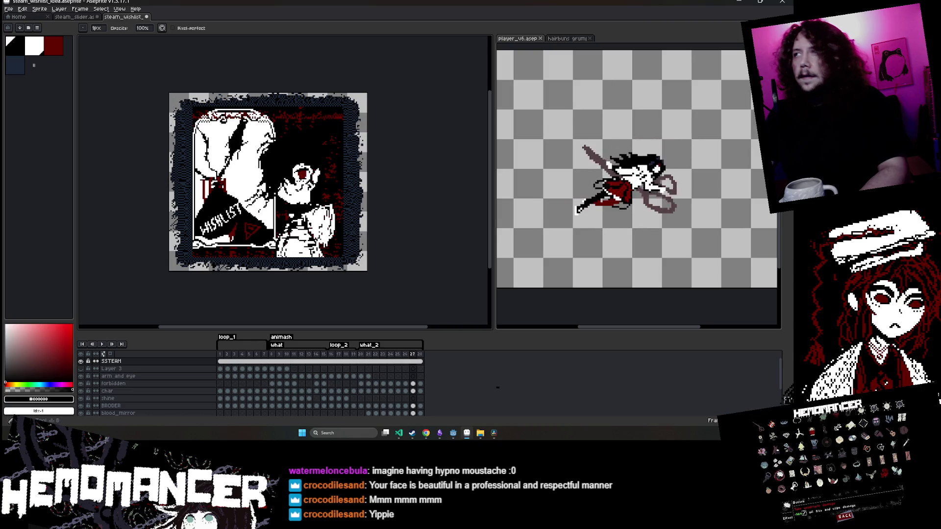
scroll(360, 126, "up", 3)
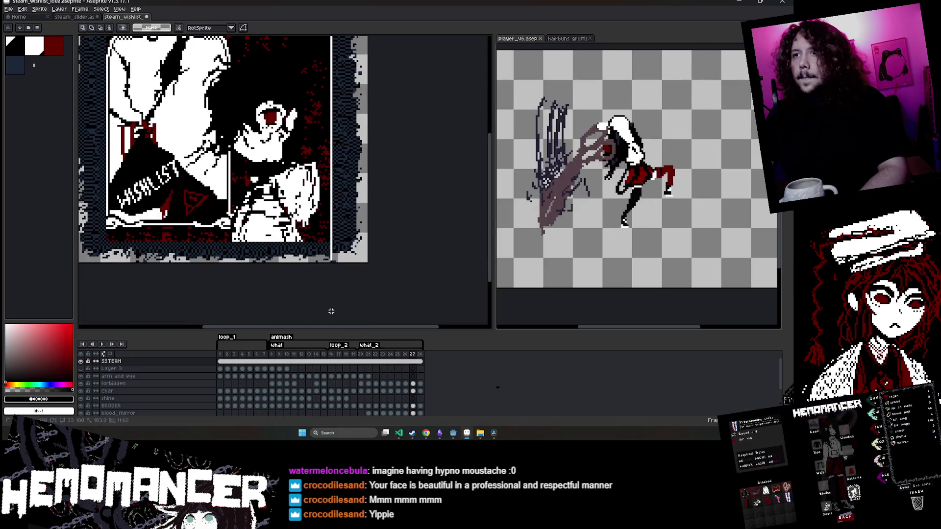
scroll(334, 276, "up", 2)
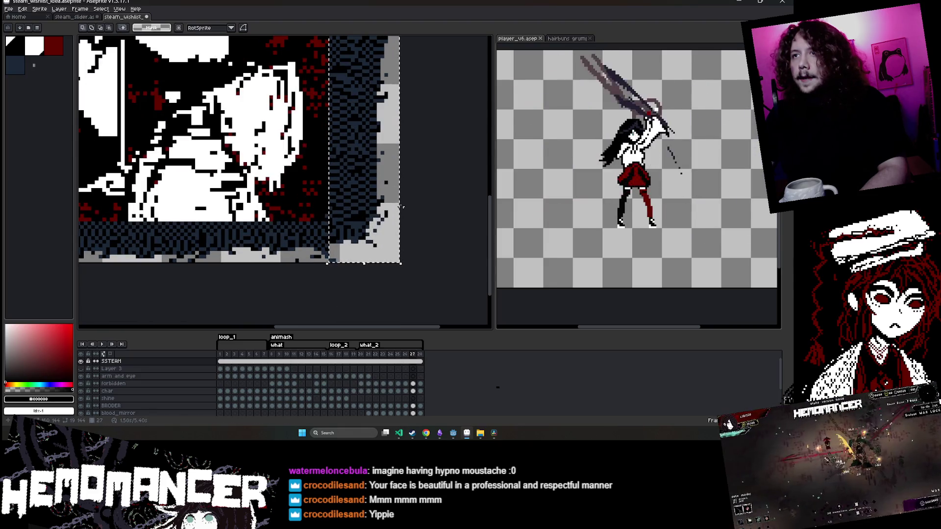
scroll(392, 207, "up", 3)
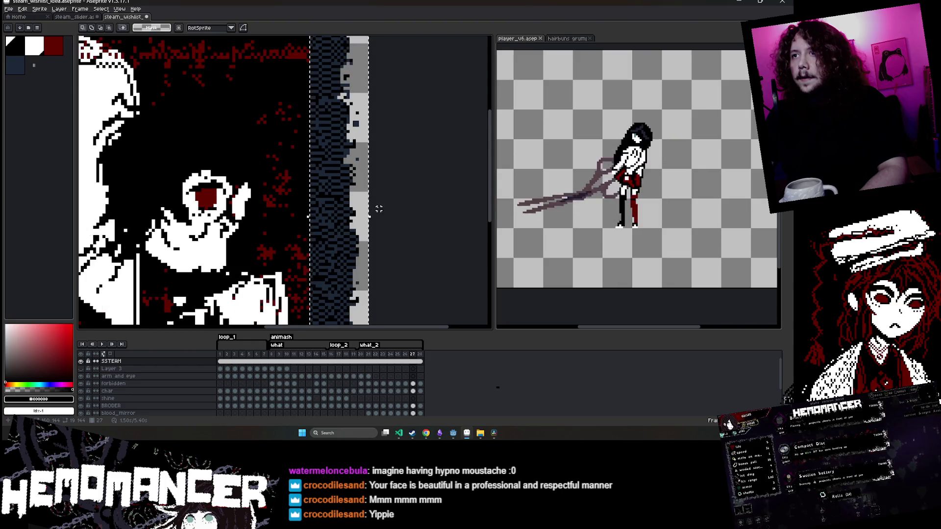
left_click(379, 208)
scroll(380, 208, "down", 4)
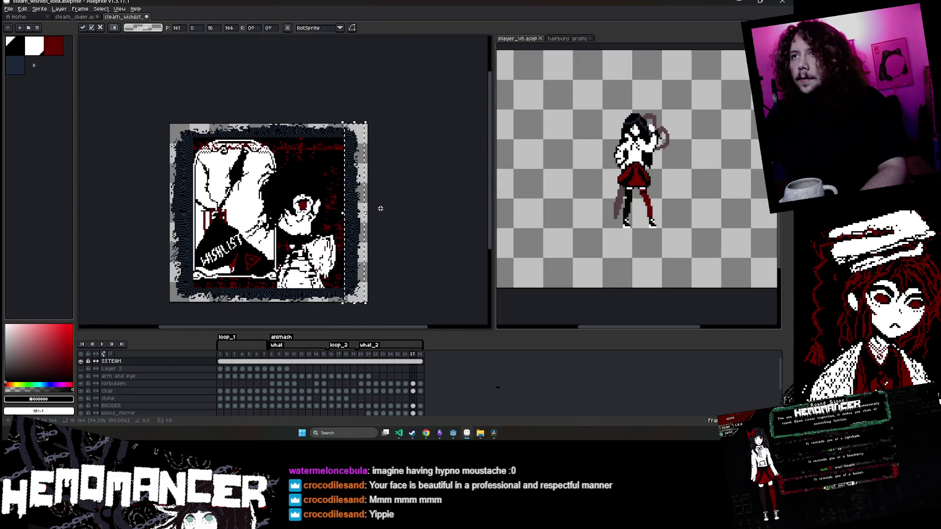
scroll(382, 207, "up", 2)
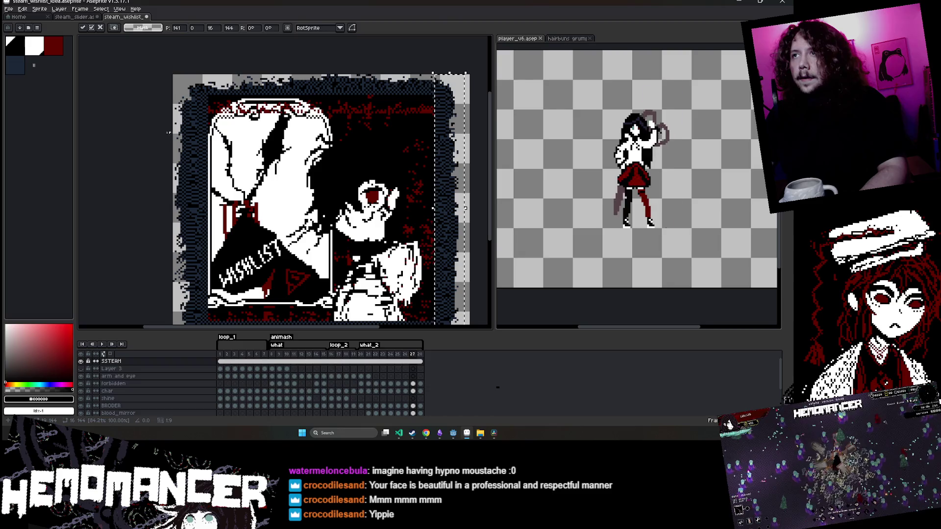
left_click(169, 132)
Narrow the left border strip by two pixels
scroll(216, 296, "down", 3)
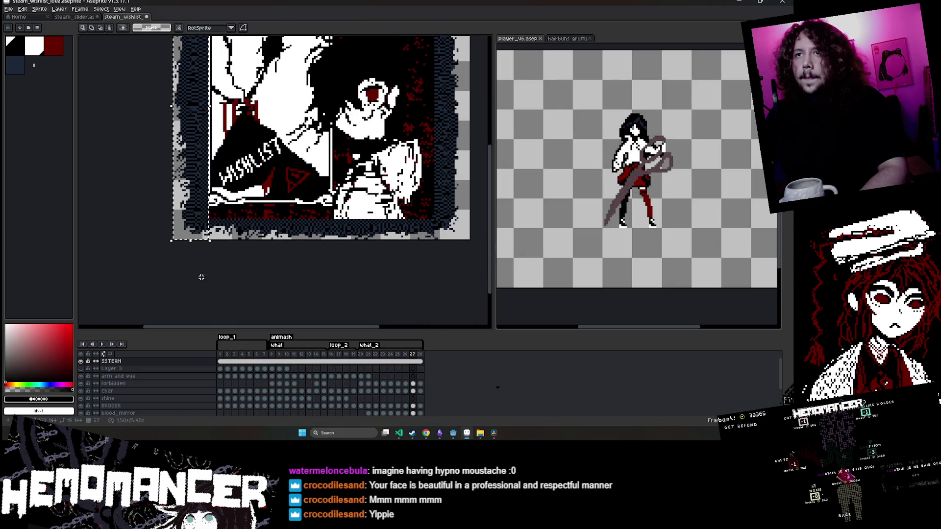
scroll(169, 255, "up", 4)
left_click(164, 263)
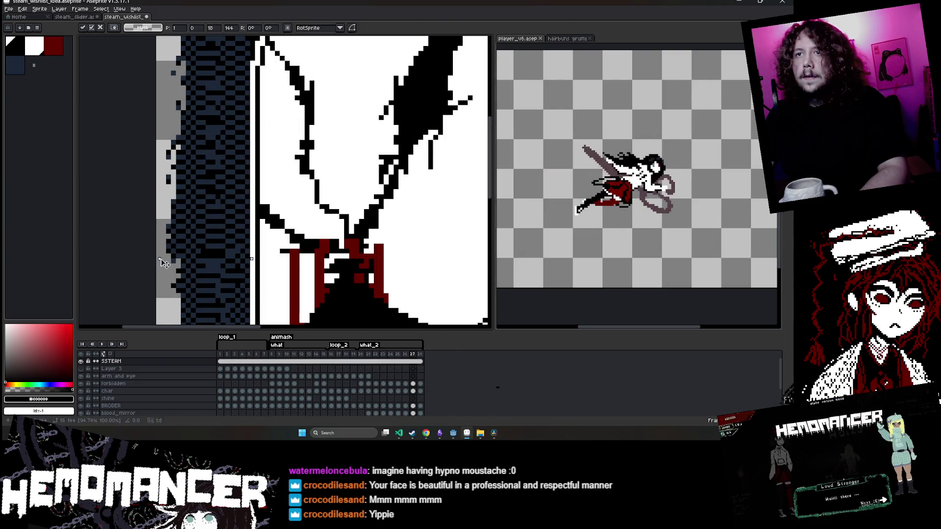
left_click_drag(163, 263, 171, 263)
scroll(172, 264, "down", 4)
key("Return")
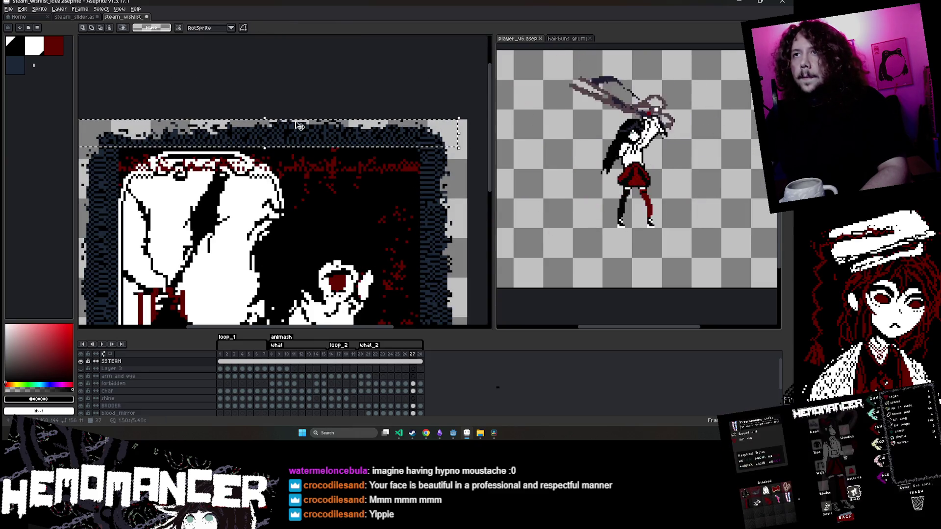
Squash the top border strip to 9 pixels tall and reshape the bottom strip
left_click_drag(266, 120, 266, 124)
key("Return")
scroll(266, 123, "down", 3)
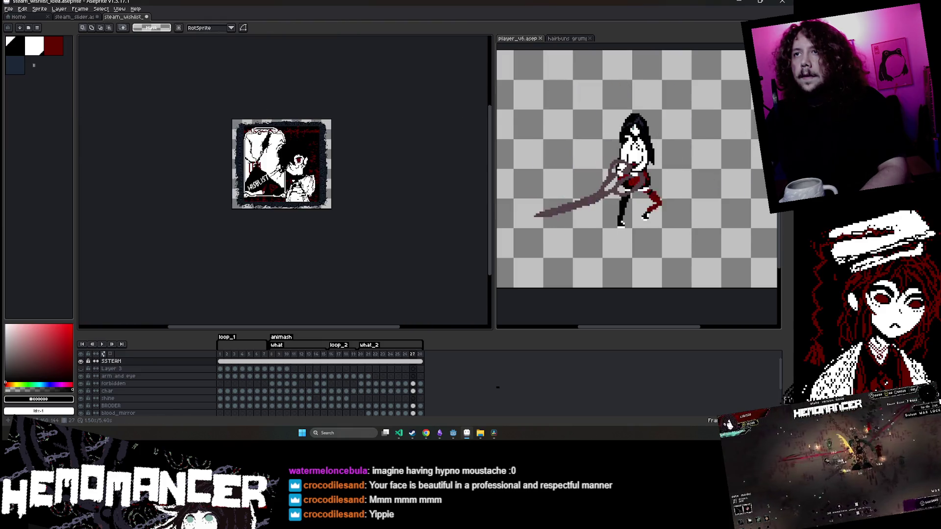
scroll(155, 191, "up", 4)
left_click_drag(156, 191, 408, 240)
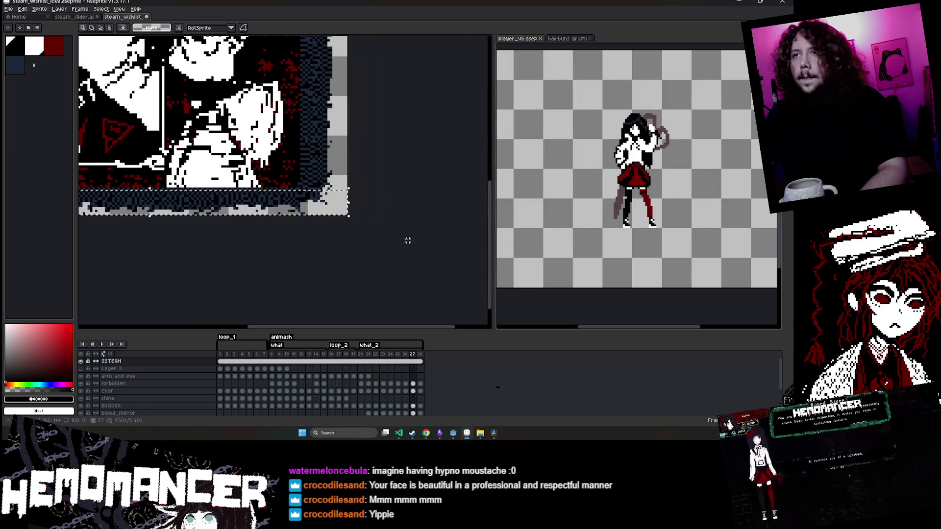
mouse_move(118, 233)
left_mouse_down()
mouse_move(246, 250)
mouse_move(266, 229)
left_mouse_up()
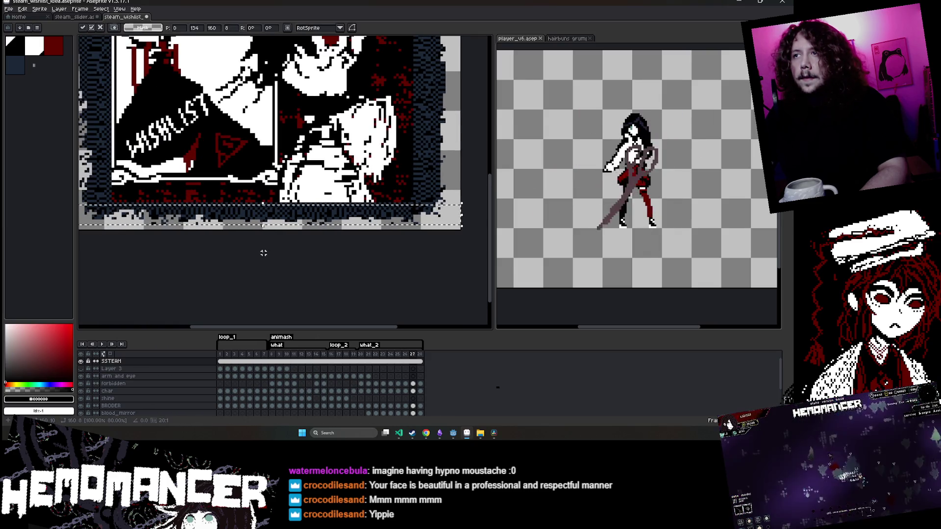
key("Return")
scroll(264, 253, "down", 3)
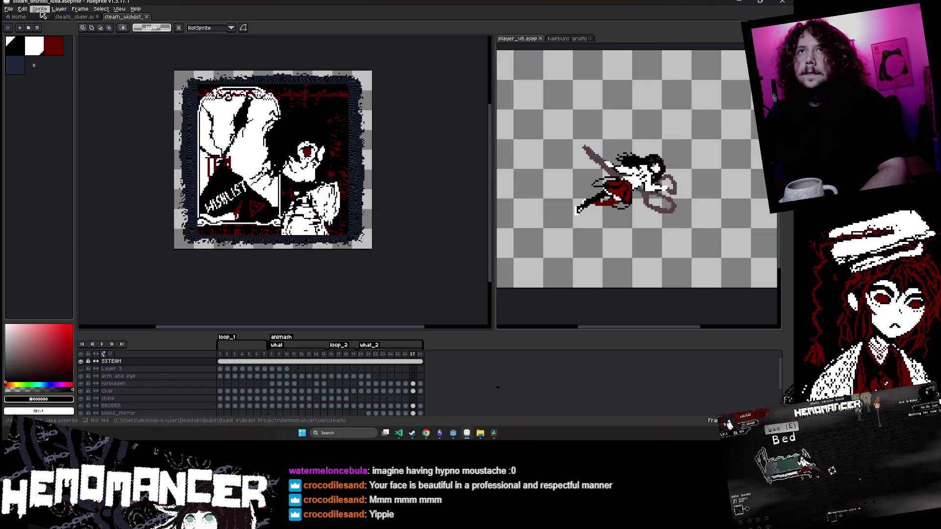
Crop the canvas to 150×140 in Canvas Size by pulling its corners inward
left_click(39, 9)
left_click(69, 51)
scroll(169, 69, "up", 4)
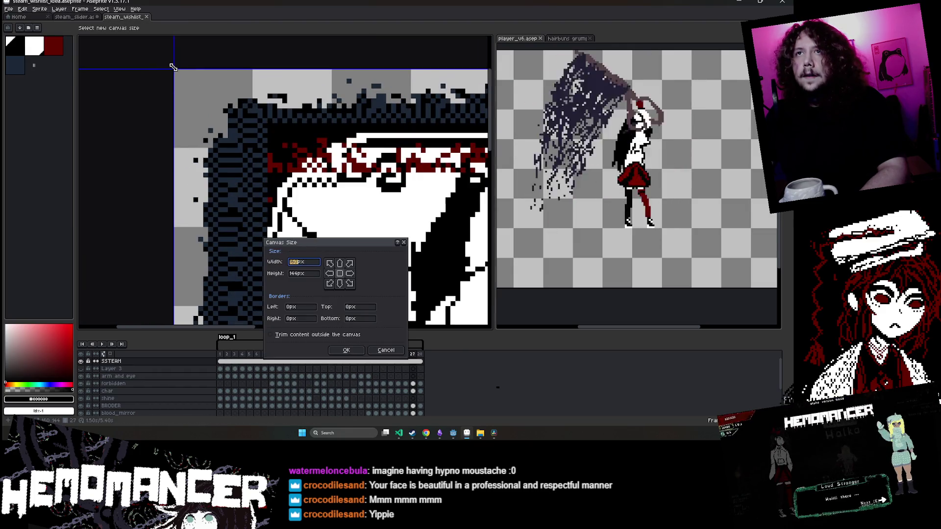
left_click_drag(174, 69, 196, 83)
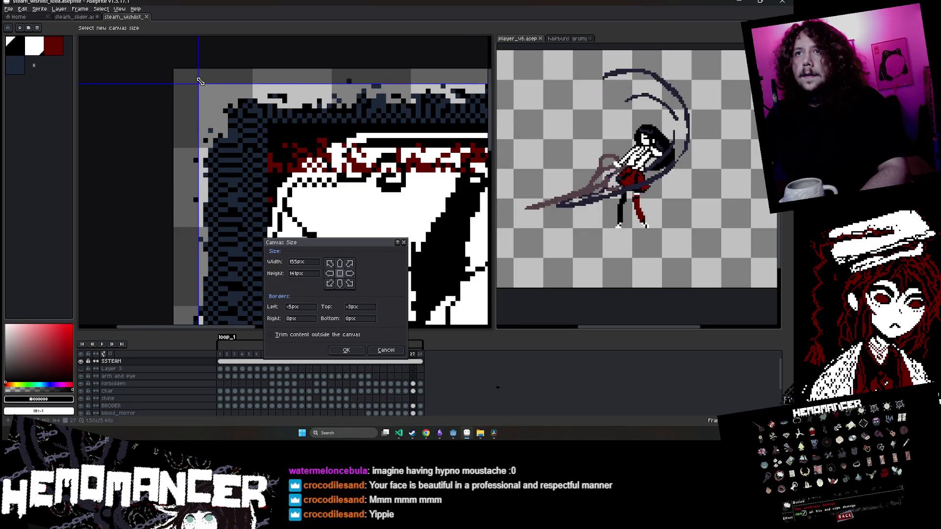
scroll(211, 83, "down", 4)
scroll(315, 179, "up", 4)
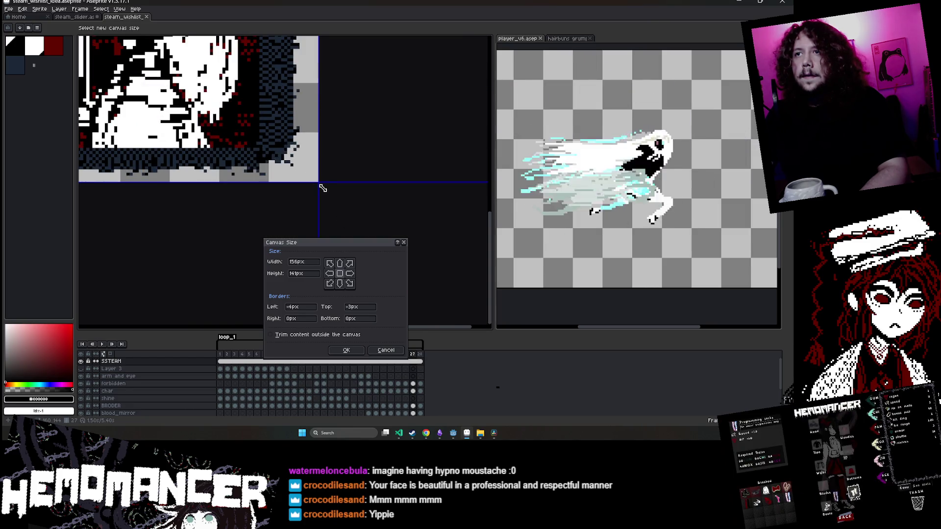
left_click_drag(322, 188, 307, 181)
scroll(342, 122, "down", 3)
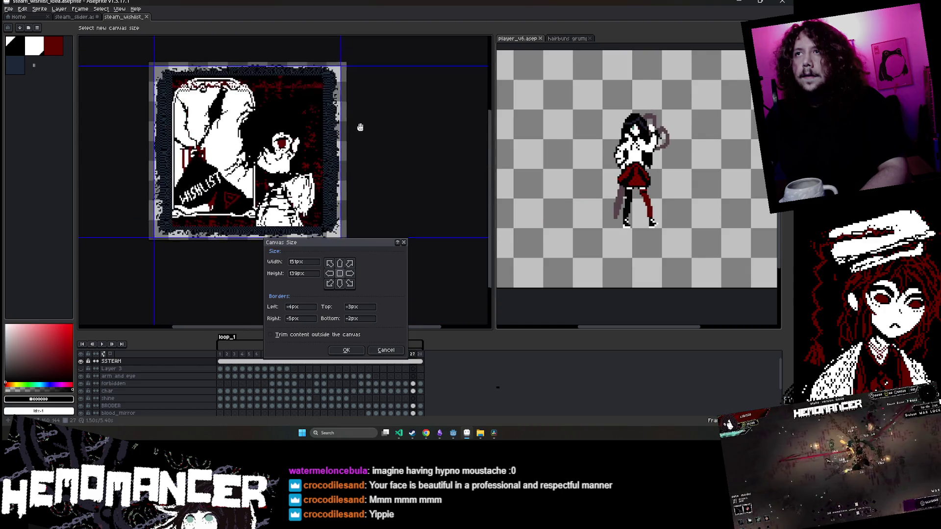
scroll(362, 125, "up", 3)
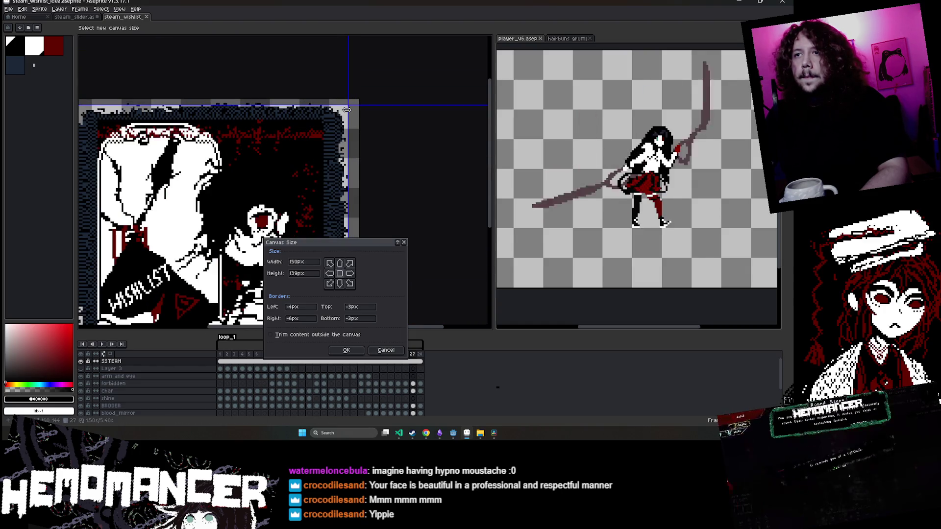
scroll(347, 110, "down", 3)
scroll(215, 219, "up", 3)
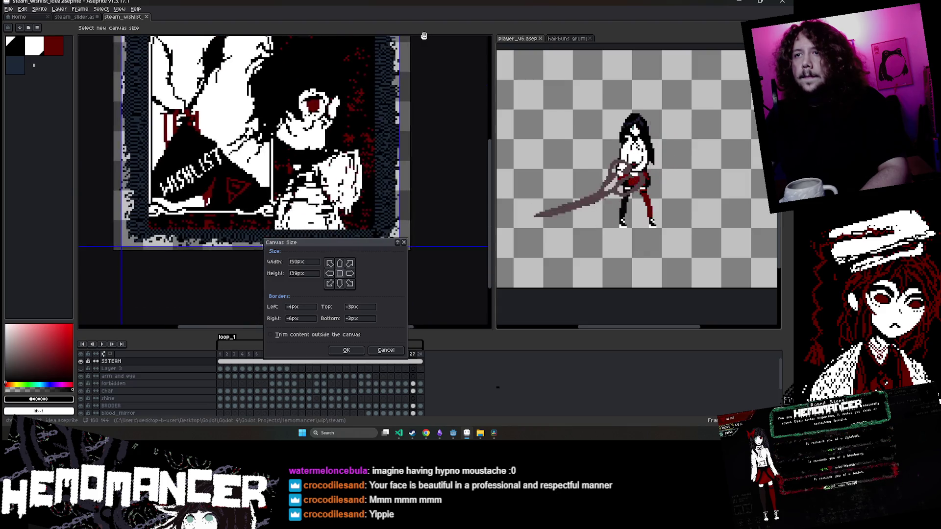
scroll(236, 147, "down", 3)
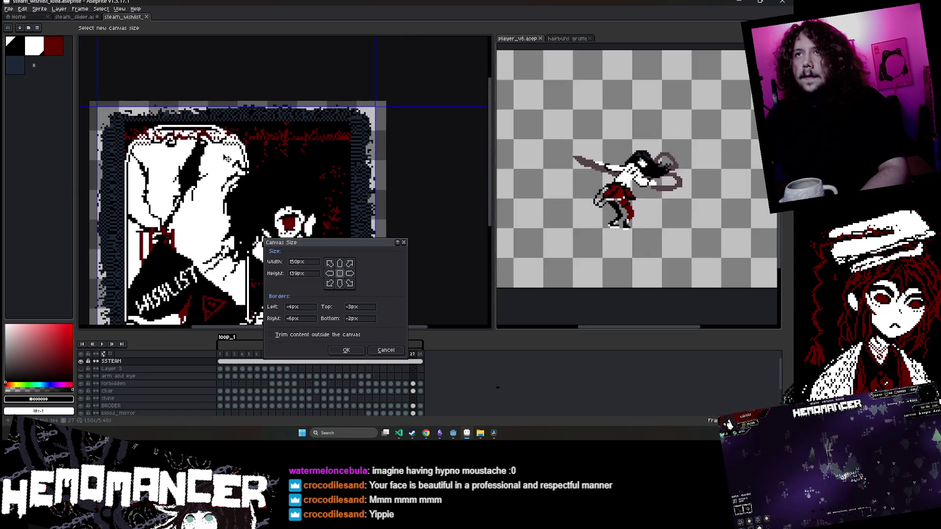
scroll(259, 68, "up", 5)
left_click_drag(249, 103, 249, 97)
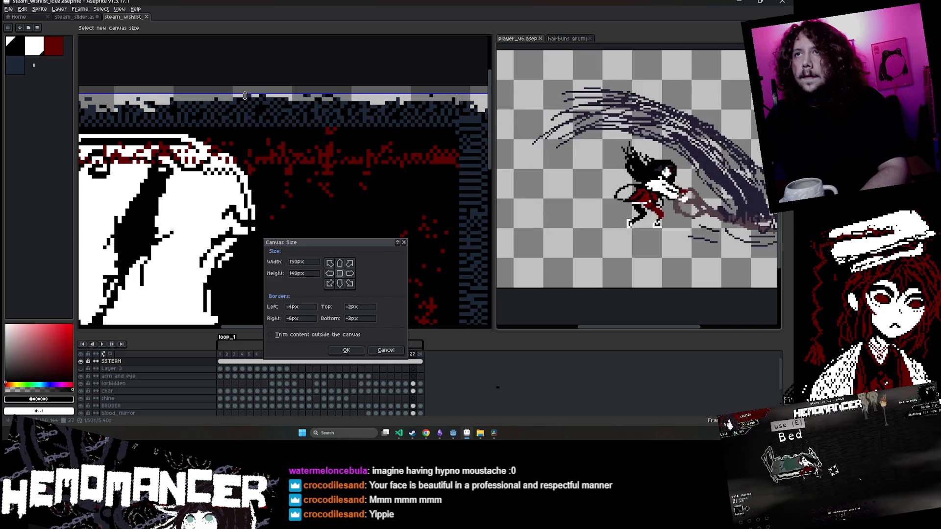
scroll(255, 147, "down", 3)
left_click(385, 350)
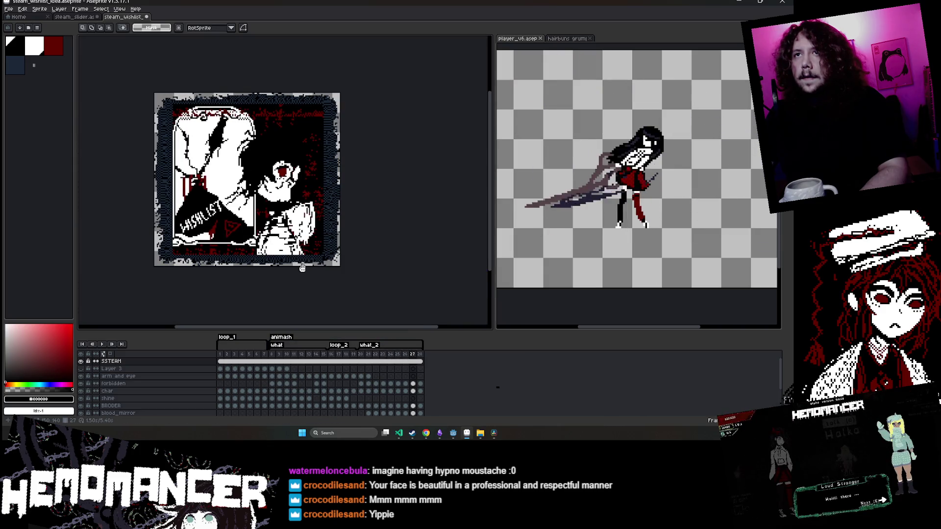
Save the cropped artwork and recentre it in view
key("ctrl+s")
scroll(439, 201, "up", 5)
key("e")
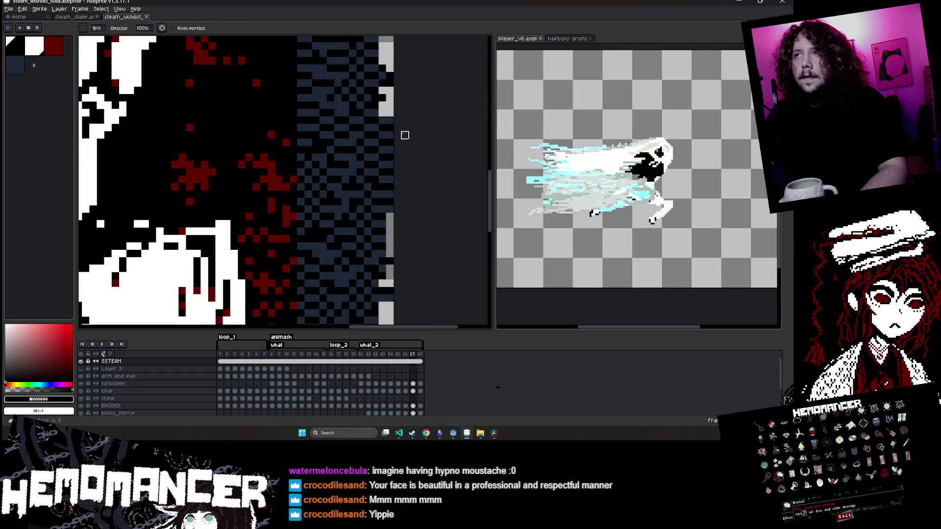
scroll(397, 180, "down", 5)
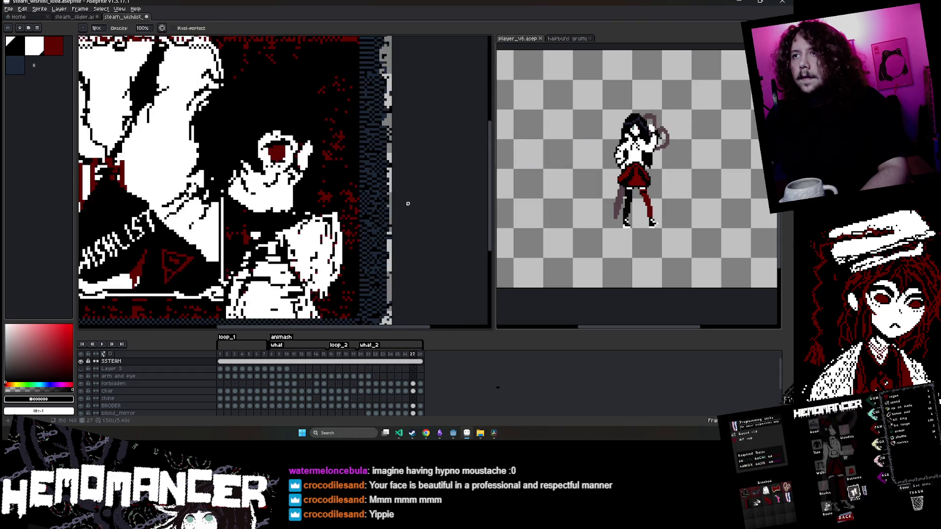
left_click_drag(394, 203, 423, 211)
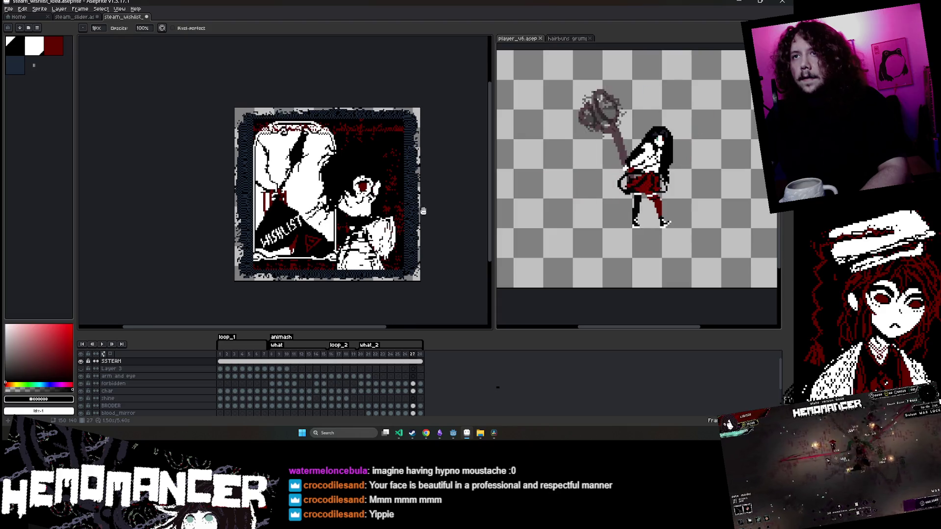
scroll(228, 181, "up", 2)
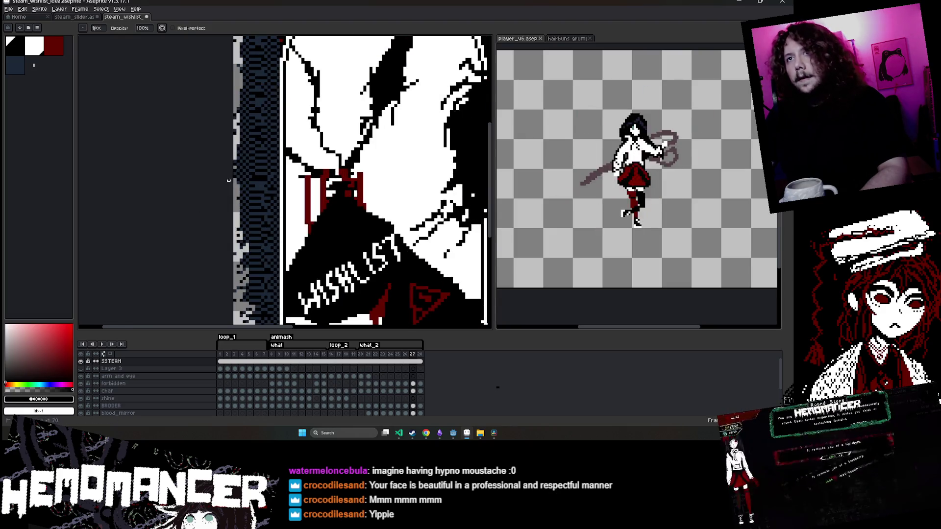
scroll(227, 188, "down", 2)
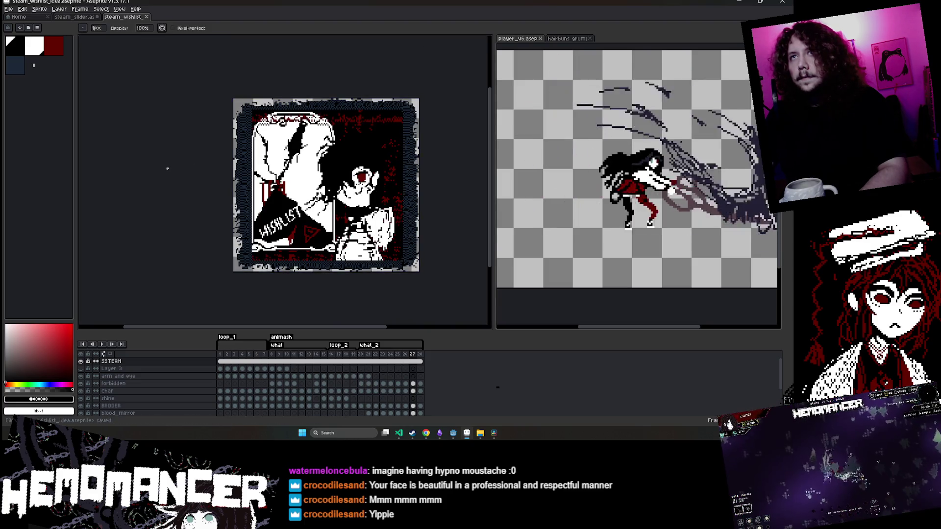
left_click_drag(162, 166, 140, 177)
key("ctrl+s")
left_click(9, 9)
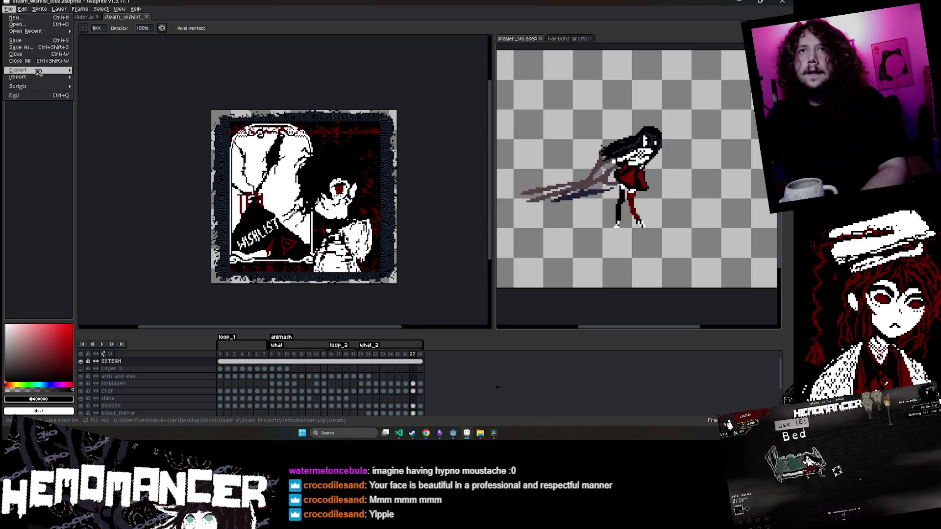
Export as steam_wishlist_idea.gif, overwriting the old file and accepting the GIF options
mouse_move(29, 72)
left_click(98, 71)
left_click(244, 176)
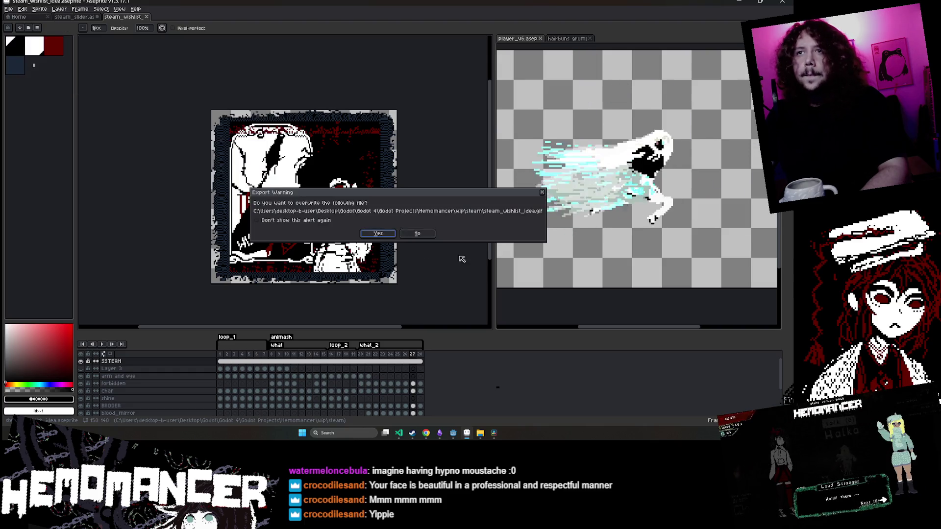
left_click(378, 263)
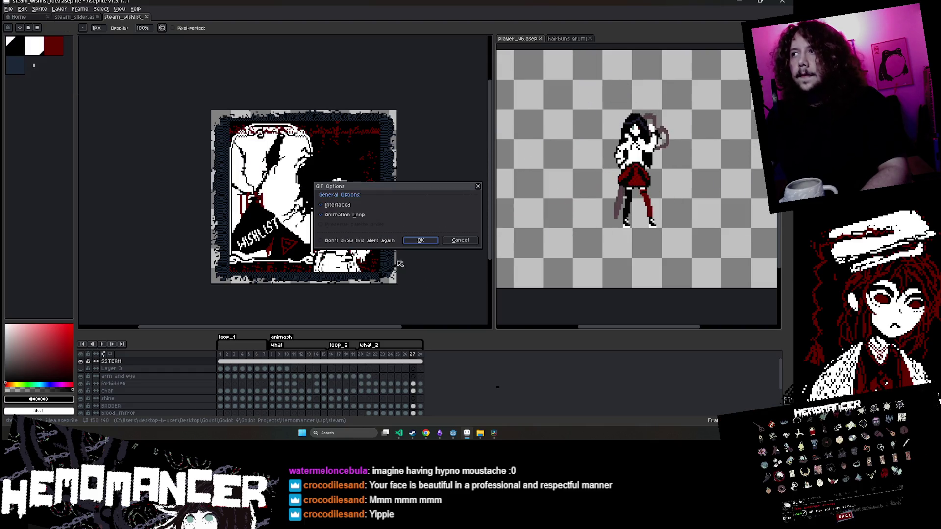
left_click(419, 240)
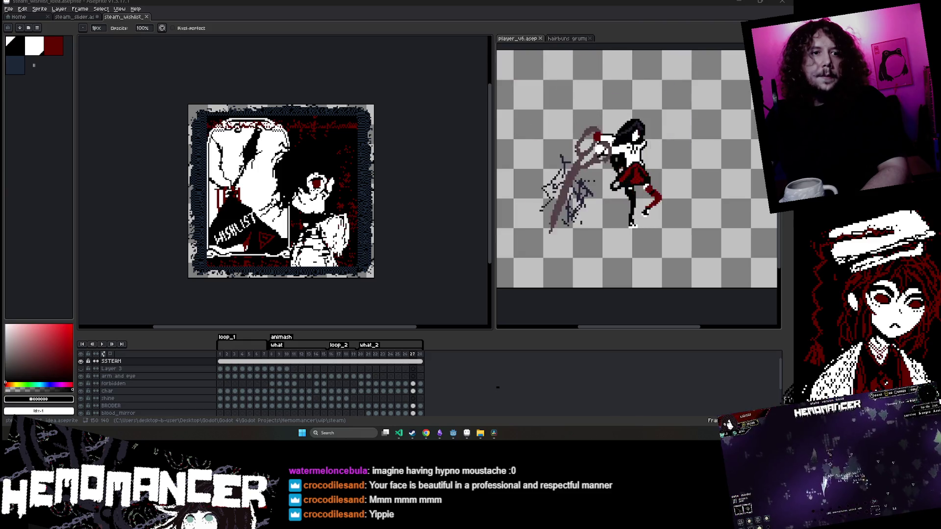
mouse_move(426, 433)
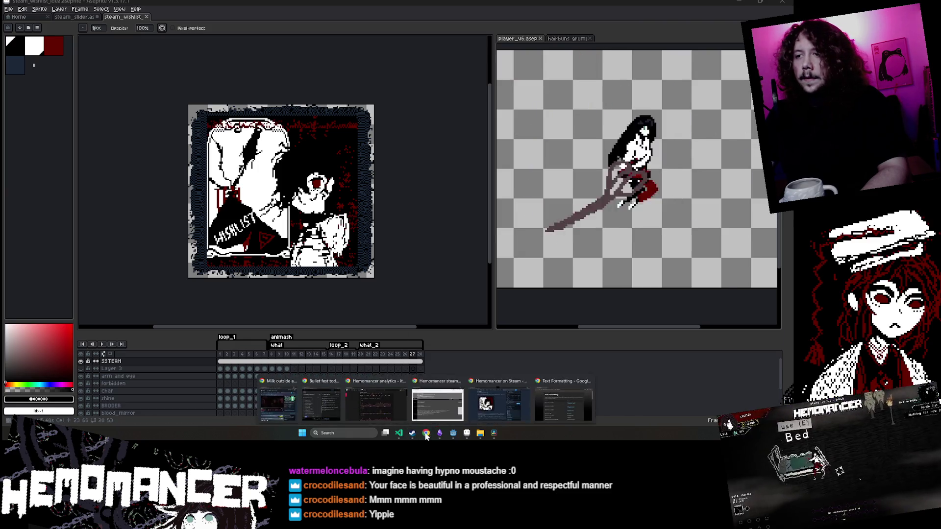
left_click(441, 396)
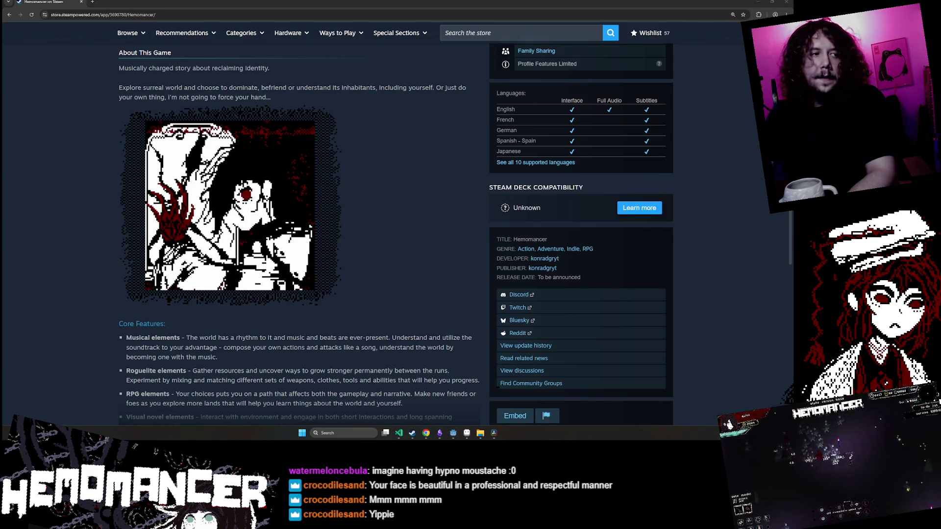
Reload the Hemomancer store page to show the new GIF and expand its full description
key("F5")
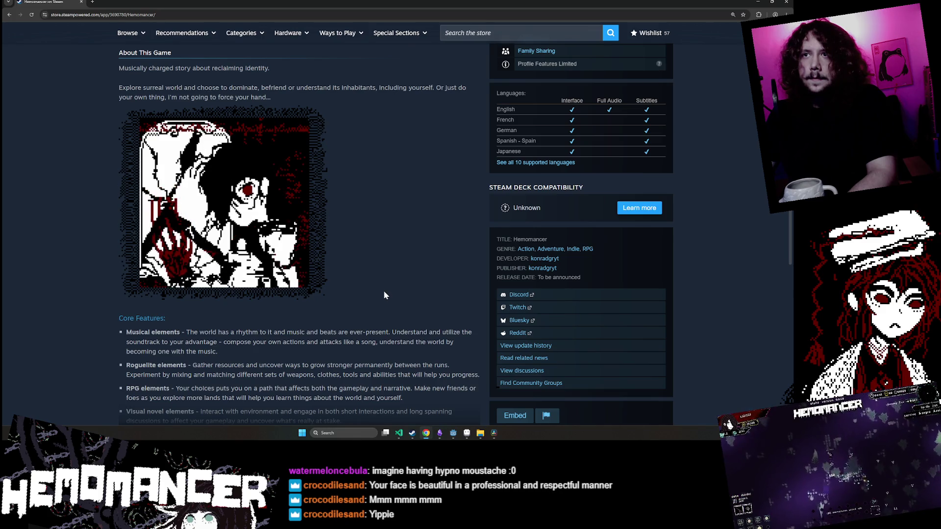
scroll(384, 288, "down", 2)
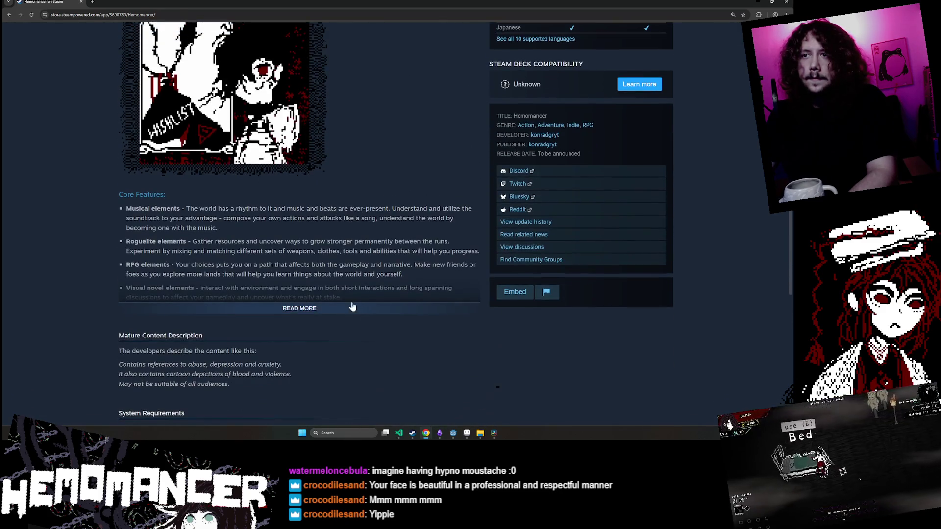
left_click(378, 307)
scroll(369, 236, "up", 2)
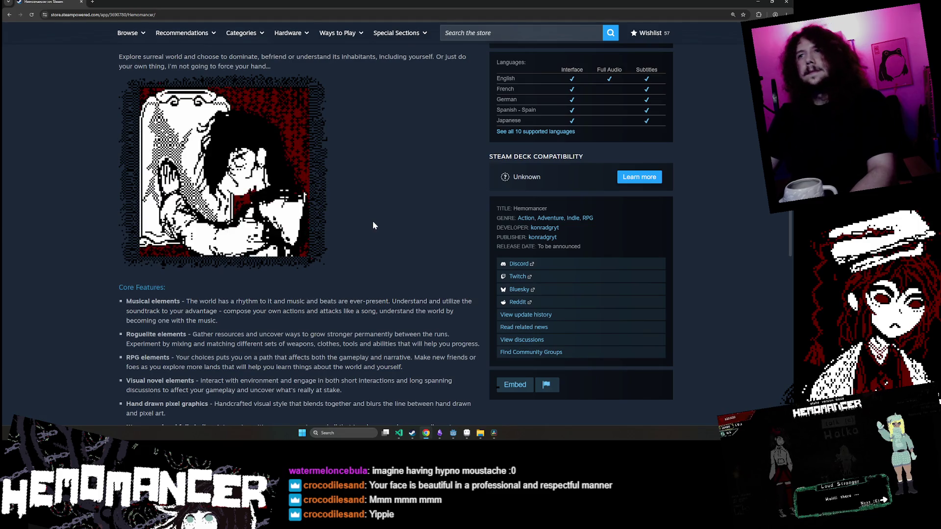
scroll(368, 225, "up", 1)
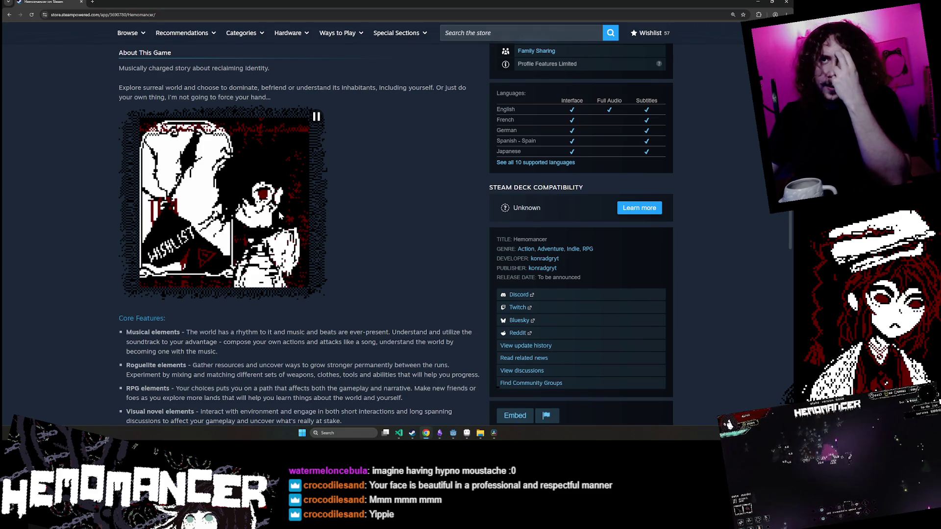
left_click(453, 433)
scroll(352, 180, "up", 3)
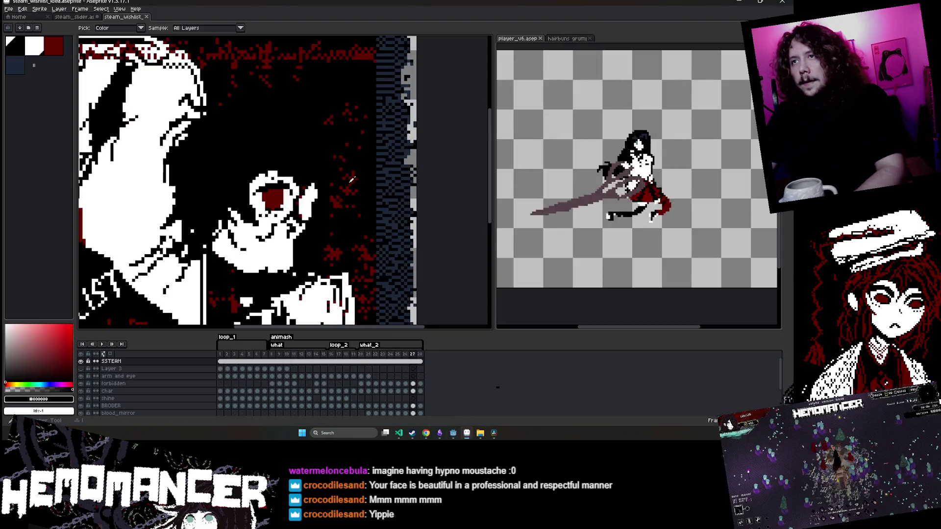
Sample the dark red from the artwork, save, and preview the animation
left_click(352, 180, "alt")
scroll(397, 172, "down", 3)
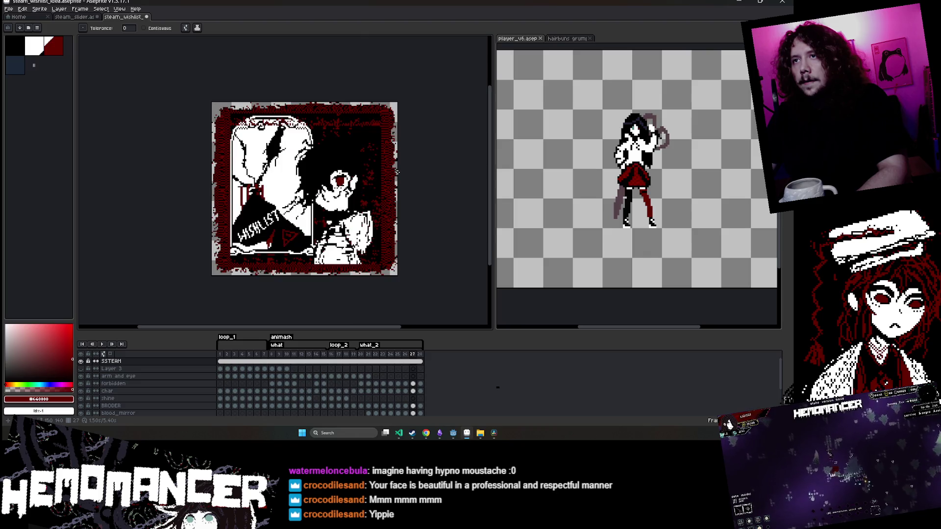
key("ctrl+s")
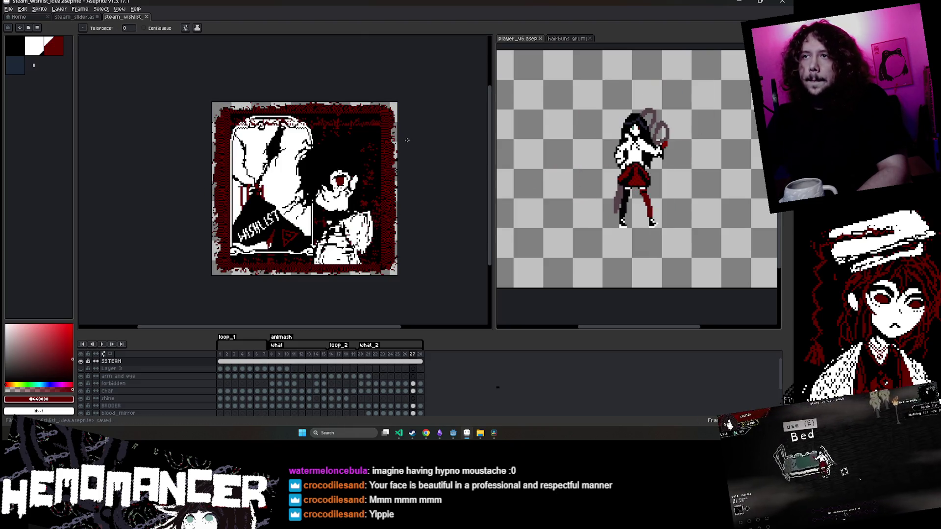
key("Return")
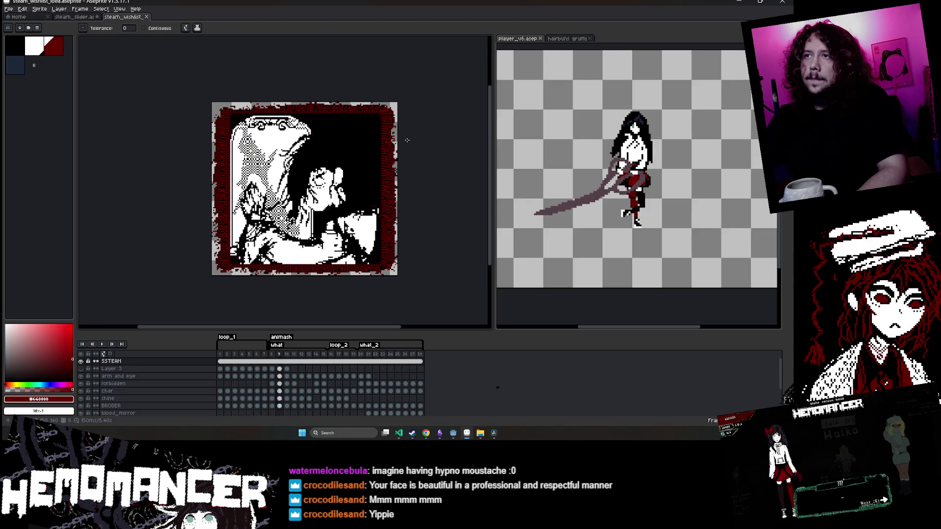
key("v")
key("ctrl+s")
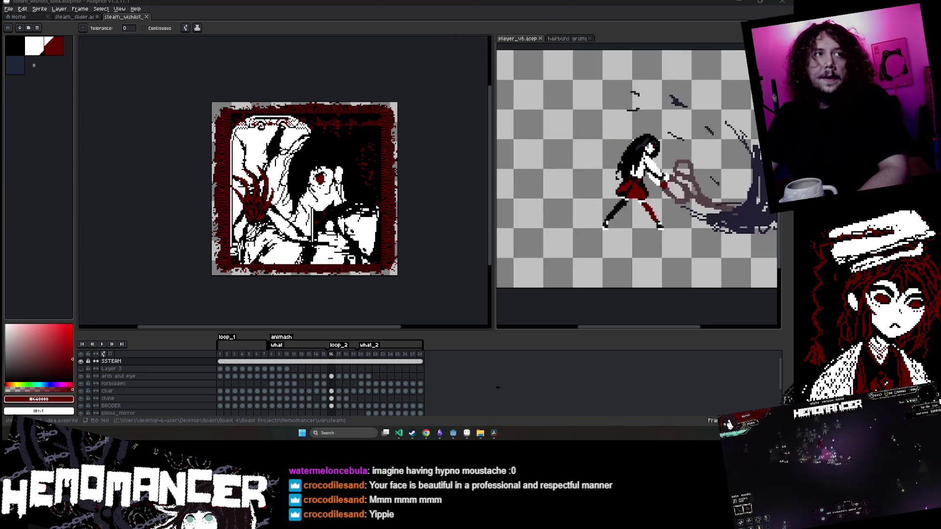
Export over steam_wishlist_idea.gif, accepting the overwrite and GIF-limitation warnings
left_click(10, 9)
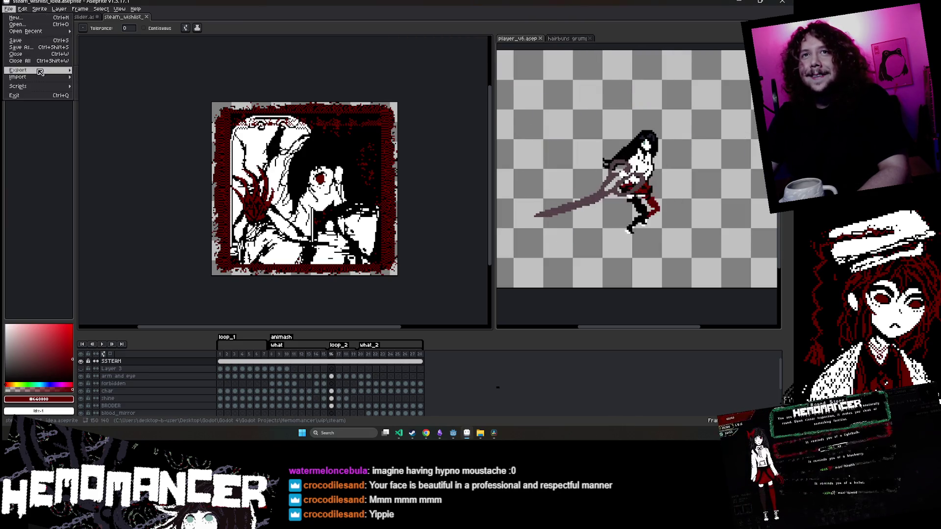
mouse_move(40, 73)
left_click(101, 68)
left_click(247, 179)
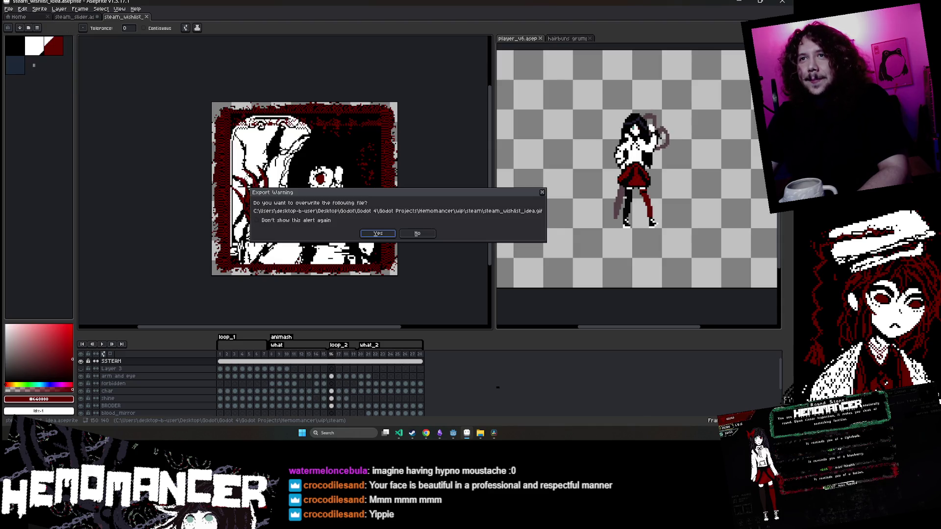
left_click(377, 237)
left_click(416, 263)
left_click(423, 238)
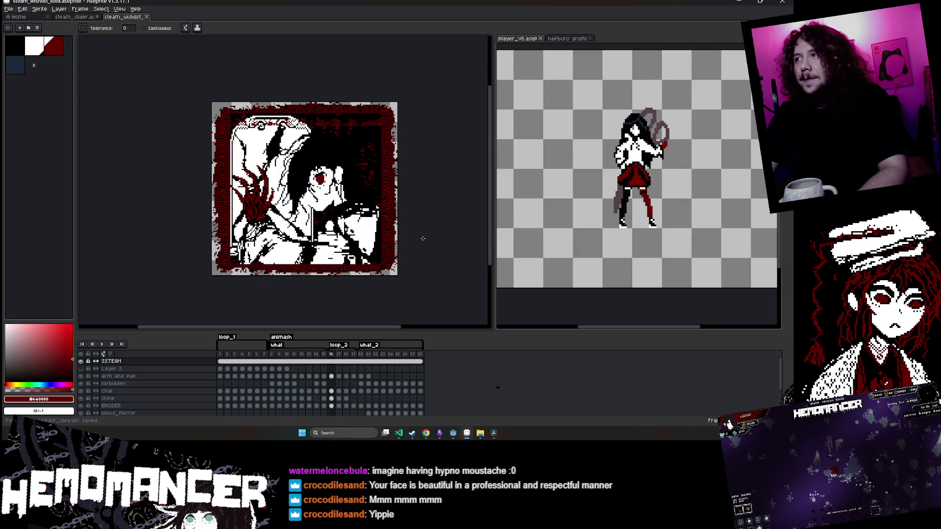
scroll(306, 185, "up", 1)
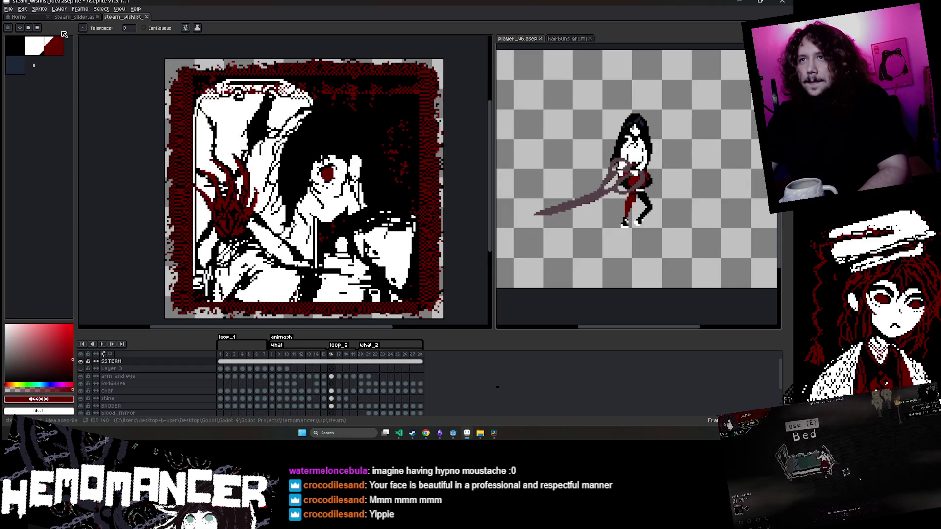
Re-export steam_wishlist_idea.gif again with looping GIF options, replacing the file
left_click(14, 10)
mouse_move(29, 79)
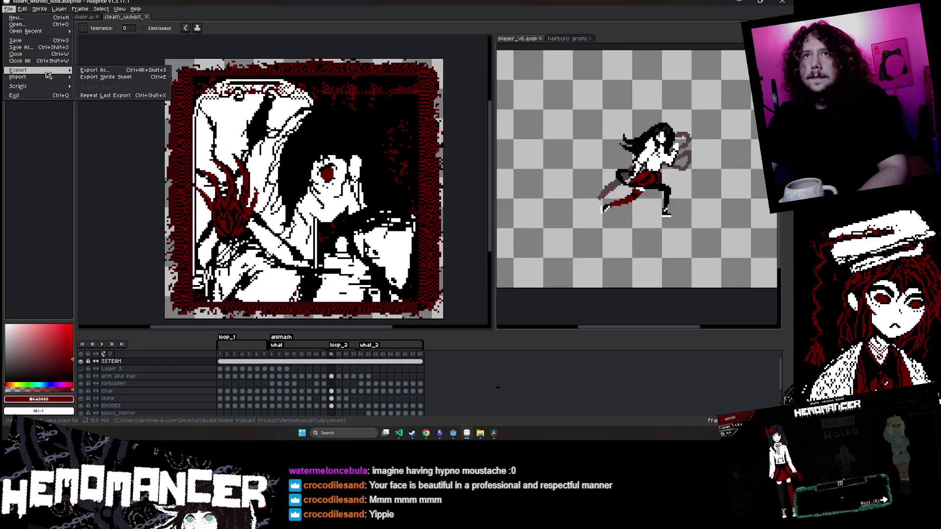
left_click(108, 72)
left_click(242, 177)
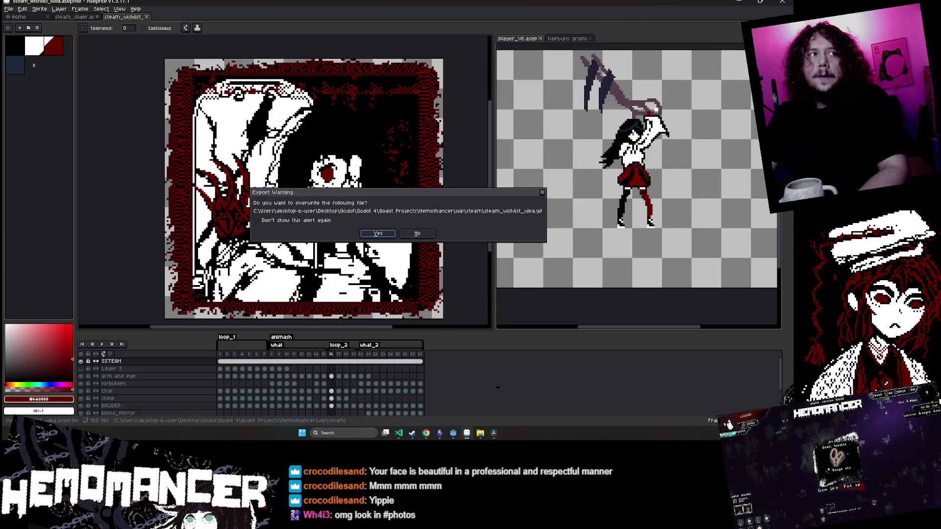
left_click(378, 233)
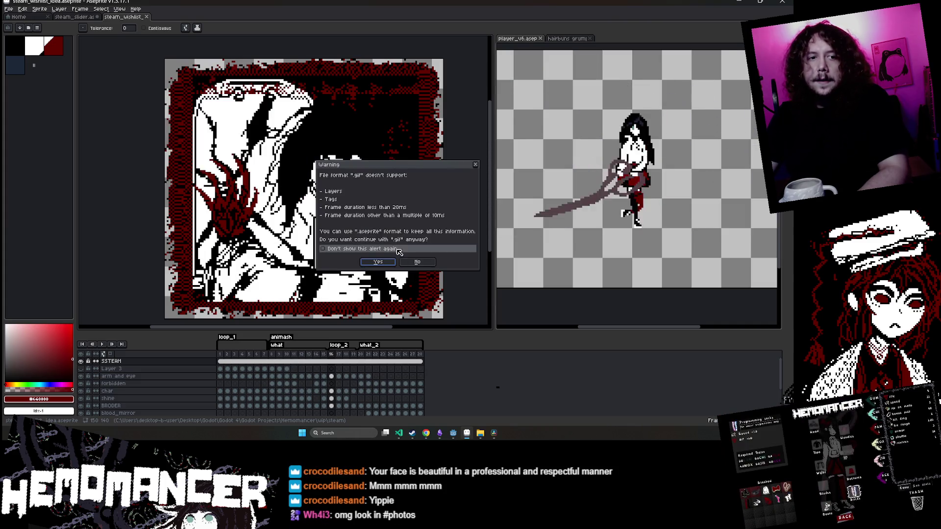
left_click(379, 261)
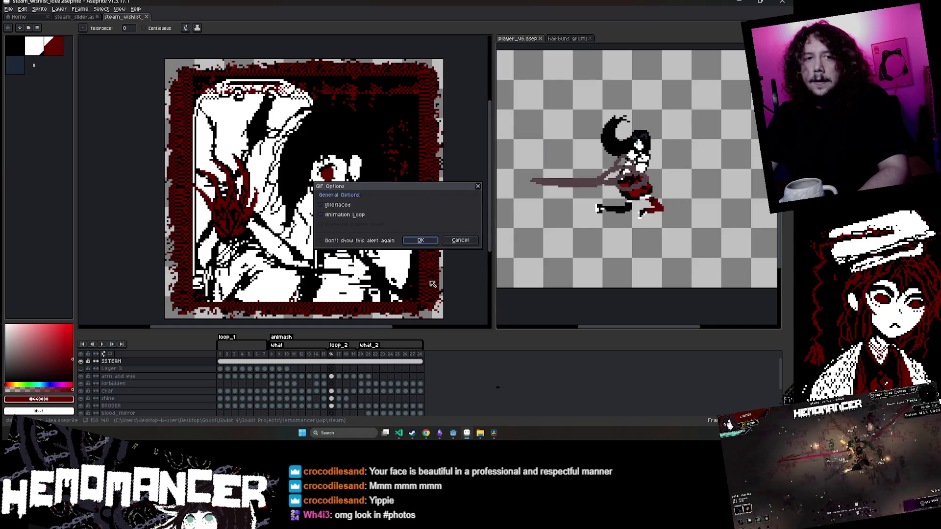
left_click(422, 241)
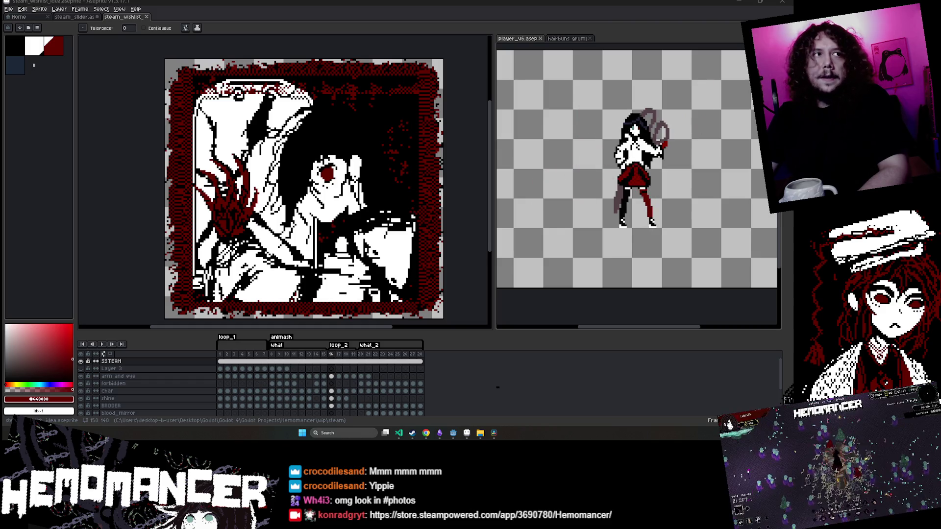
left_click_drag(408, 145, 287, 47)
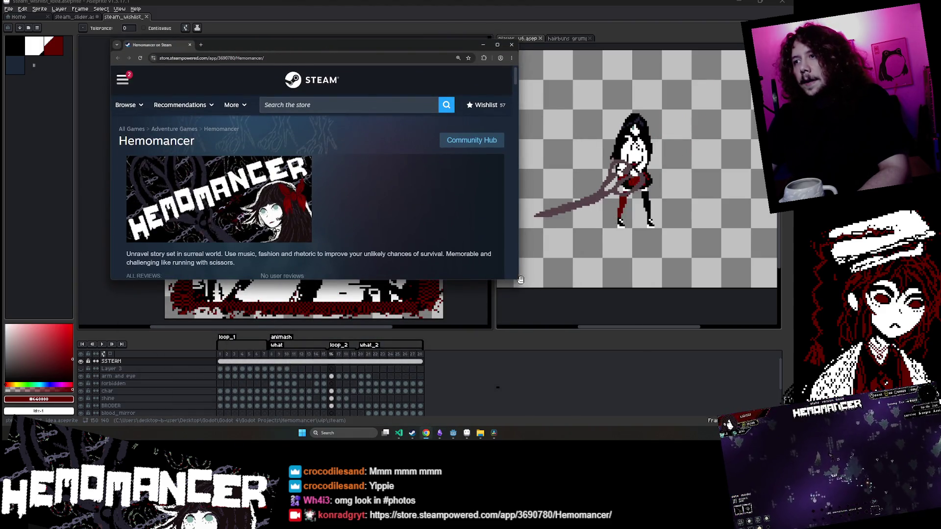
Resize the browser, scroll through the Hemomancer page and trailer, then close it
mouse_move(520, 279)
left_mouse_down()
mouse_move(531, 319)
mouse_move(601, 371)
left_mouse_up()
scroll(265, 240, "down", 5)
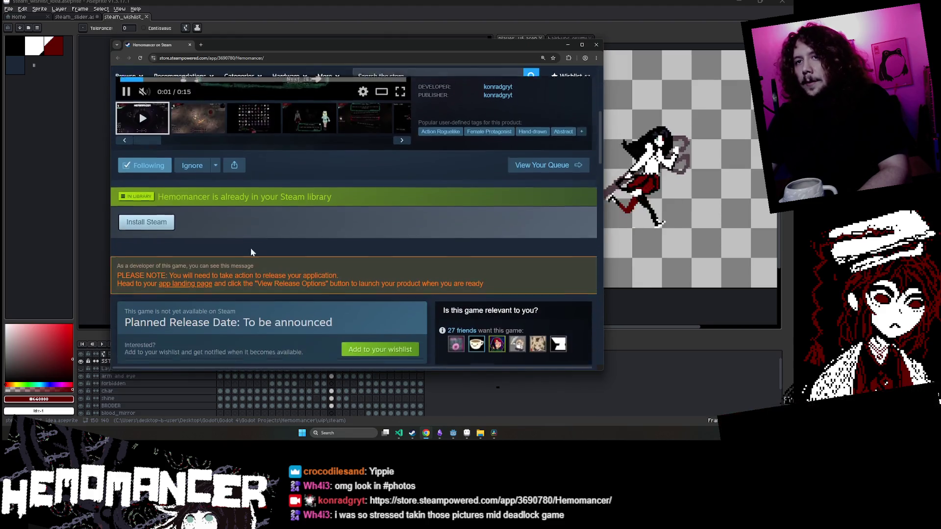
scroll(236, 245, "down", 2)
scroll(214, 237, "up", 2)
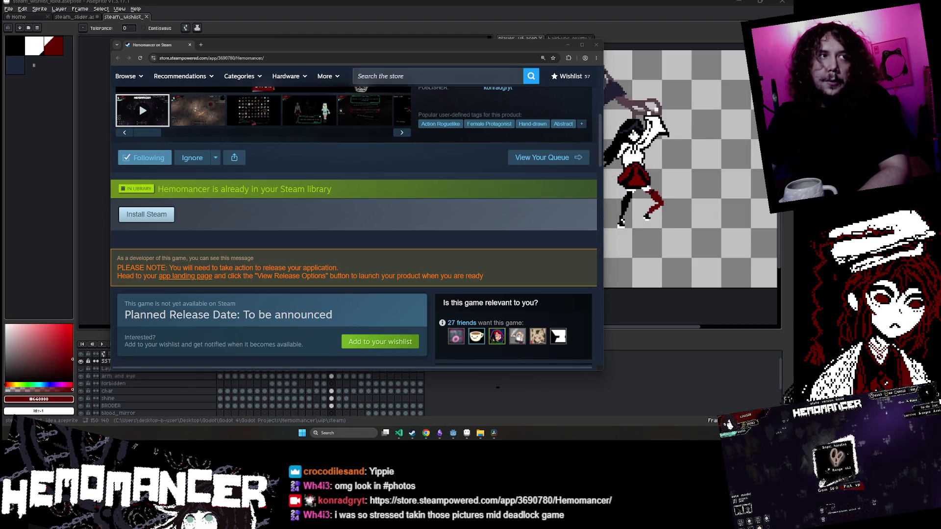
scroll(217, 170, "up", 2)
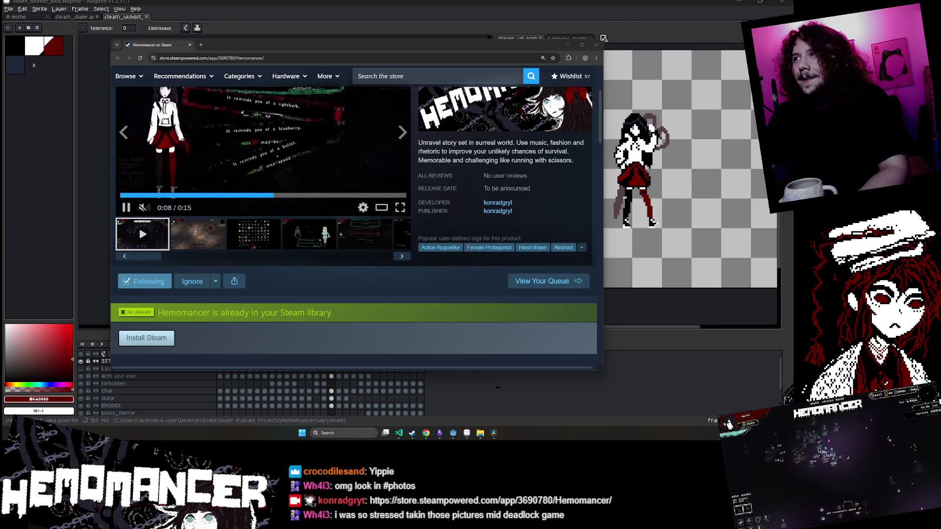
scroll(360, 177, "up", 2)
scroll(375, 166, "down", 2)
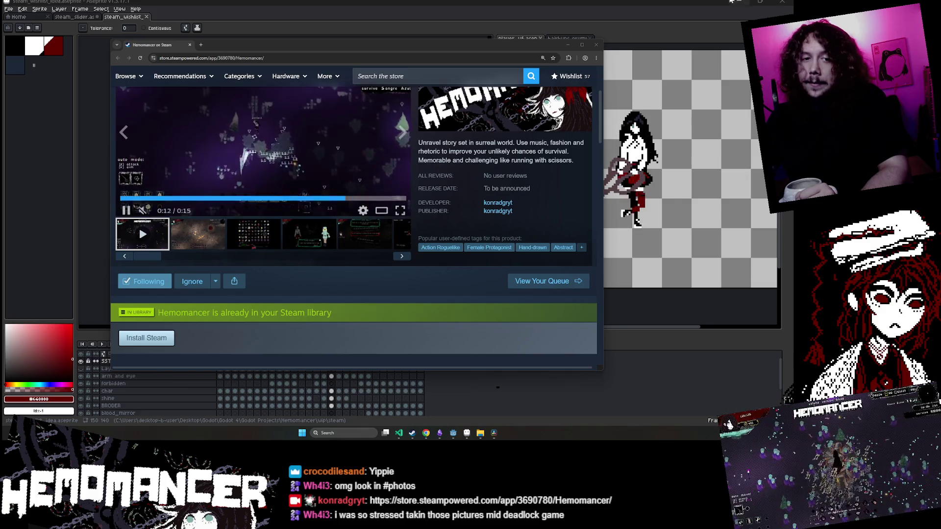
left_click(596, 45)
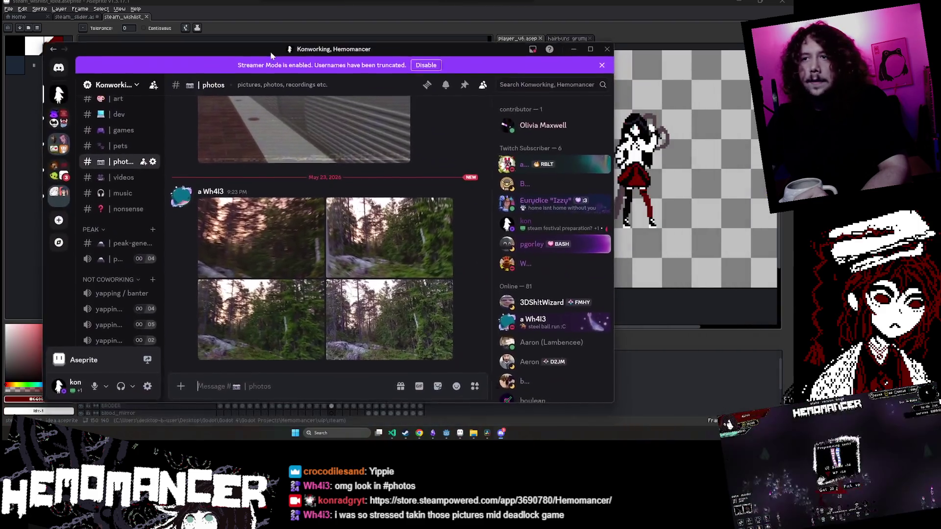
Browse through the four #photos pictures full-size, then close the viewer
scroll(294, 221, "down", 1)
left_click(263, 221)
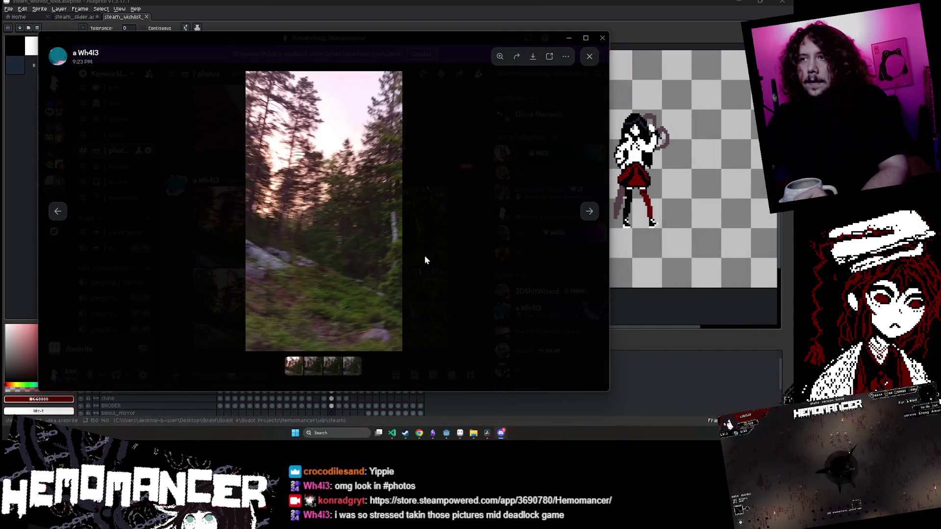
left_click(313, 367)
left_click(331, 370)
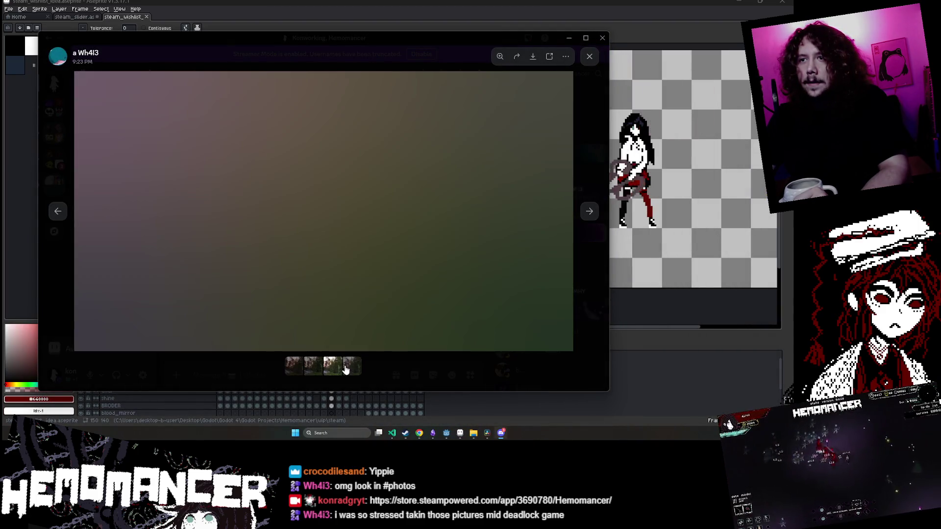
left_click(346, 370)
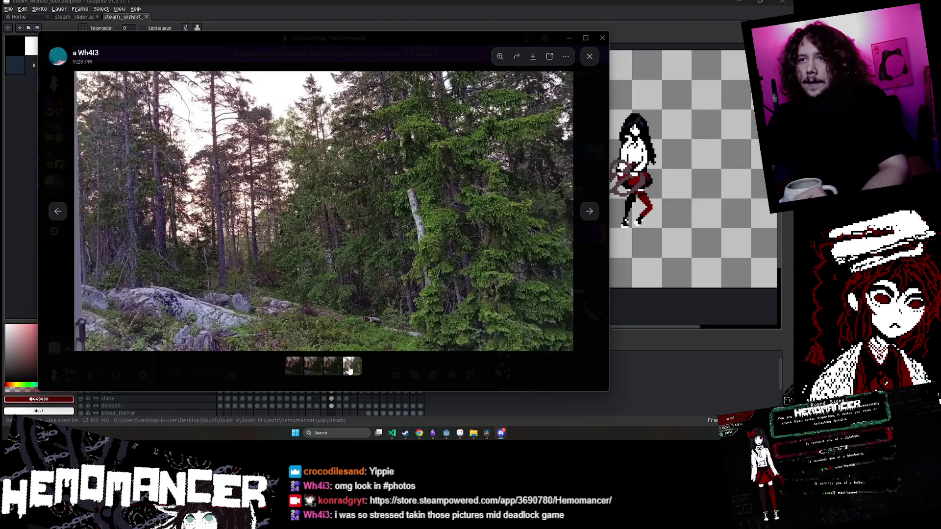
key("Left")
key("Left")
key("Left")
key("Escape")
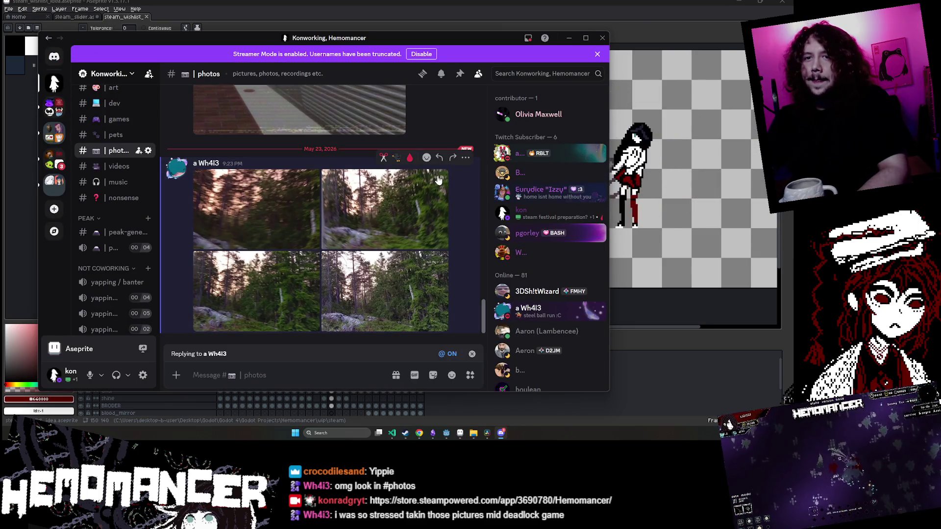
Send the reply 'looks like some sort of runaway pictures' and close Discord
type("are you ok")
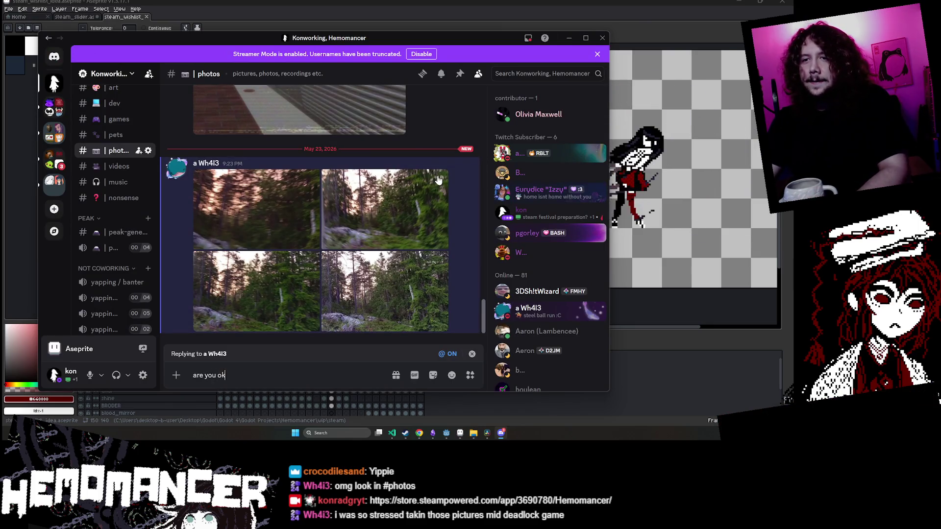
key("Return")
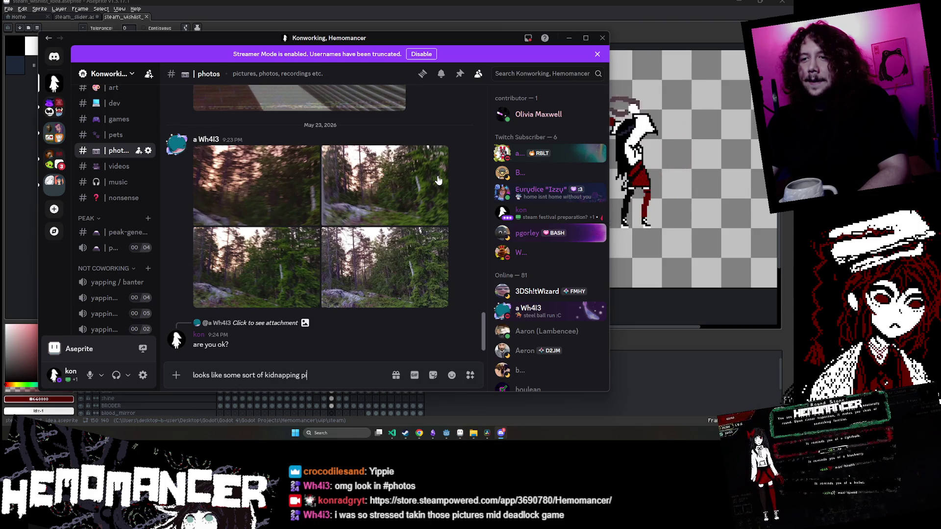
type("tures")
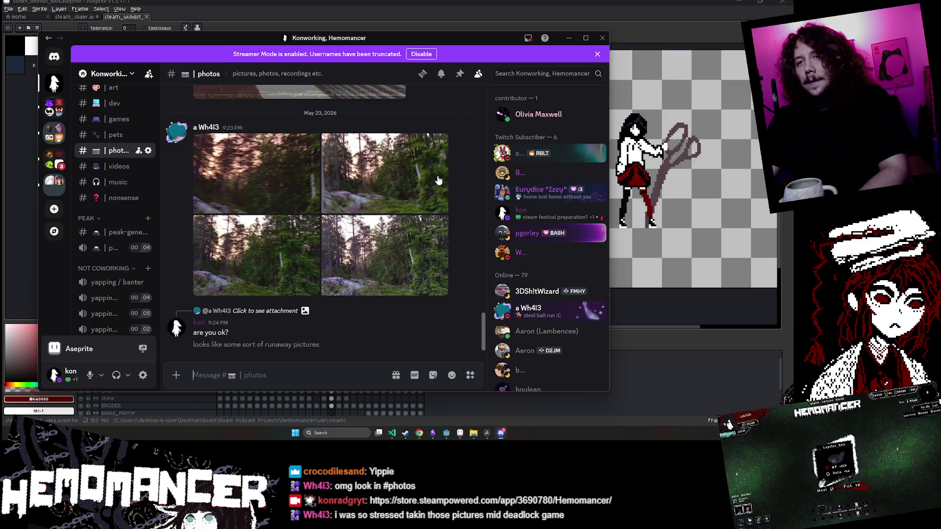
key("Return")
key("alt+F4")
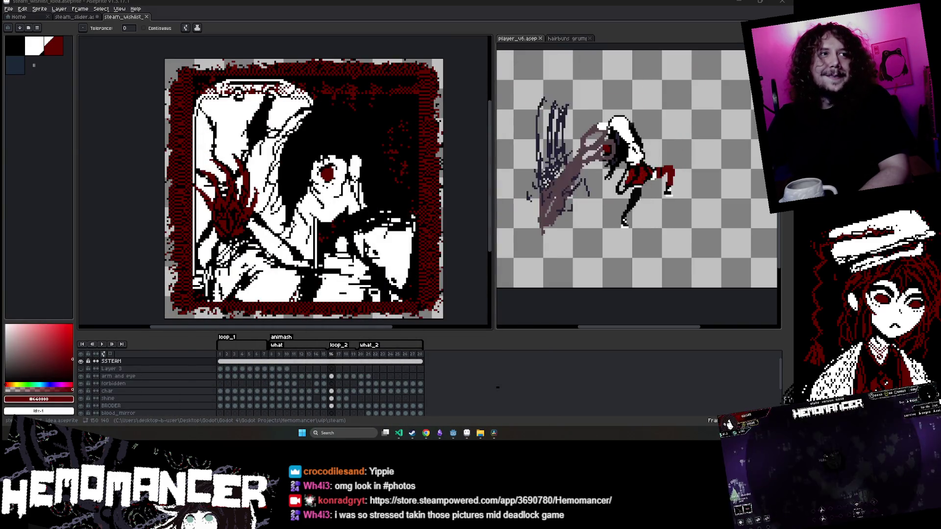
key("ctrl+z")
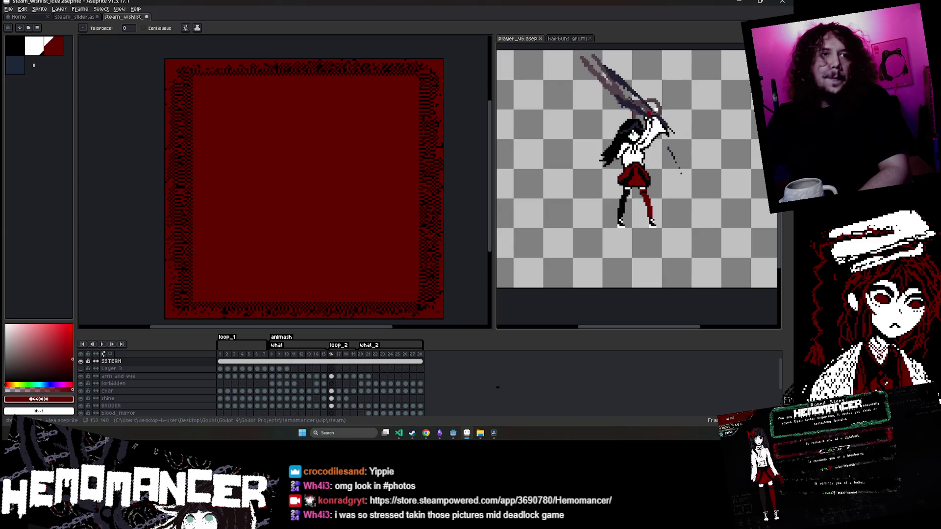
key("ctrl+z")
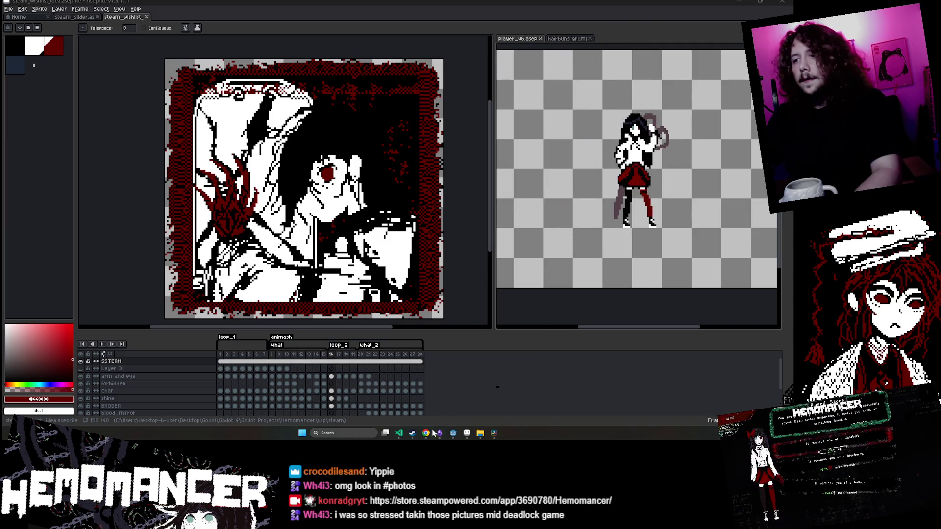
mouse_move(425, 433)
left_click(490, 406)
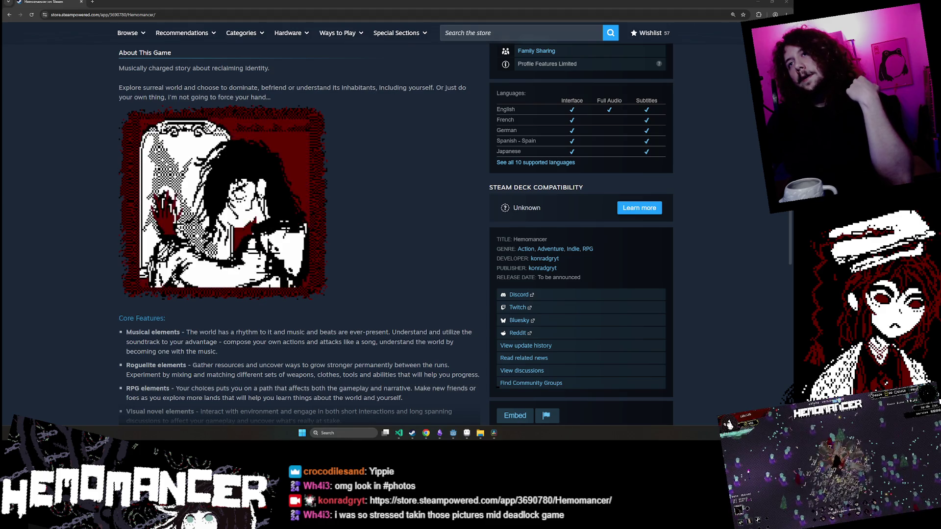
mouse_move(200, 155)
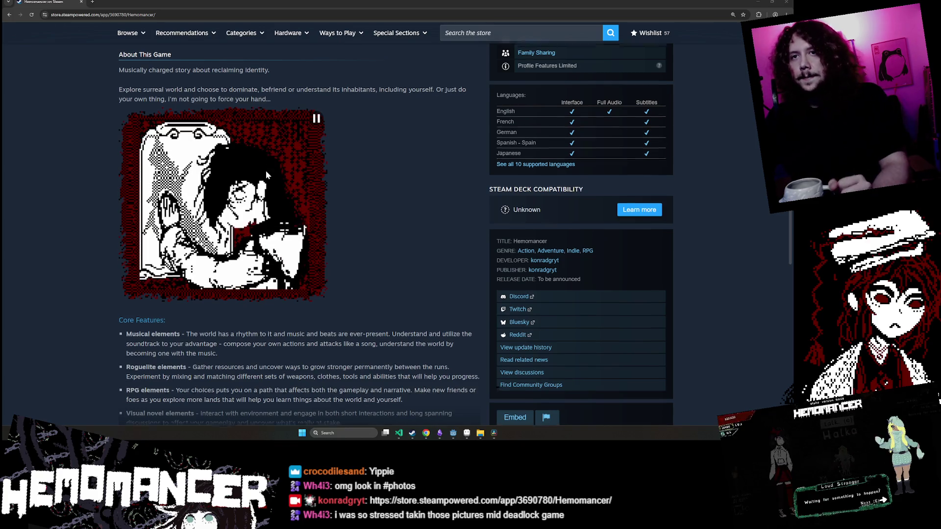
scroll(265, 171, "up", 1)
scroll(261, 188, "down", 1)
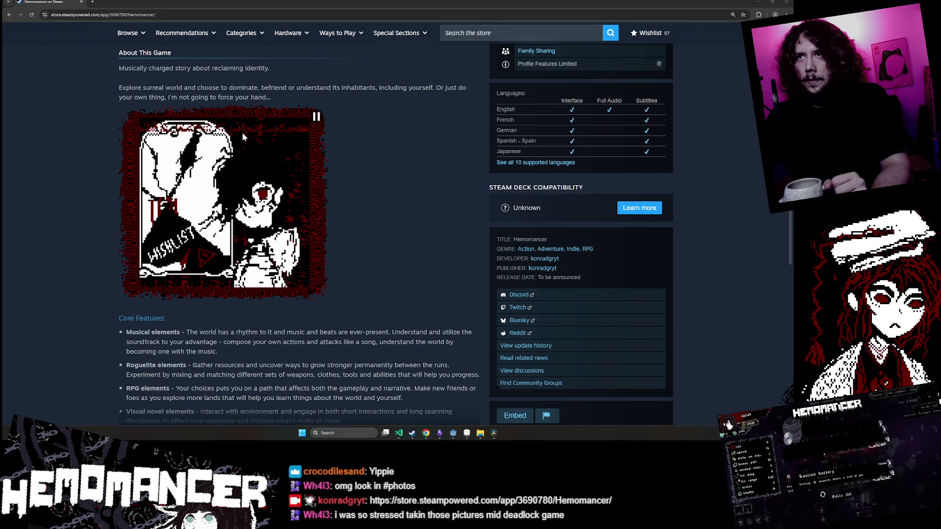
left_click(467, 434)
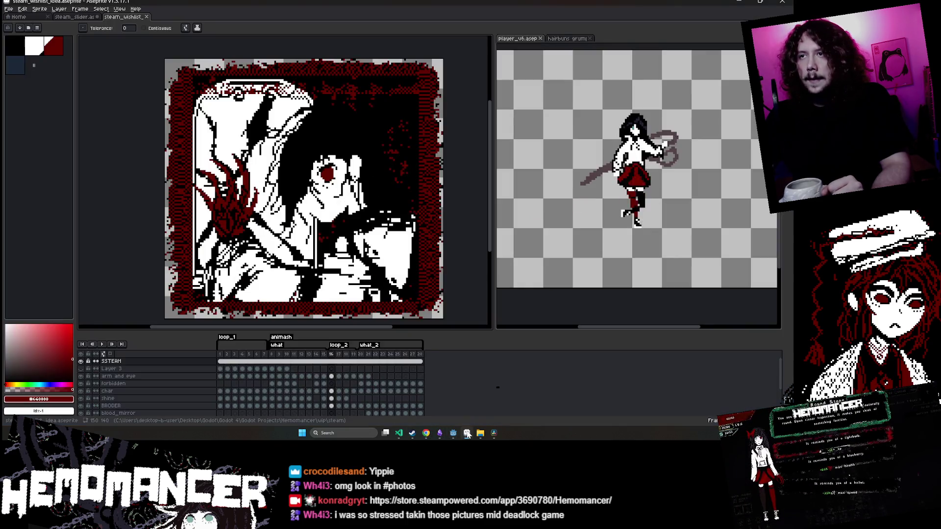
Go to frame 8 and select its SSTEAM cel
left_click(221, 356)
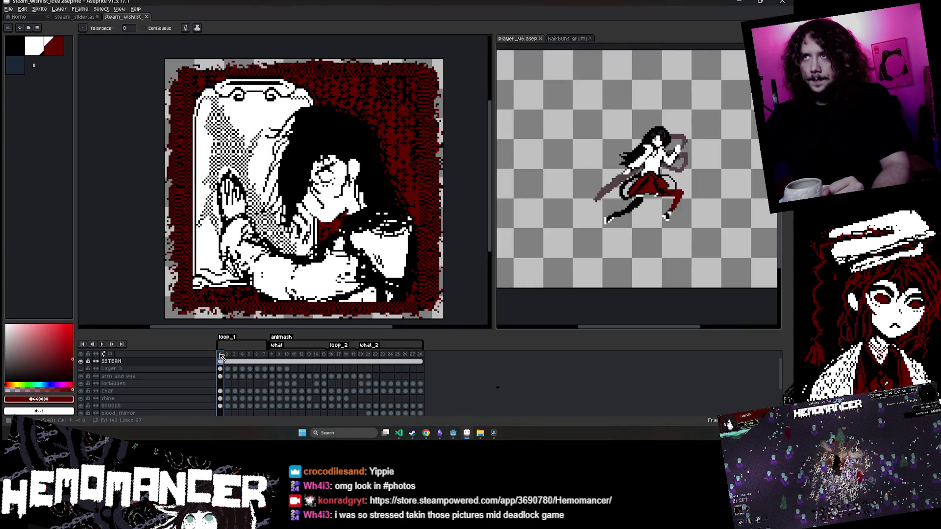
key("Return")
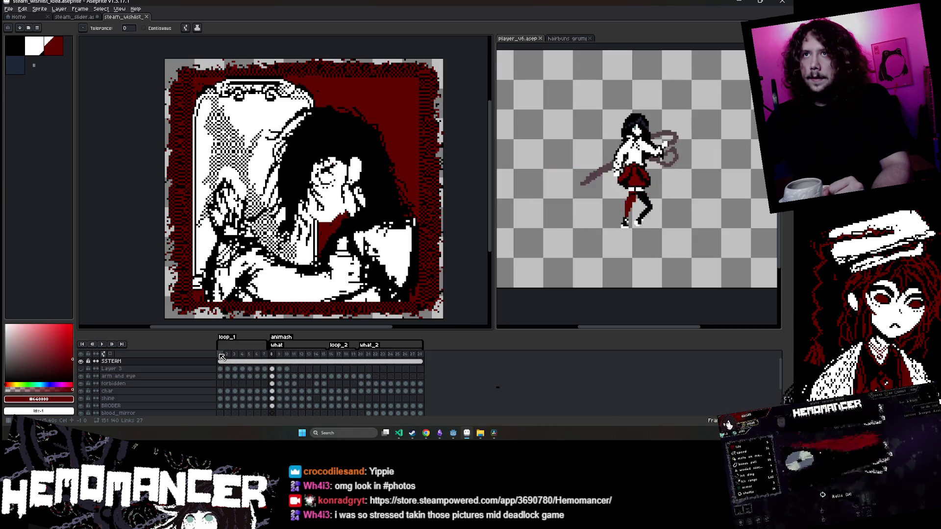
left_click(273, 362)
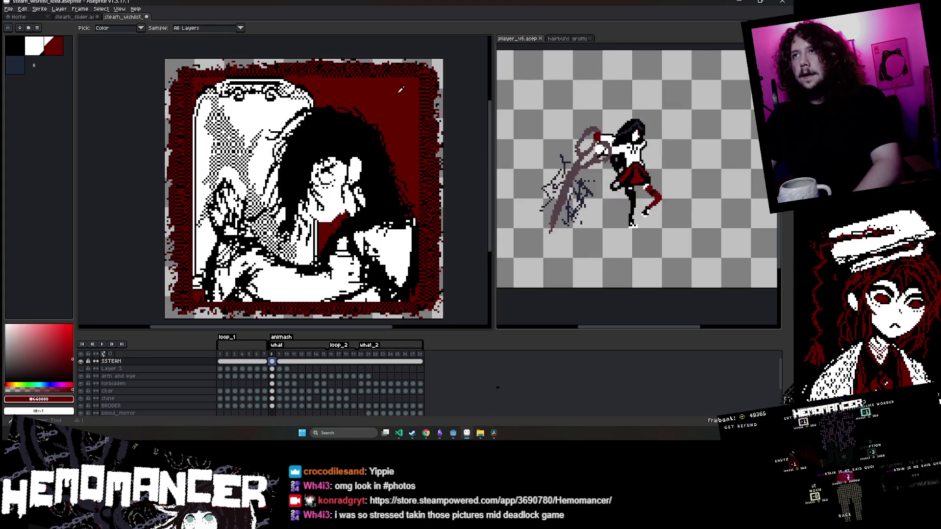
Sample dark red with the eyedropper and paint frame 8's background with a 39px Pencil
key("i")
key("b")
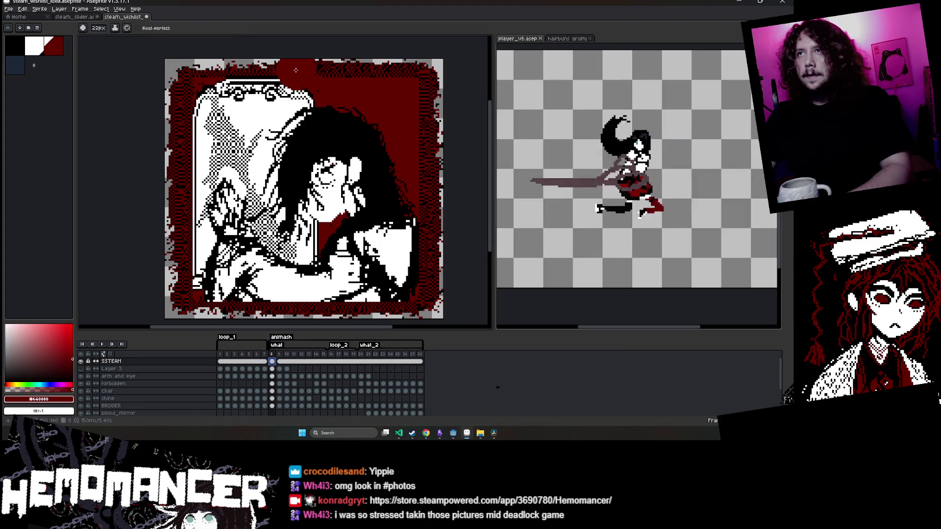
scroll(211, 93, "up", 5)
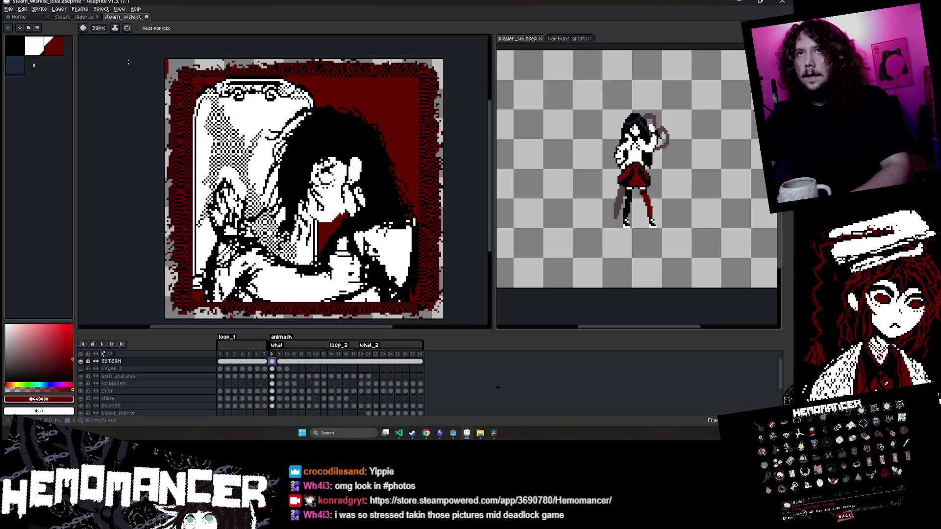
left_click(116, 29)
left_click(130, 38)
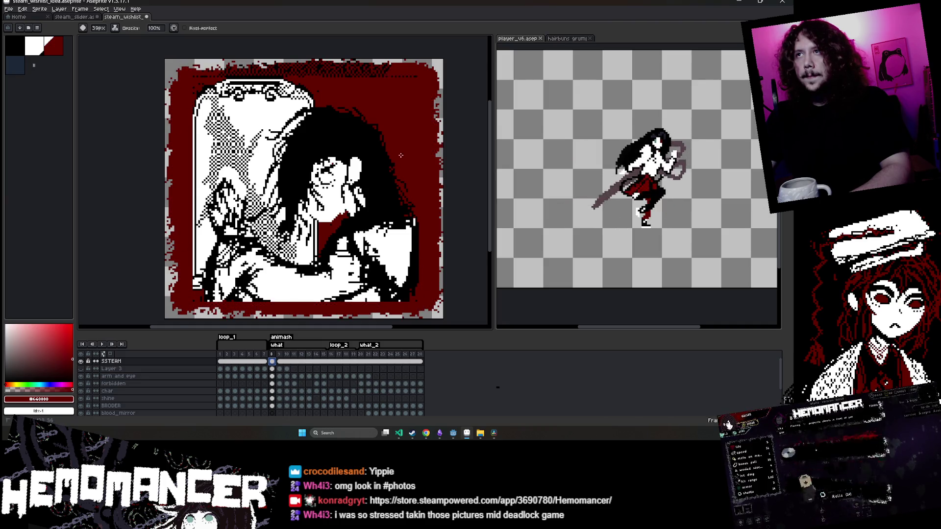
scroll(255, 114, "up", 1)
scroll(255, 114, "left", 3)
scroll(321, 89, "down", 2)
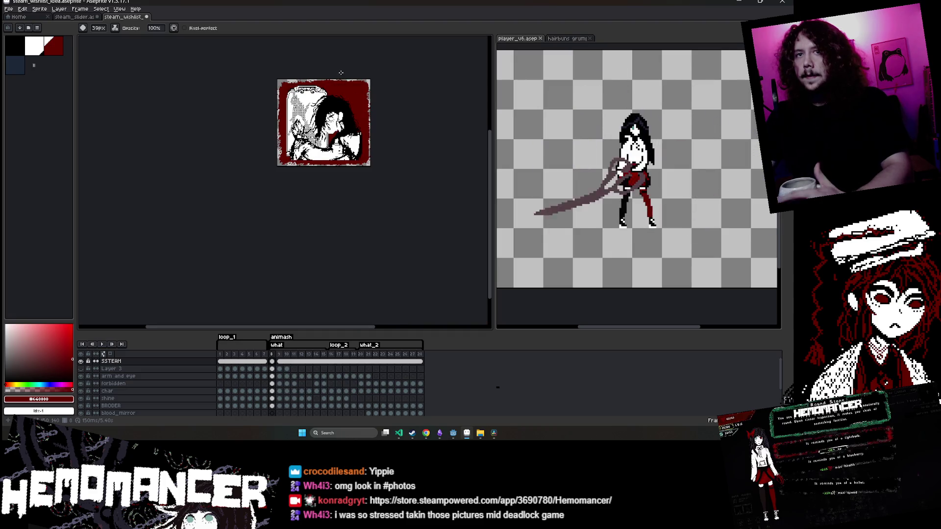
Compare frames 9 and 10, then return to frame 8
scroll(364, 66, "up", 1)
key("Right")
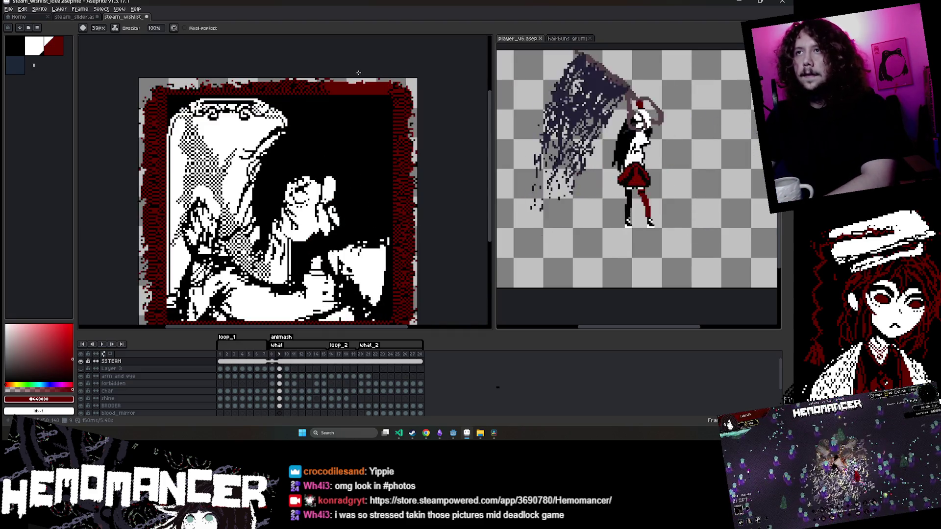
key("Right")
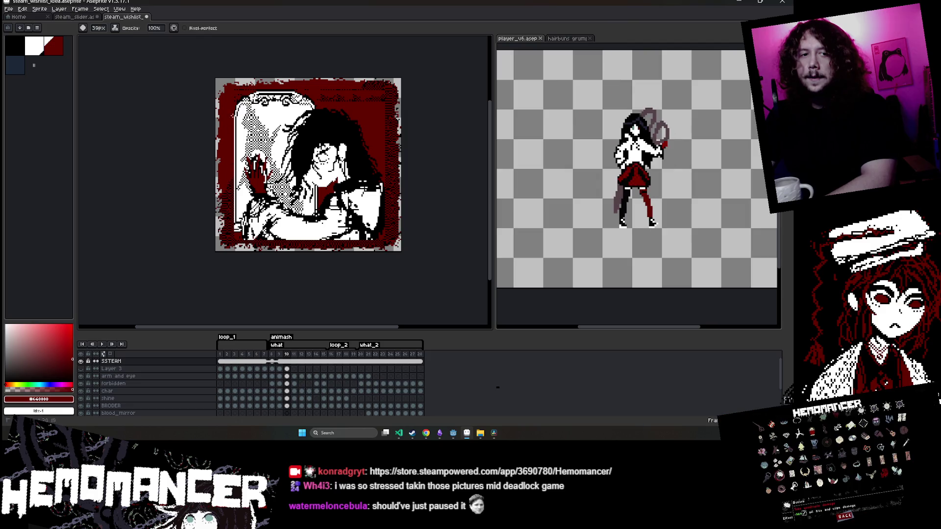
scroll(327, 46, "up", 1)
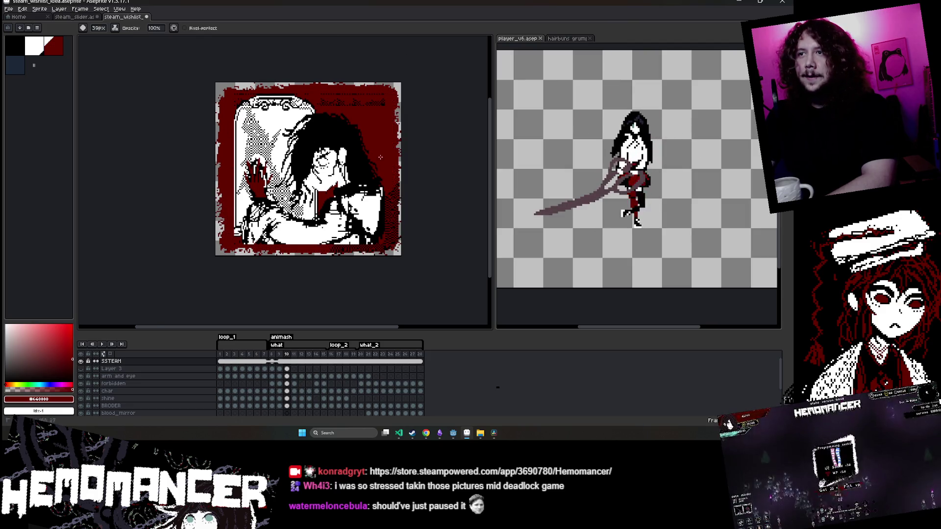
scroll(381, 157, "right", 2)
scroll(187, 88, "up", 2)
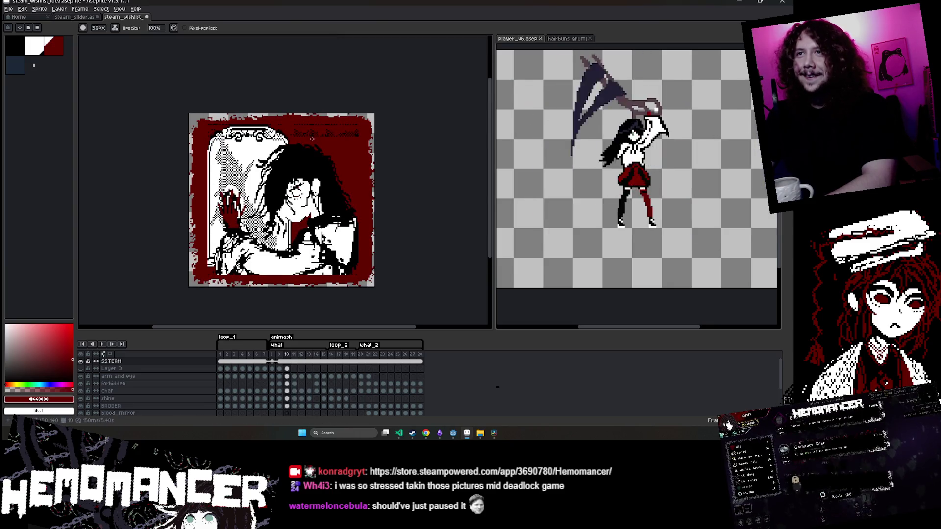
key("Left")
key("Left")
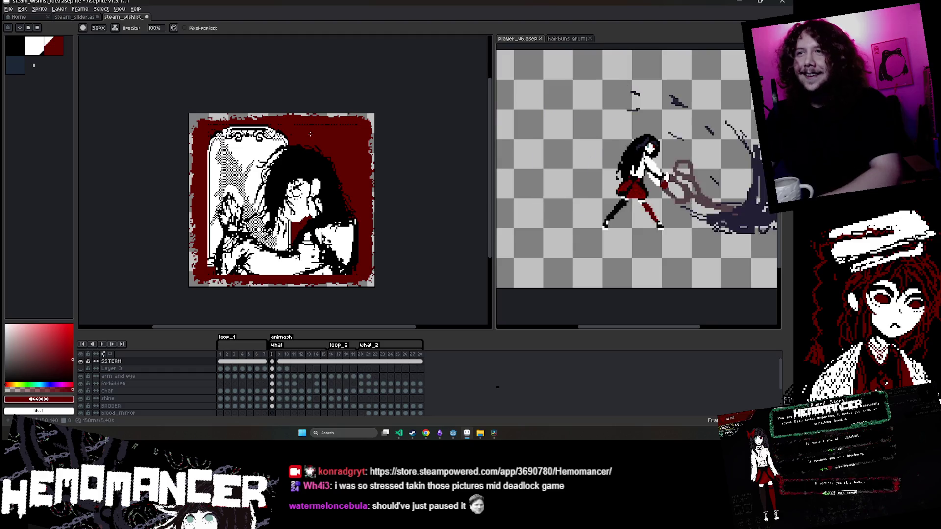
Paint the rest of frame 8's background dark red and save the file
key("v")
key("b")
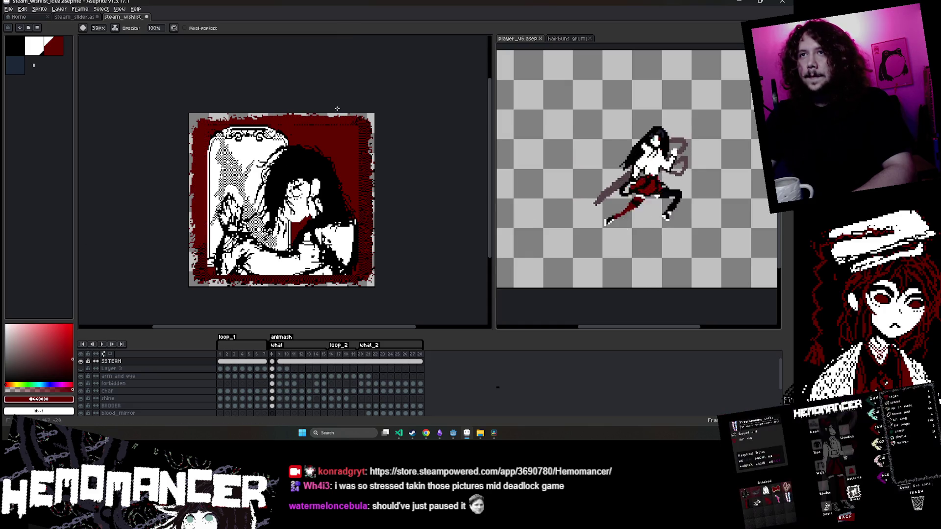
key("ctrl+s")
left_click_drag(337, 109, 313, 102)
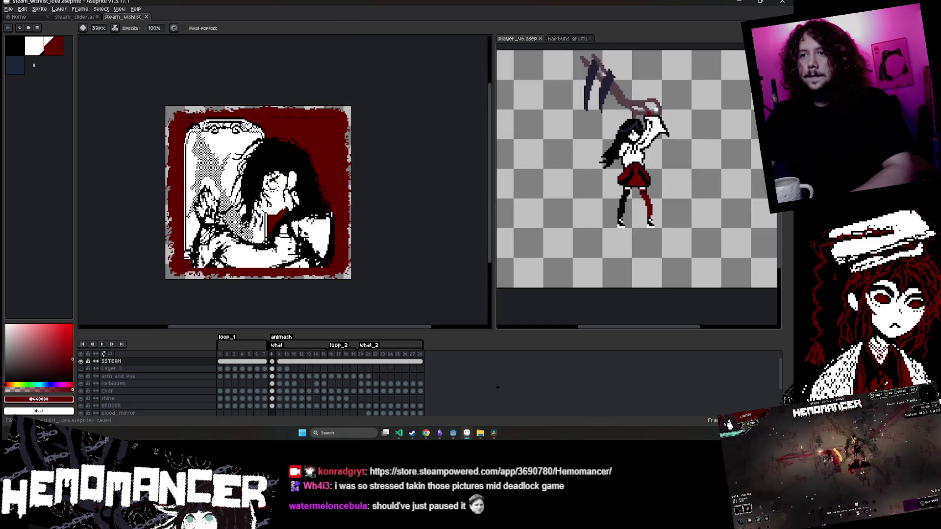
key("Right")
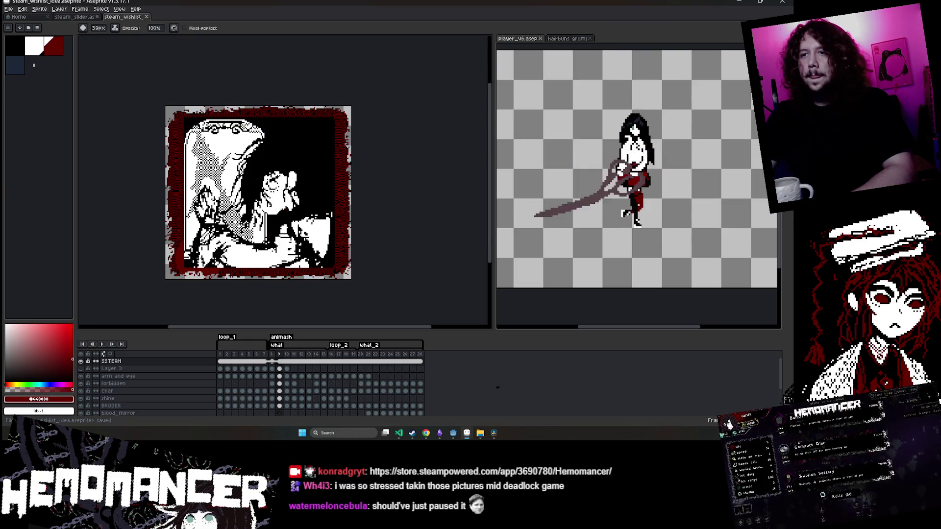
right_click(280, 365)
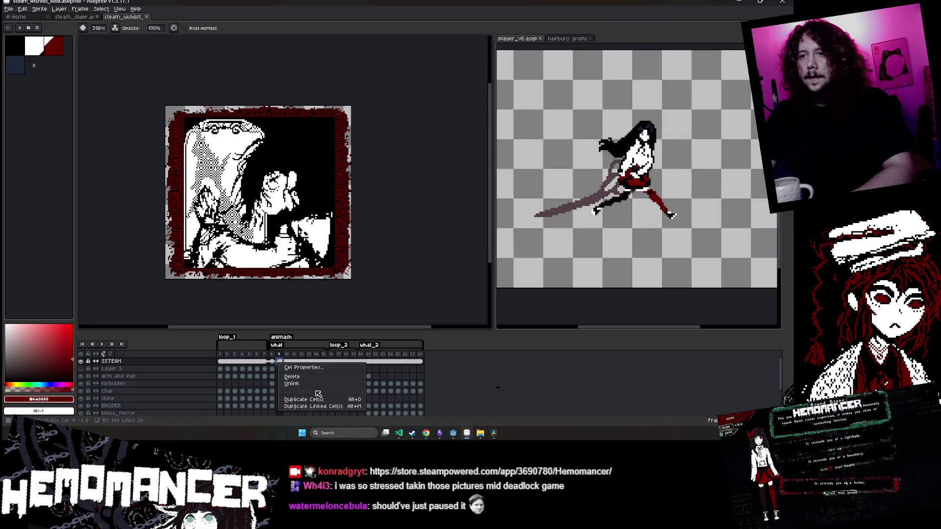
Unlink the frame 9 SSTEAM cel from its linked copies and save
left_click(319, 393)
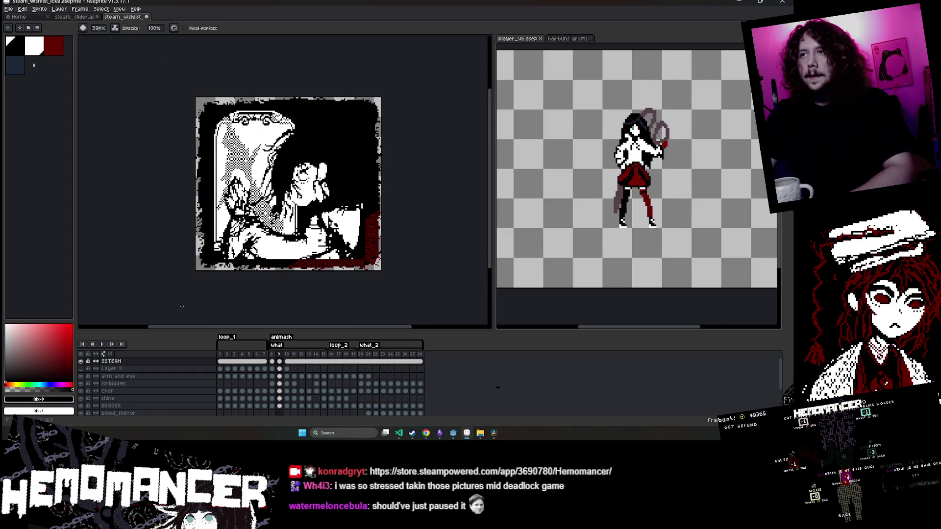
scroll(392, 196, "down", 2)
key("v")
key("ctrl+s")
key("b")
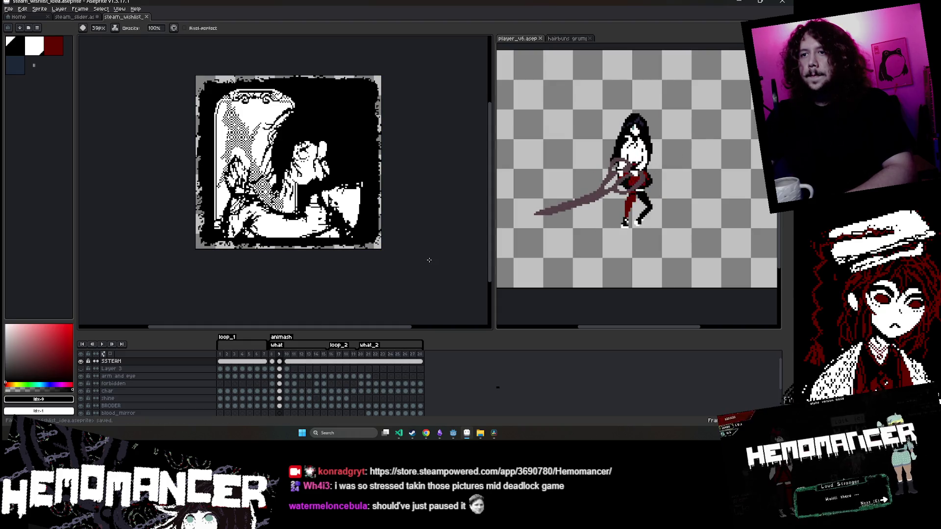
key("Return")
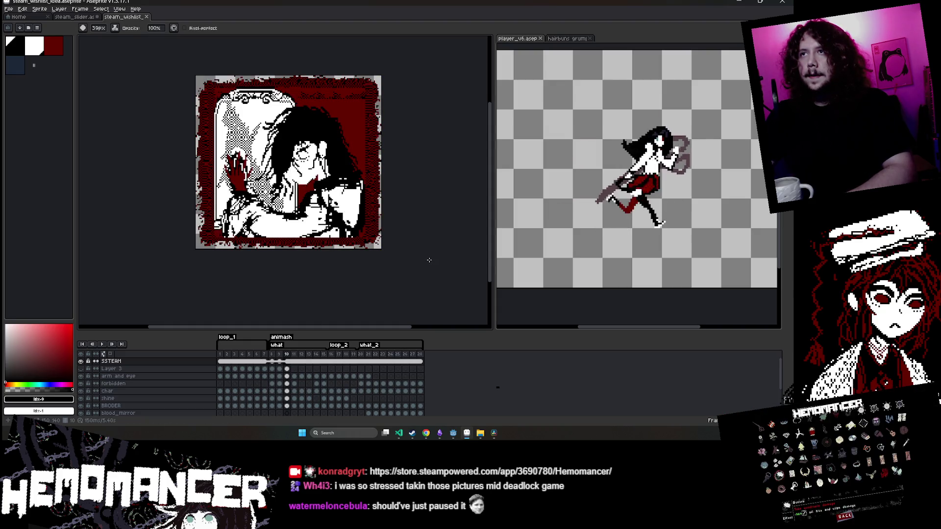
Unlink the frame 10 STEAM cels and save the file
right_click(287, 362)
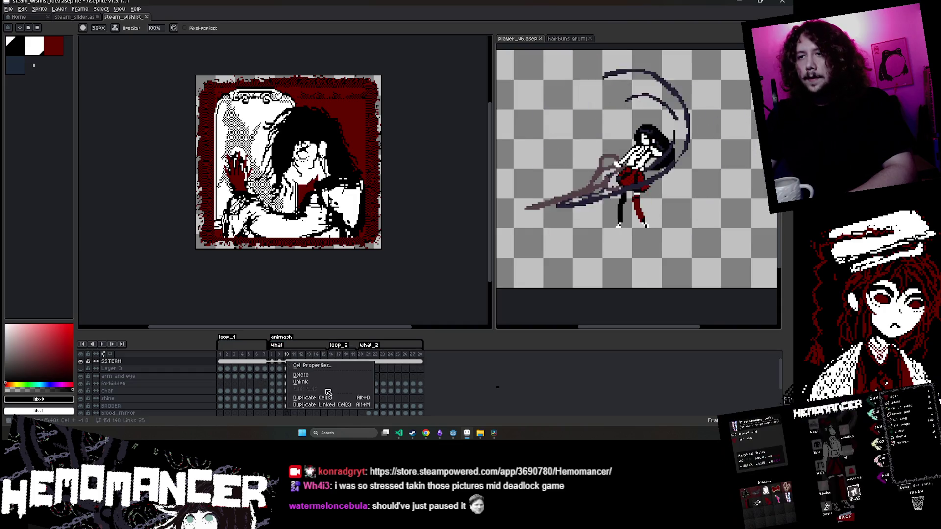
left_click(325, 397)
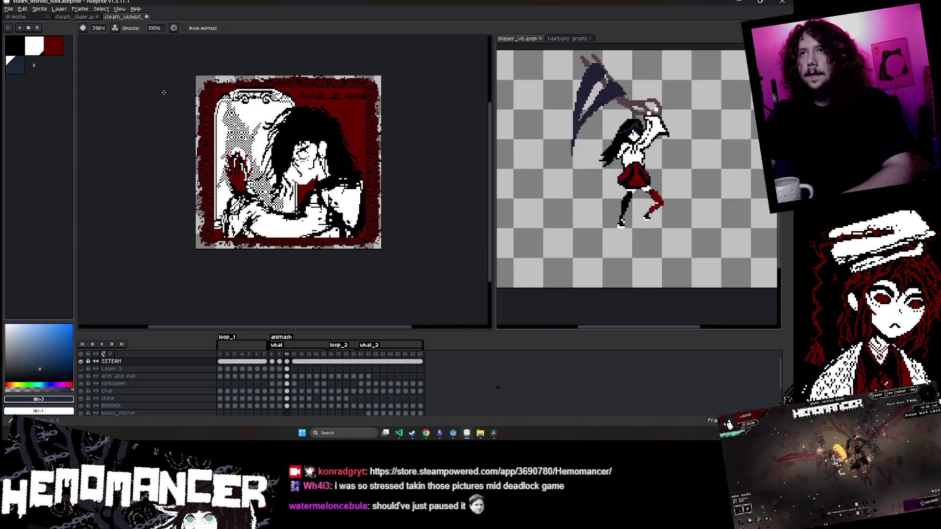
key("9")
scroll(302, 145, "left", 1)
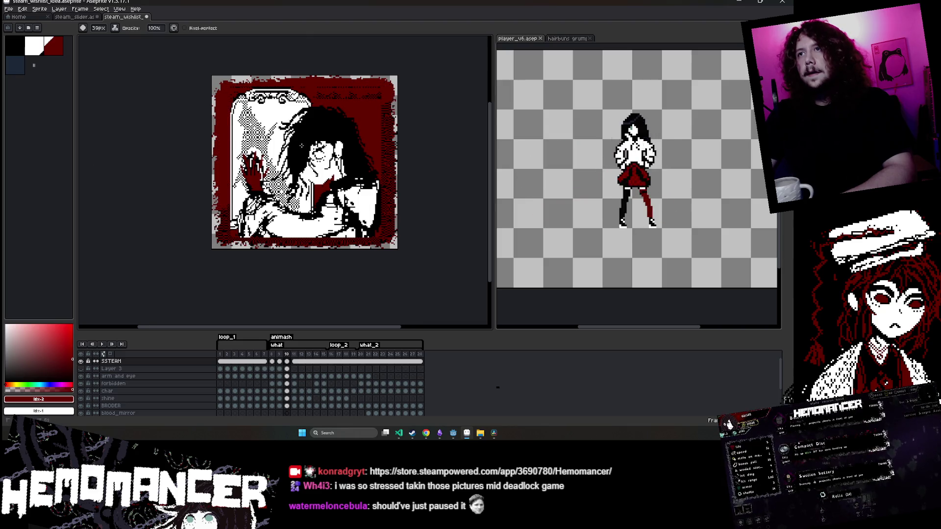
scroll(419, 257, "down", 1)
key("ctrl+s")
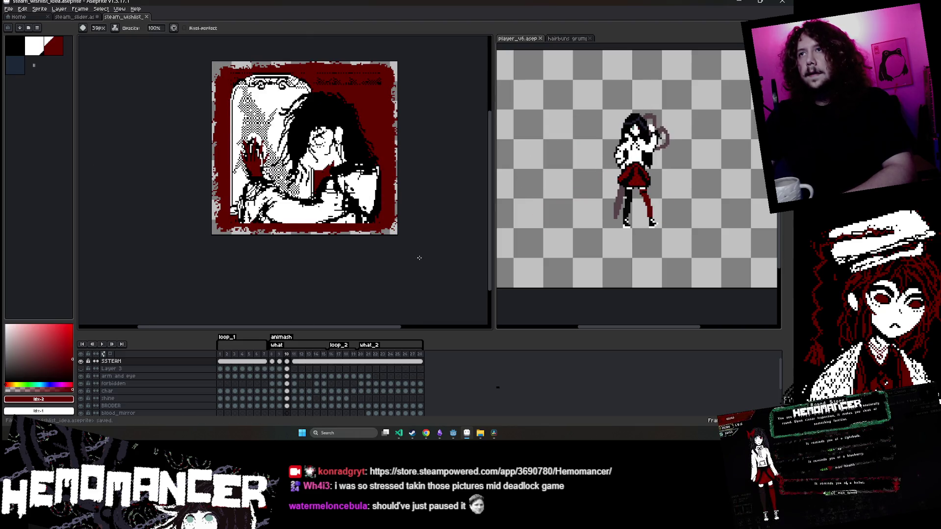
key("Right")
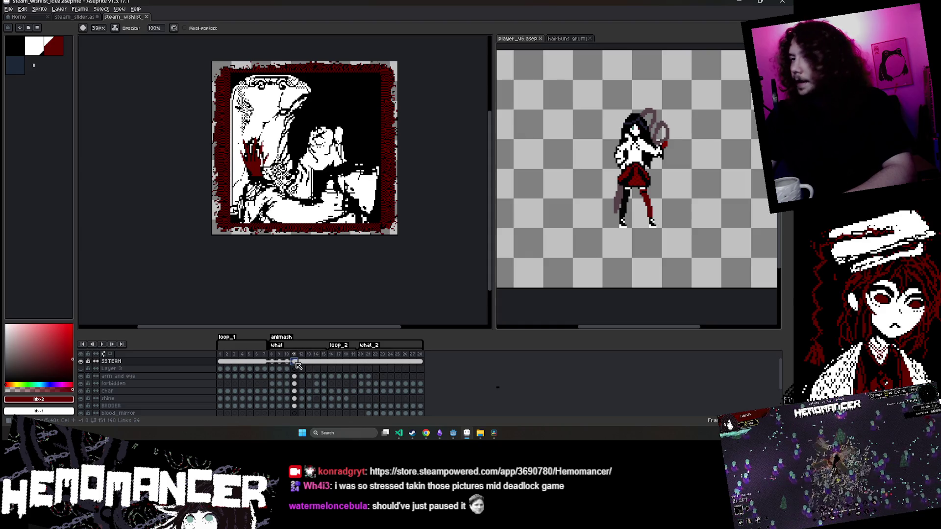
Repaint frame 11's red border black and save
right_click(295, 363)
key("Escape")
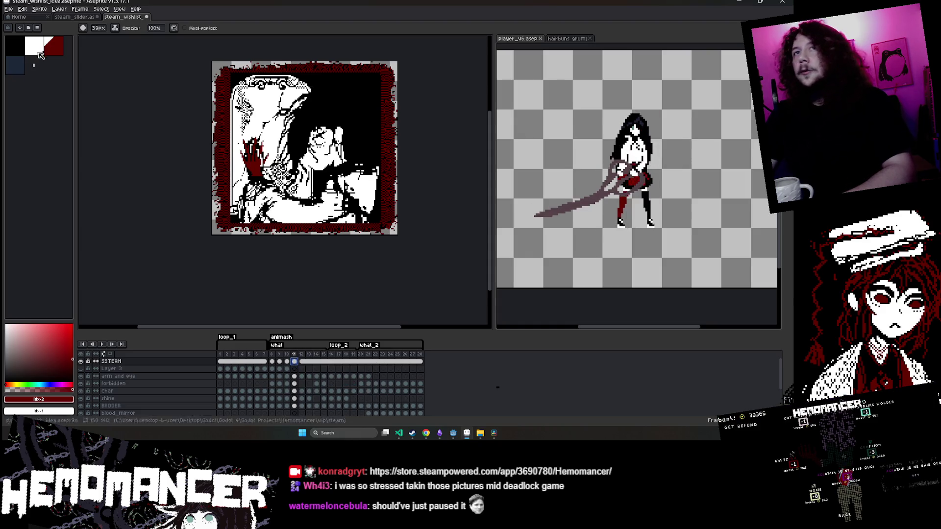
key("9")
key("9")
scroll(287, 62, "up", 1)
mouse_move(288, 61)
left_mouse_down()
mouse_move(387, 74)
mouse_move(388, 167)
left_mouse_up()
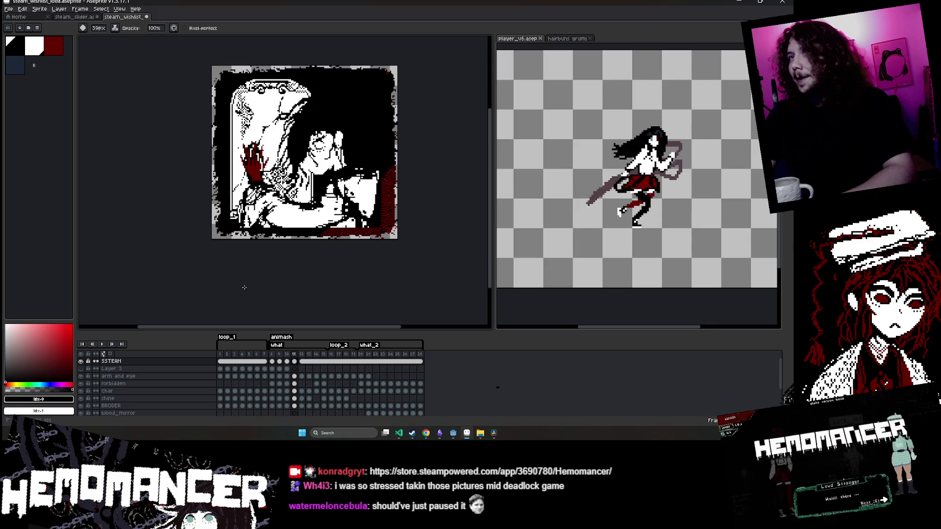
key("ctrl+s")
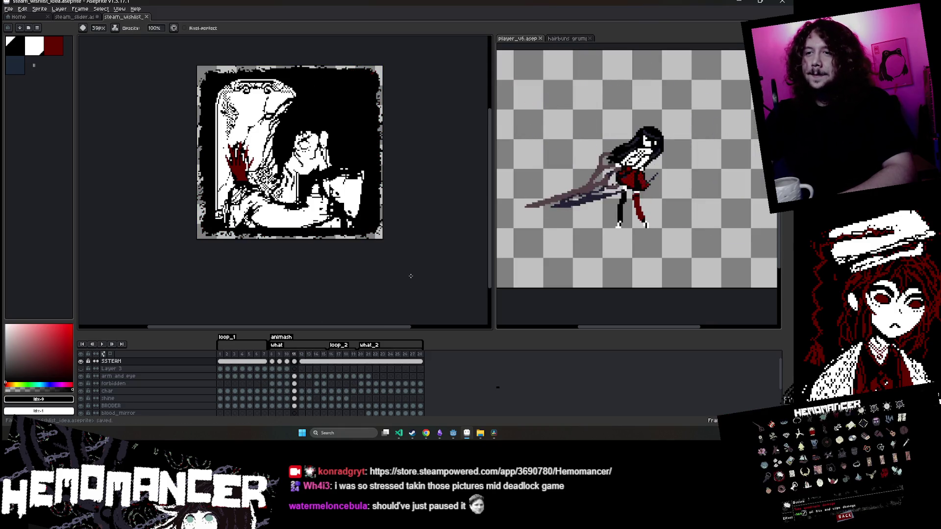
Unlink the frame 12 STEAM cel and save before reaching frame 13
key("Right")
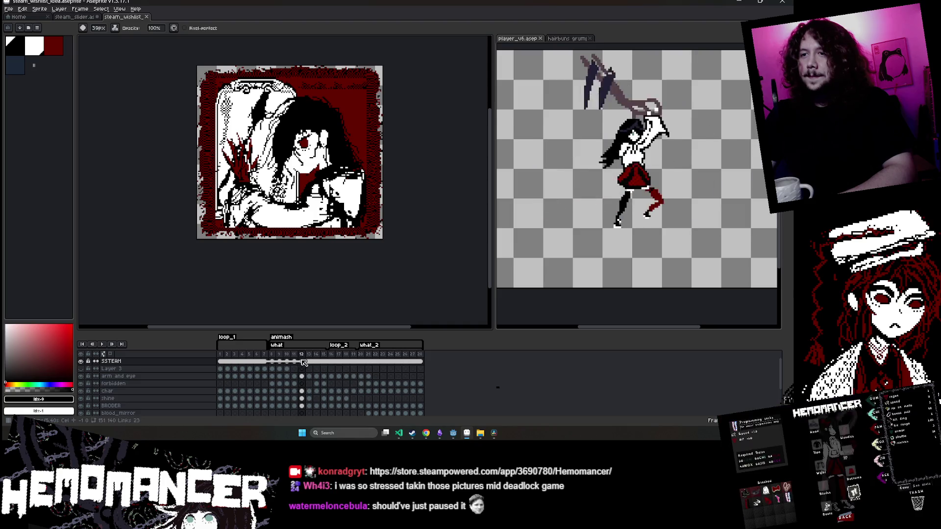
left_click(313, 361)
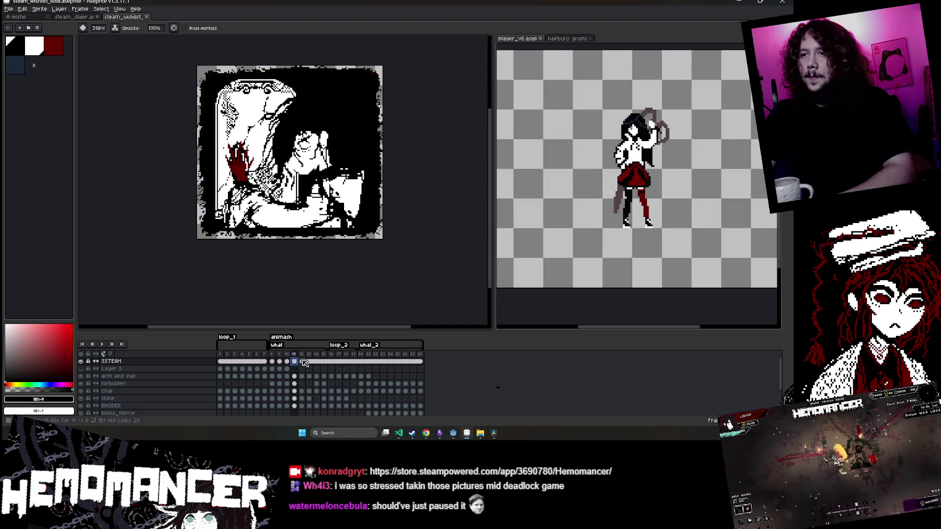
right_click(302, 362)
left_click(334, 382)
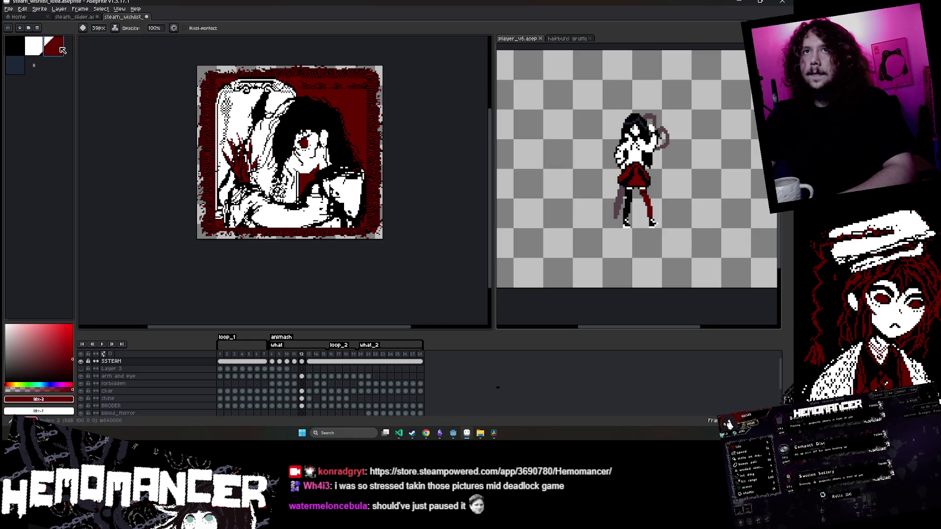
left_click_drag(137, 227, 158, 231)
key("Right")
scroll(362, 275, "right", 2)
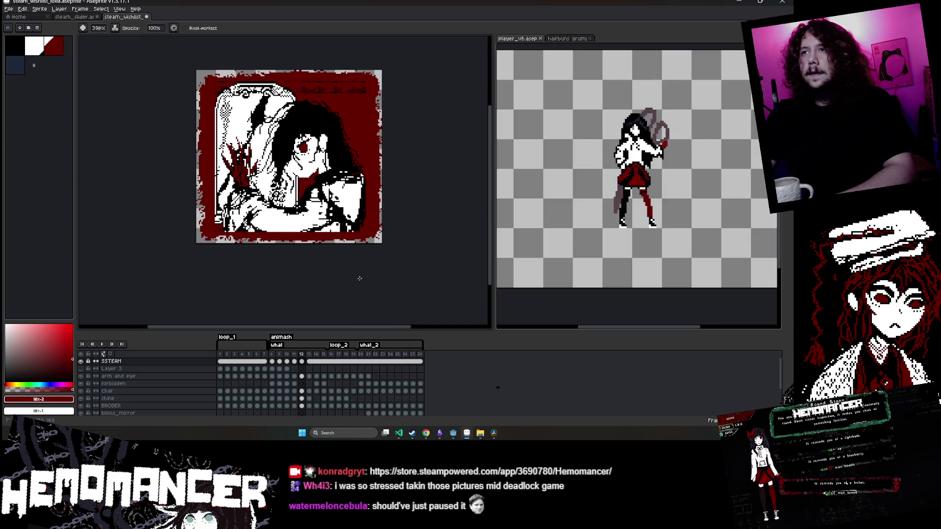
key("ctrl+s")
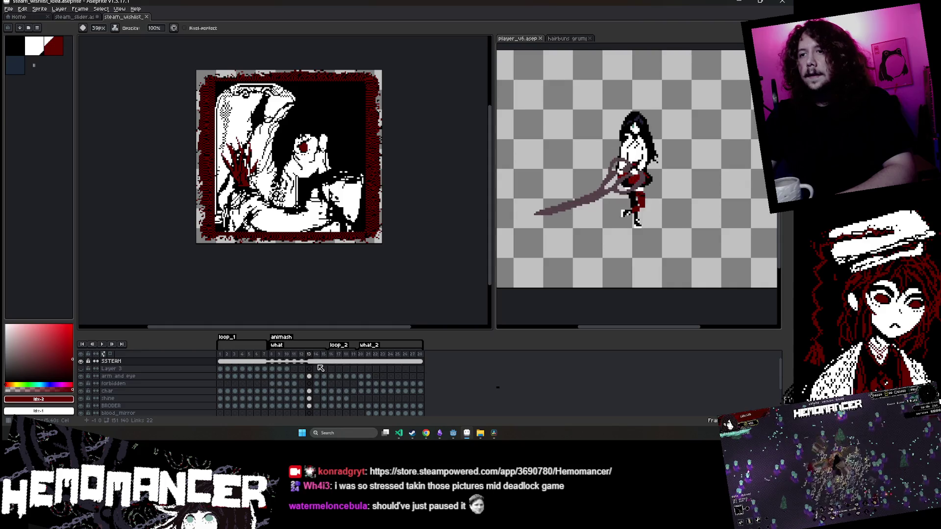
Unlink the STEAM cels for frames 8–13 and save
right_click(309, 362)
left_click(343, 390)
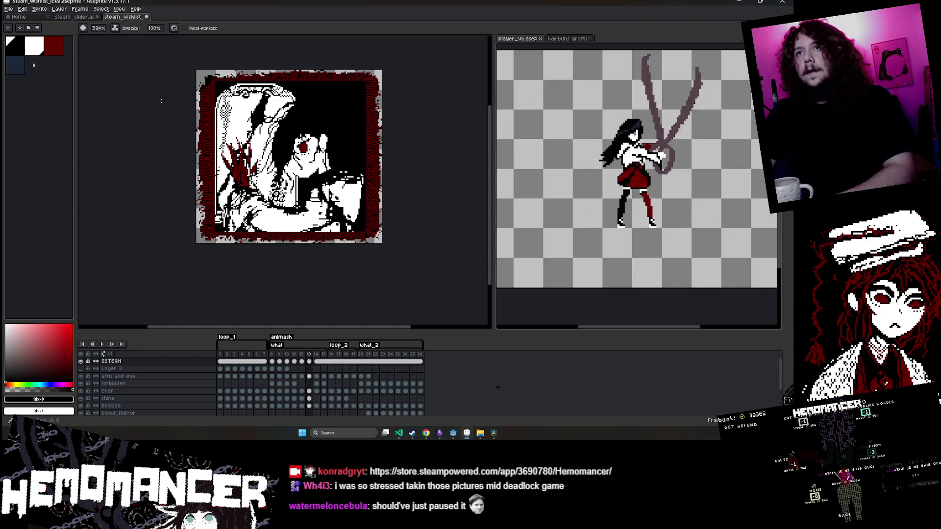
scroll(369, 171, "up", 3)
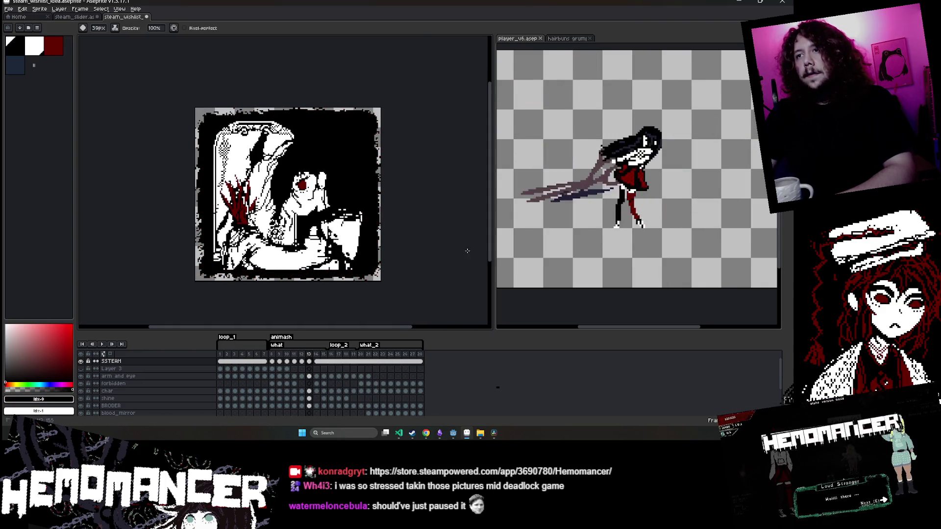
key("ctrl+s")
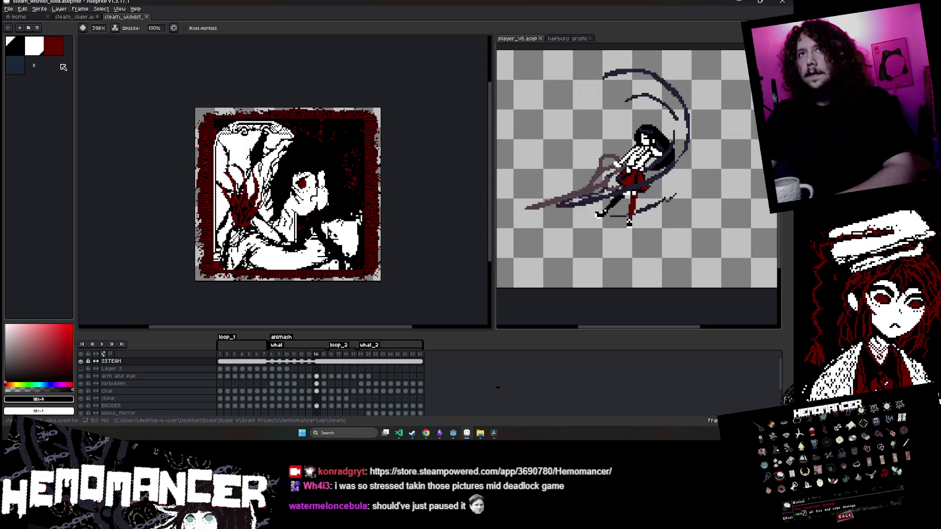
left_click(53, 46)
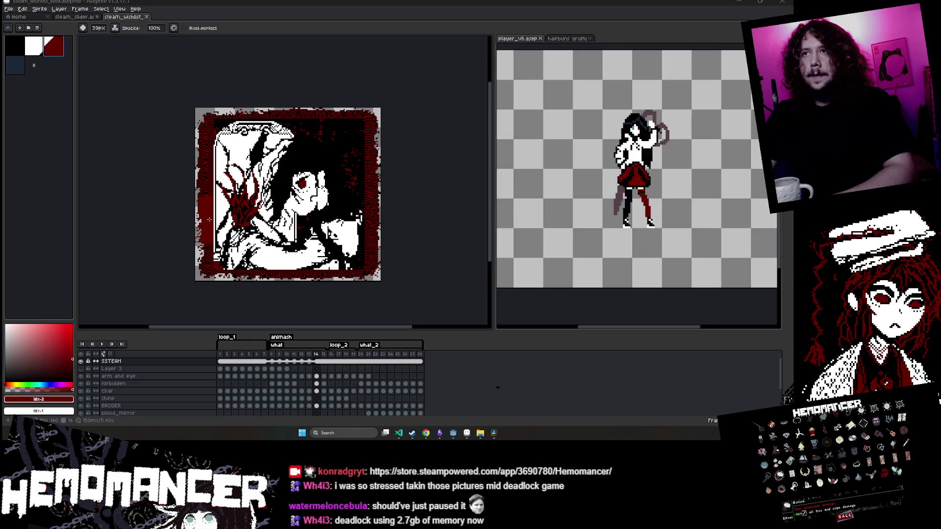
left_click(22, 52)
left_click_drag(318, 364, 318, 363)
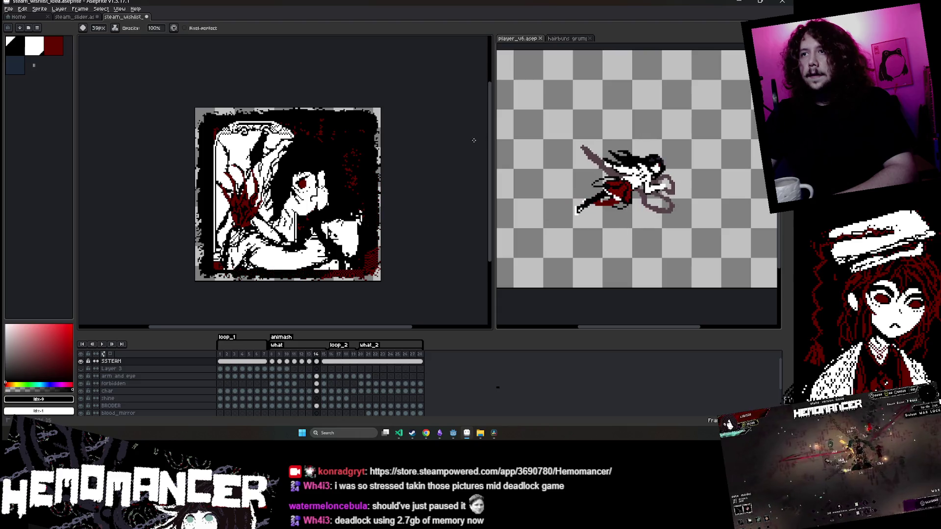
Save frame 14's black border, then unlink the STEAM cels for frames 8–15 and save again
scroll(97, 137, "down", 1)
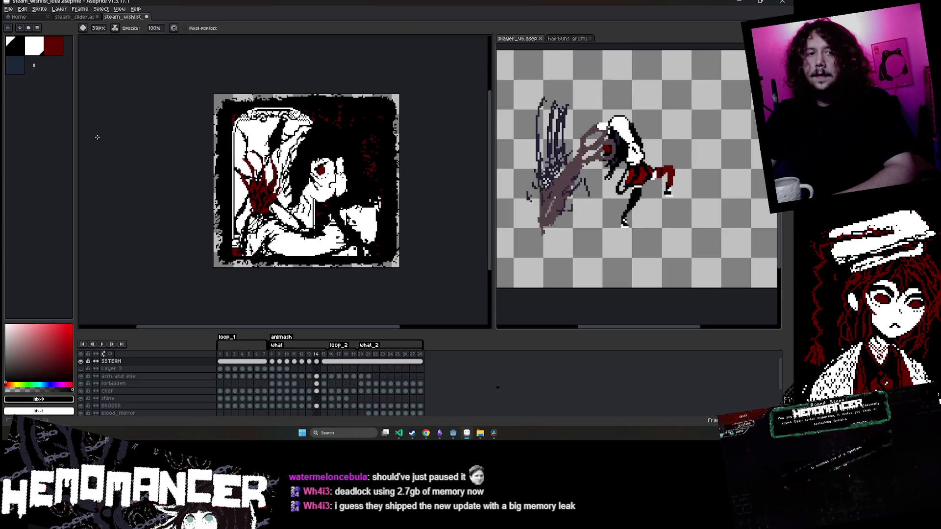
scroll(97, 137, "left", 1)
key("ctrl+s")
key("Right")
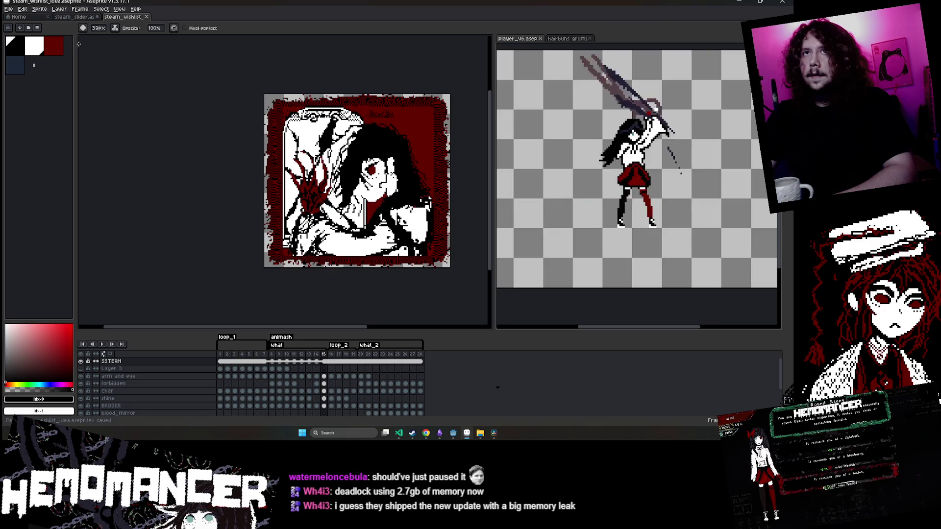
left_click(55, 46)
right_click(324, 362)
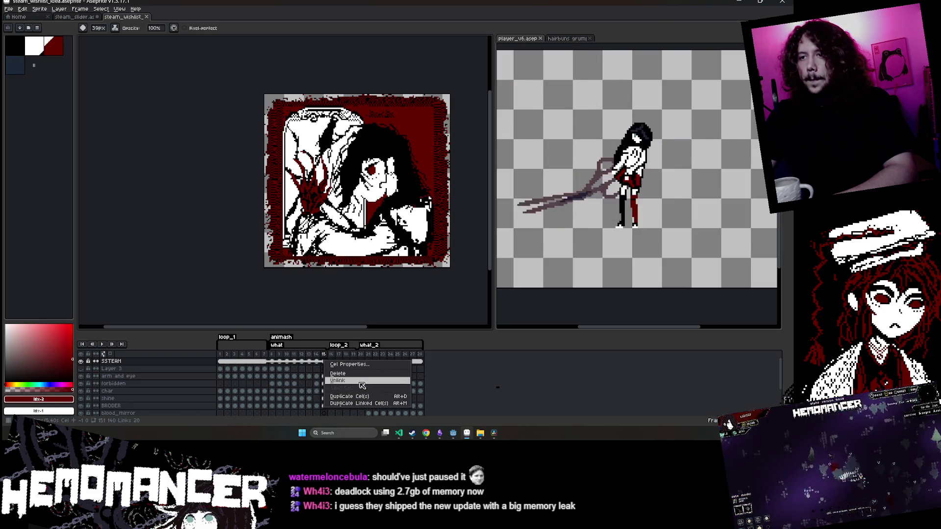
left_click(361, 381)
scroll(382, 287, "right", 2)
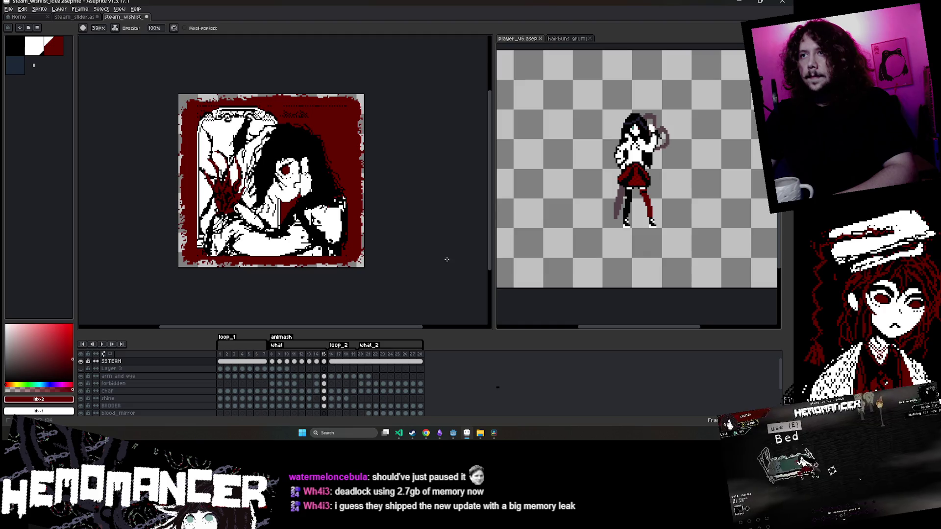
key("ctrl+s")
Step through frames 16–18, then play the animation once and stop at frame 1
key("Right")
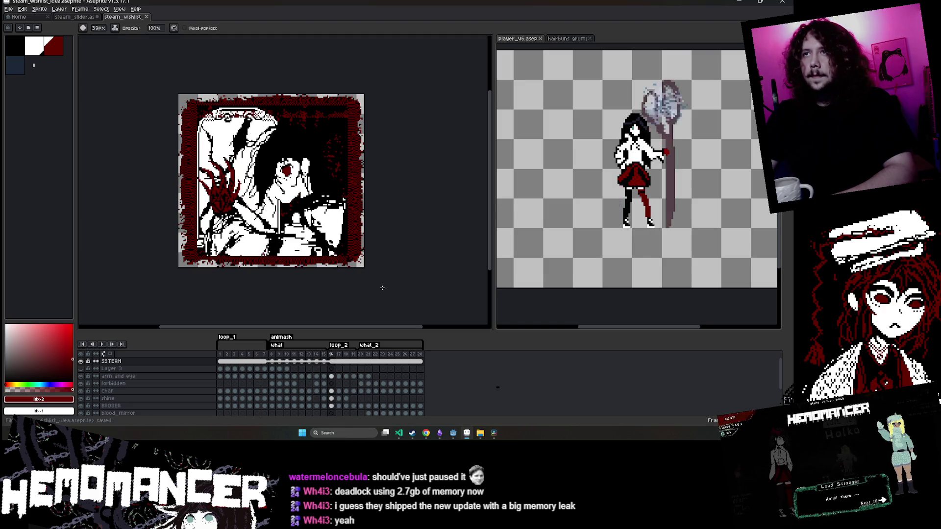
key("Right")
key("Right")
key("Right")
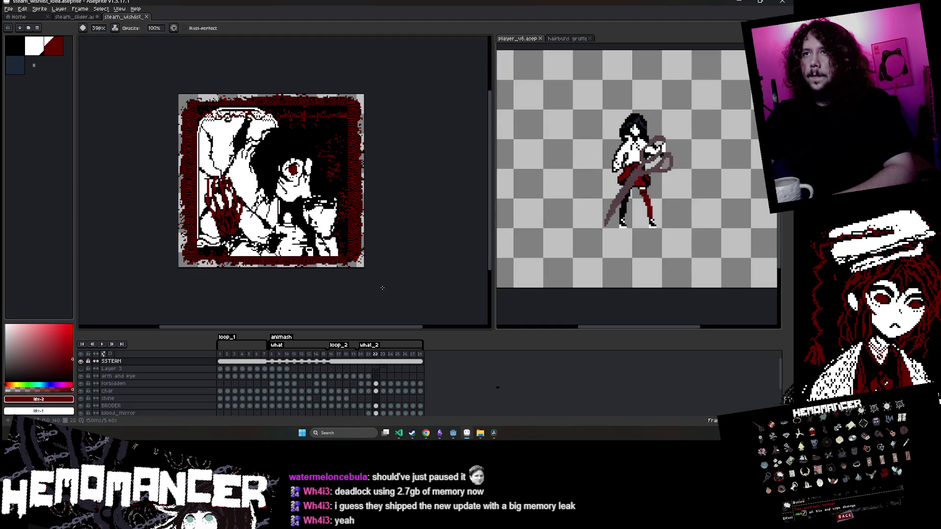
key("Left")
key("Left")
key("Left")
key("Right")
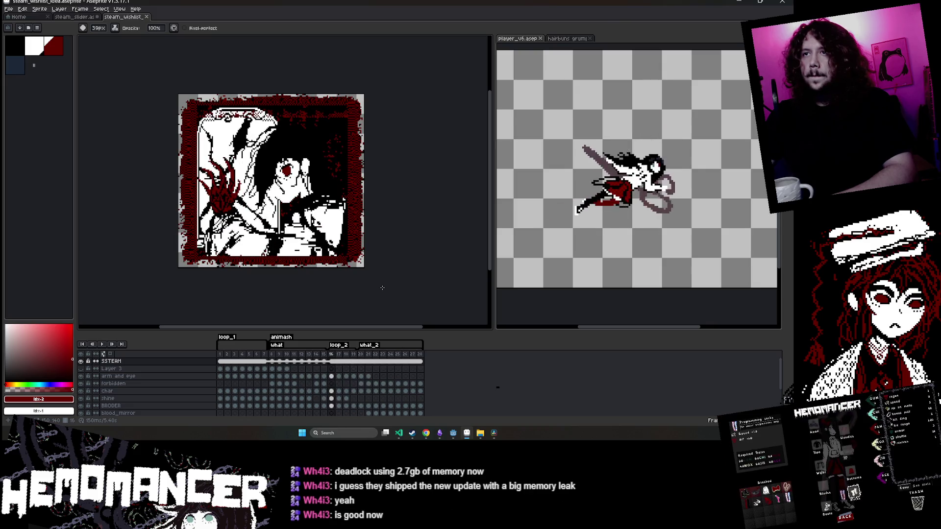
key("Return")
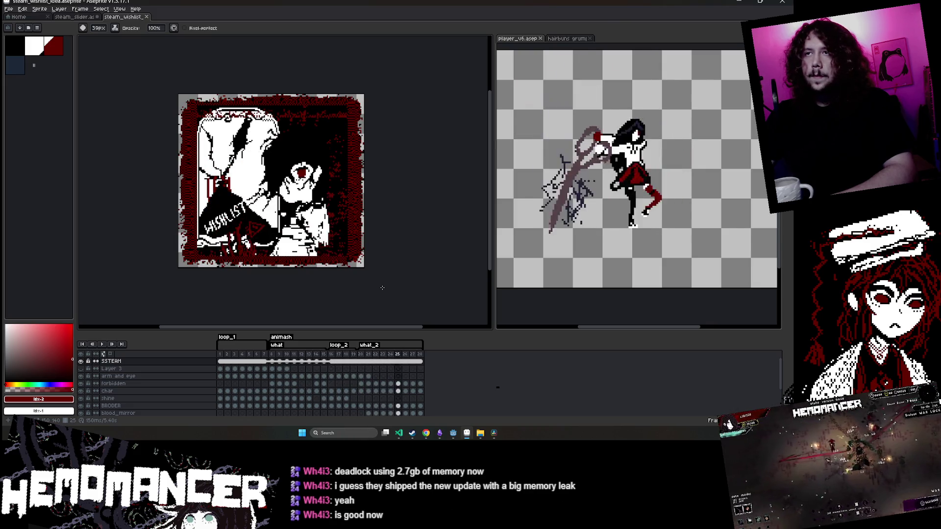
key("Return")
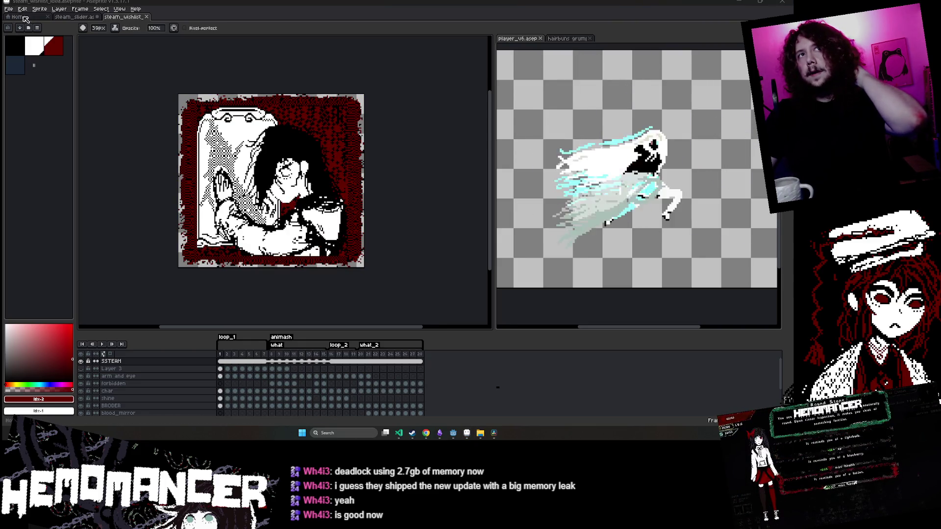
left_click(10, 10)
Export the animation as a GIF, accepting both format warnings and the GIF options
mouse_move(55, 71)
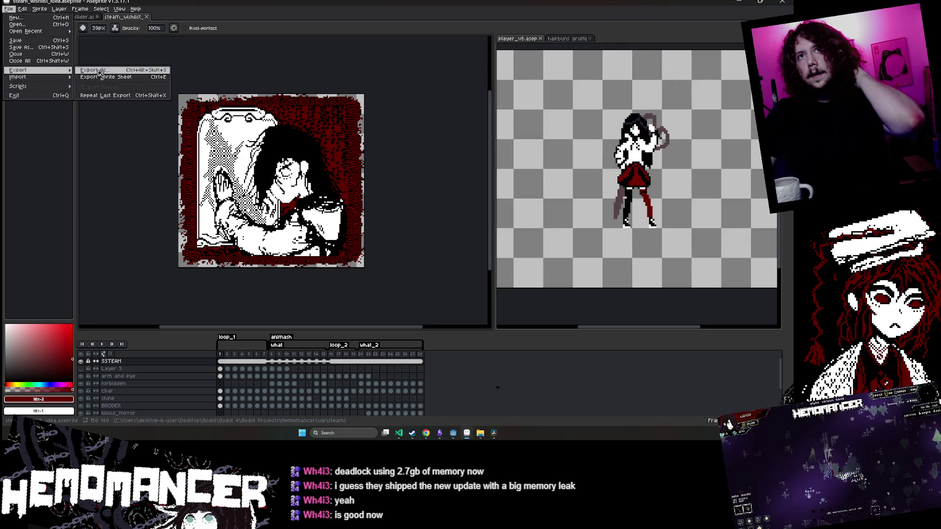
left_click(100, 71)
left_click(244, 176)
left_click(388, 237)
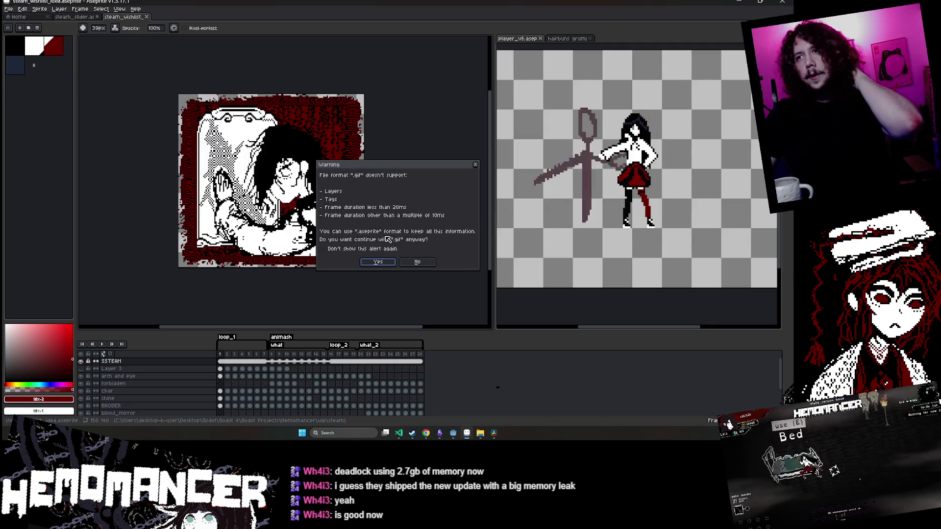
left_click(387, 262)
left_click(420, 241)
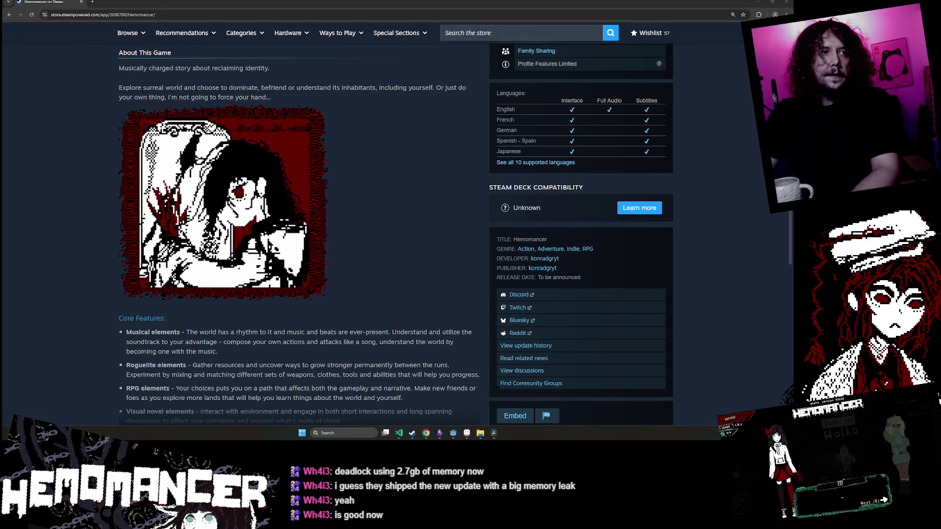
Reload the Hemomancer store page to check the new GIF, then return to Aseprite
key("F5")
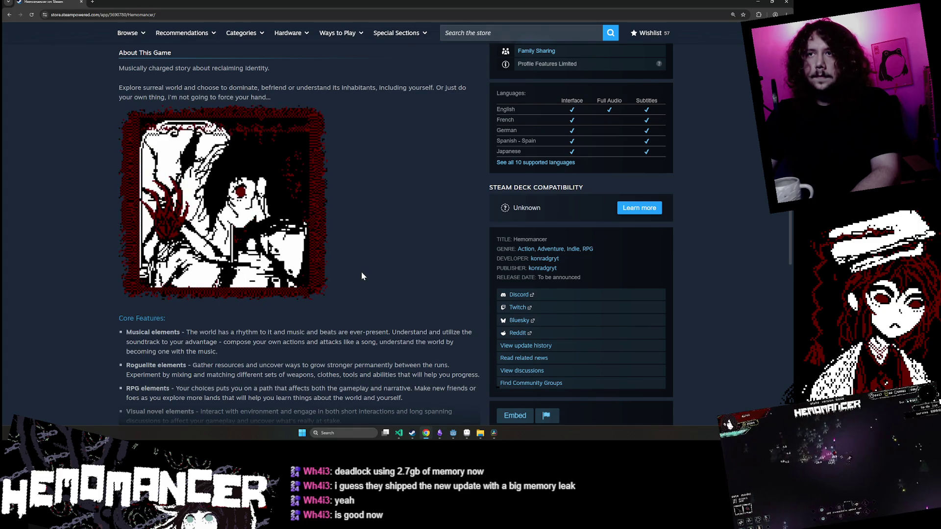
scroll(362, 275, "up", 5)
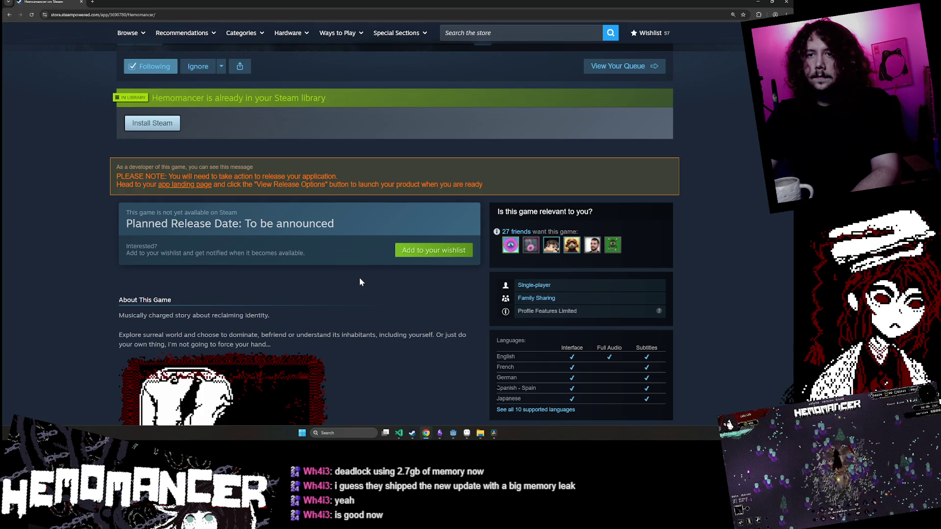
scroll(360, 277, "down", 3)
key("alt+Tab")
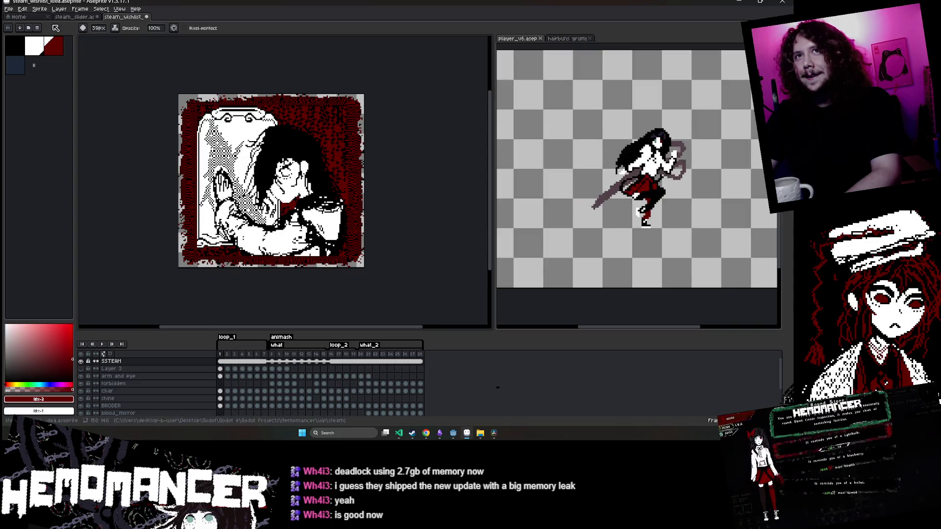
Resize the canvas to a centred 128×128 px and play the animation
left_click(39, 8)
left_click(54, 49)
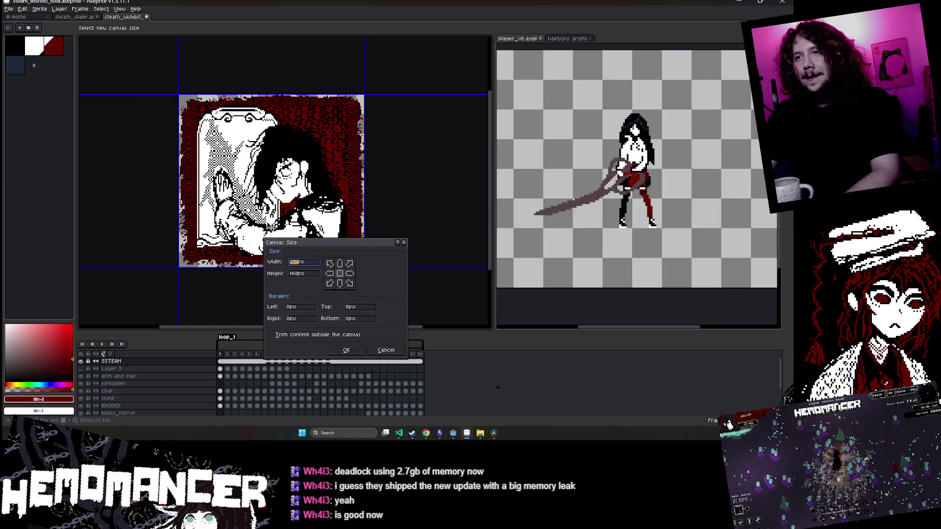
type("128")
key("Tab")
type("128")
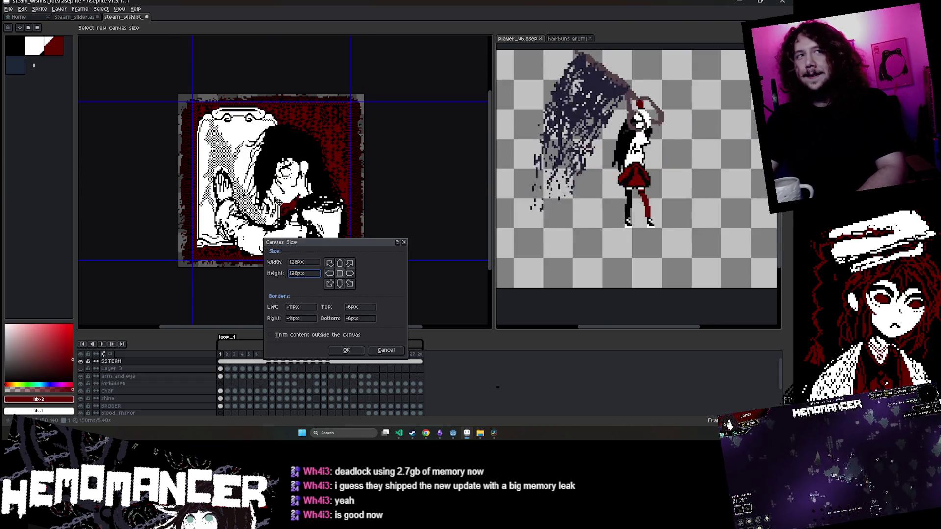
left_click(350, 353)
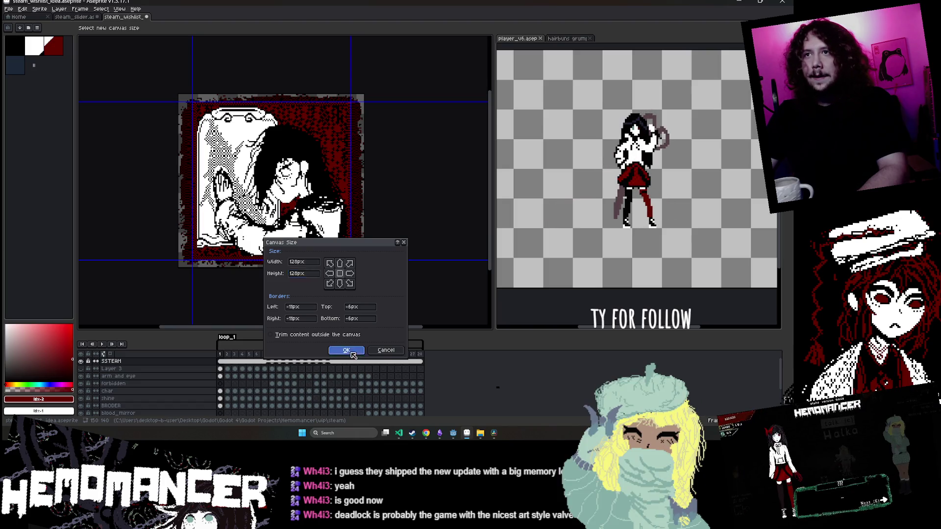
key("Return")
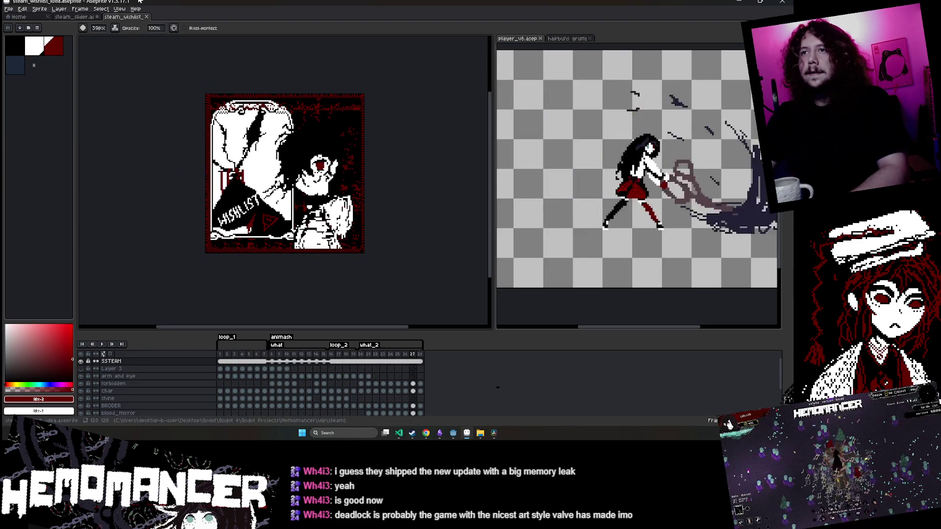
Export the animation as steam_wishlist_idea.gif at 300% scale
left_click(8, 9)
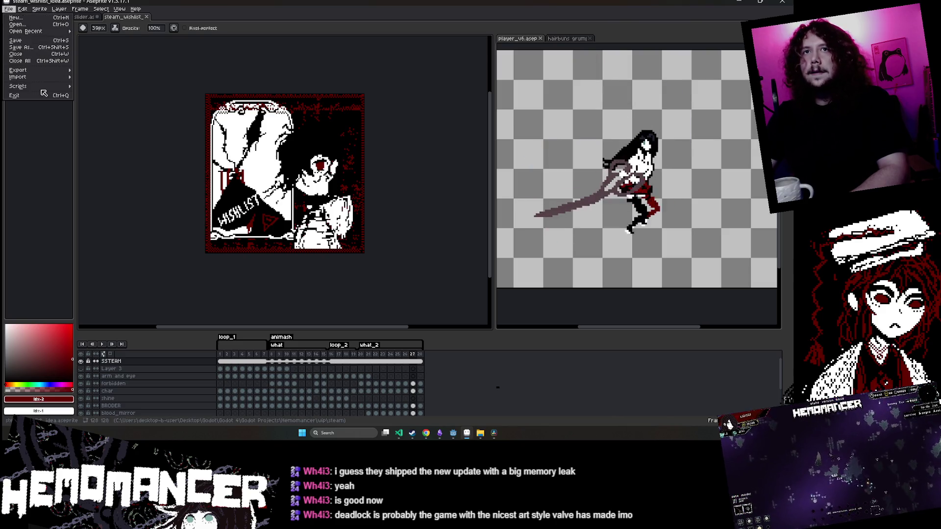
mouse_move(34, 71)
left_click(98, 70)
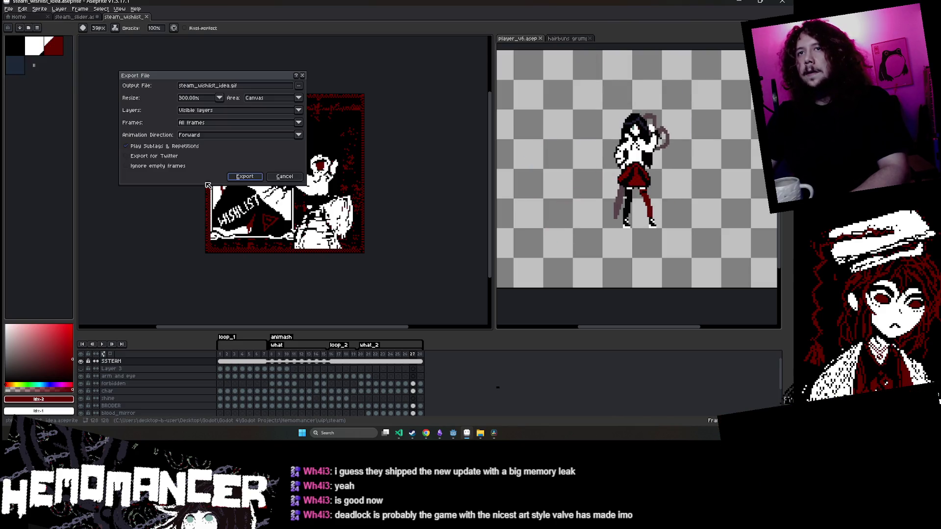
left_click(245, 176)
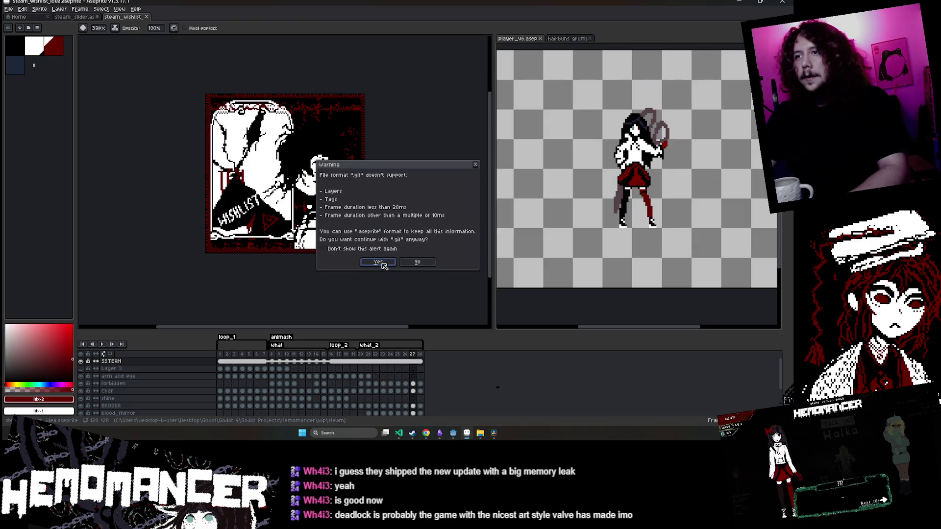
left_click(378, 262)
left_click(420, 240)
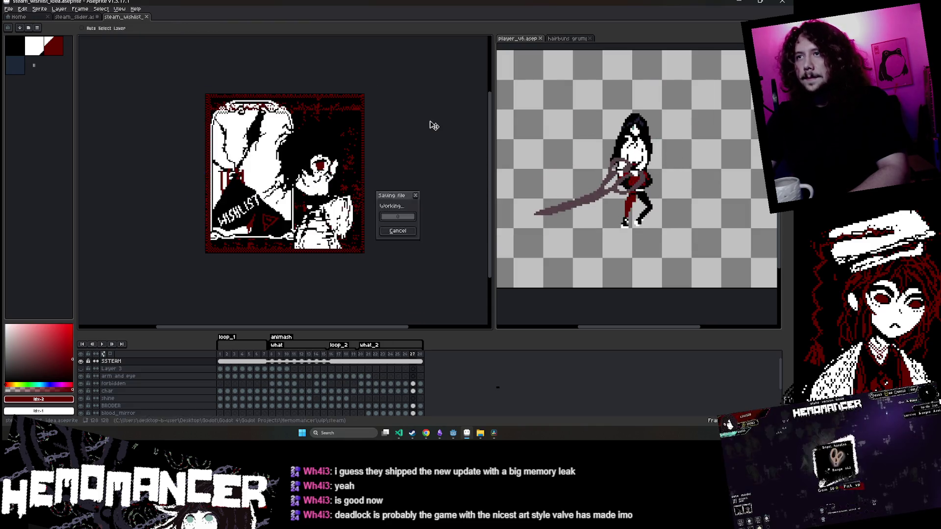
Save the Aseprite project and play the animation
key("ctrl+s")
scroll(367, 104, "up", 1)
scroll(372, 122, "down", 2)
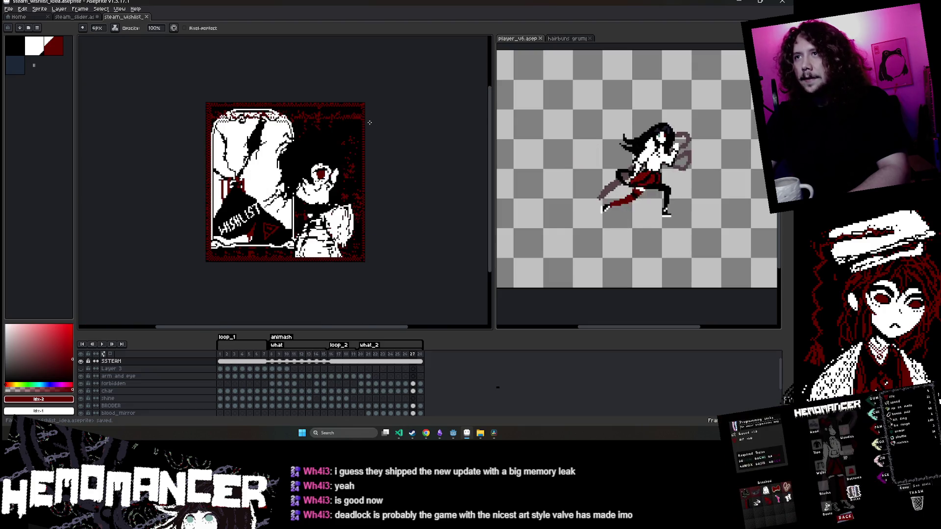
key("Return")
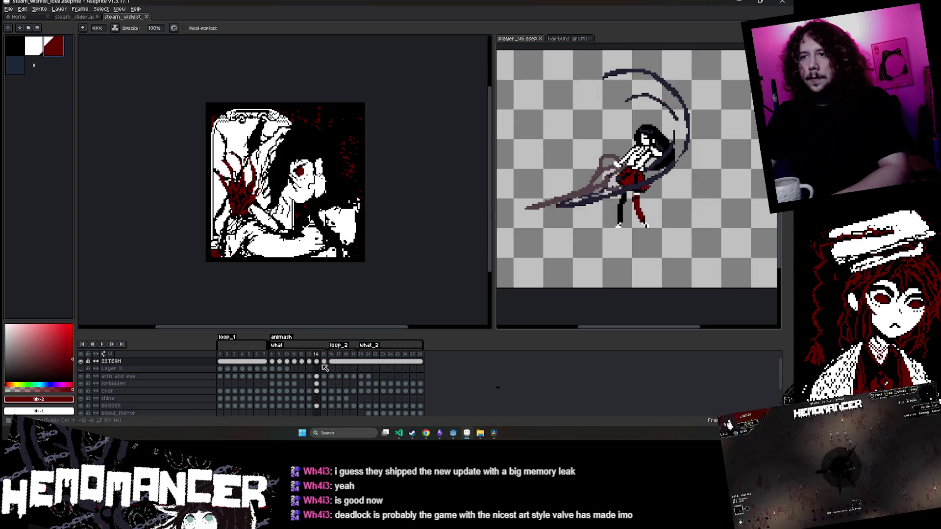
Select the wall cel at frame 14, save, and step back to frame 12
scroll(320, 401, "down", 3)
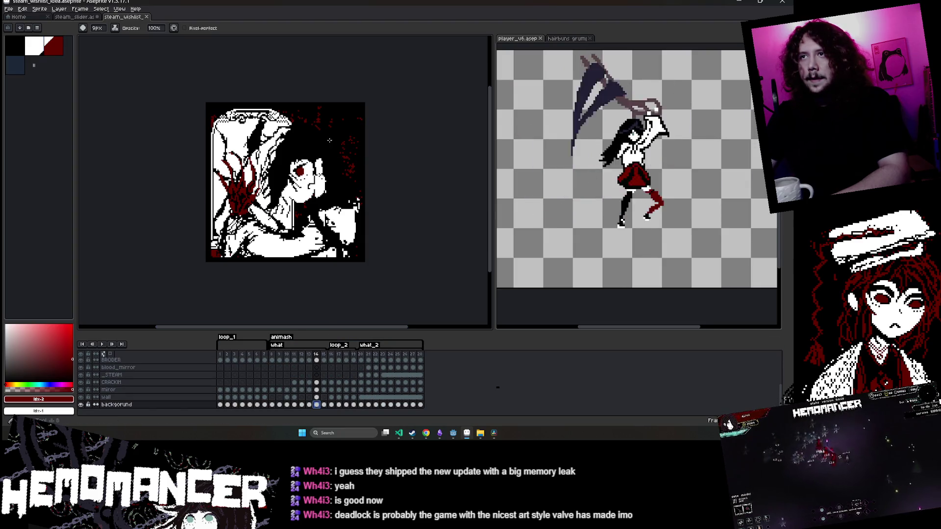
scroll(343, 382, "up", 3, "ctrl")
scroll(343, 370, "down", 3, "ctrl")
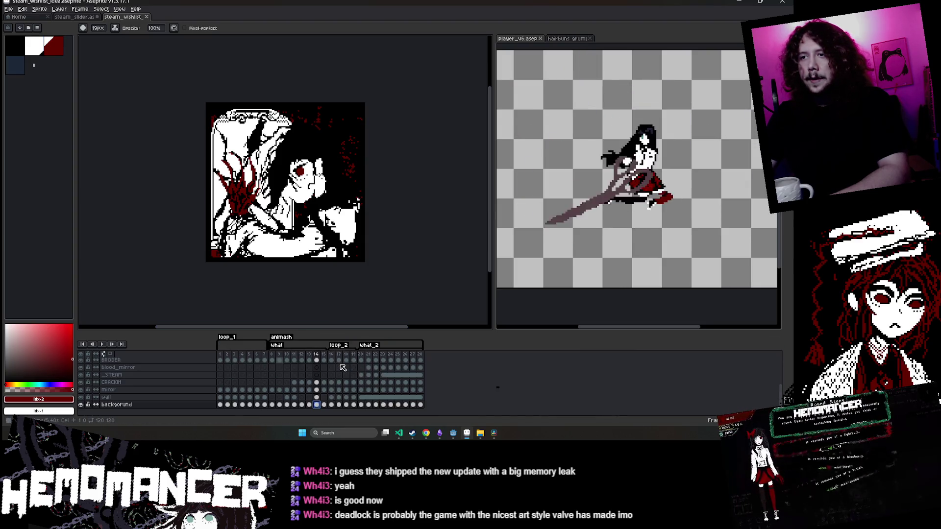
left_click(316, 398)
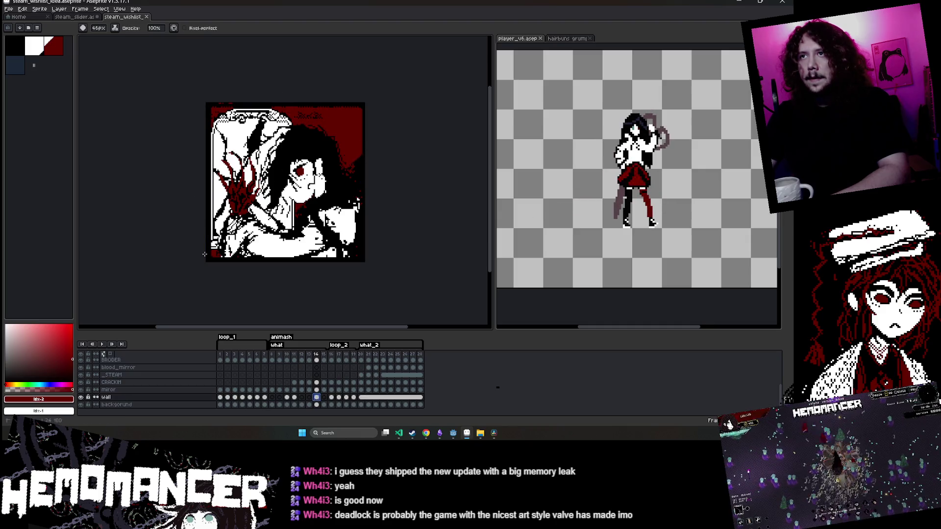
key("Left")
key("ctrl+s")
key("Left")
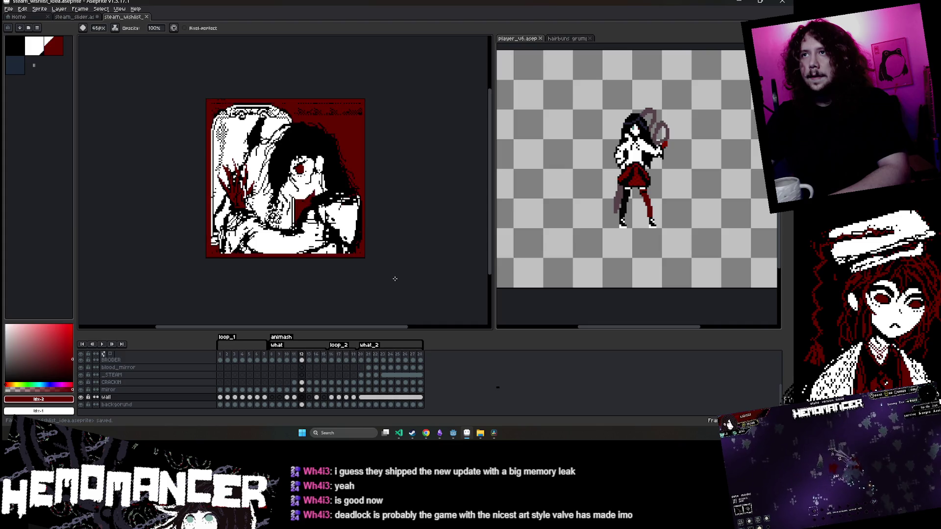
Step forward to frame 15, comparing it with neighbouring frames
key("Right")
key("Right")
key("Right")
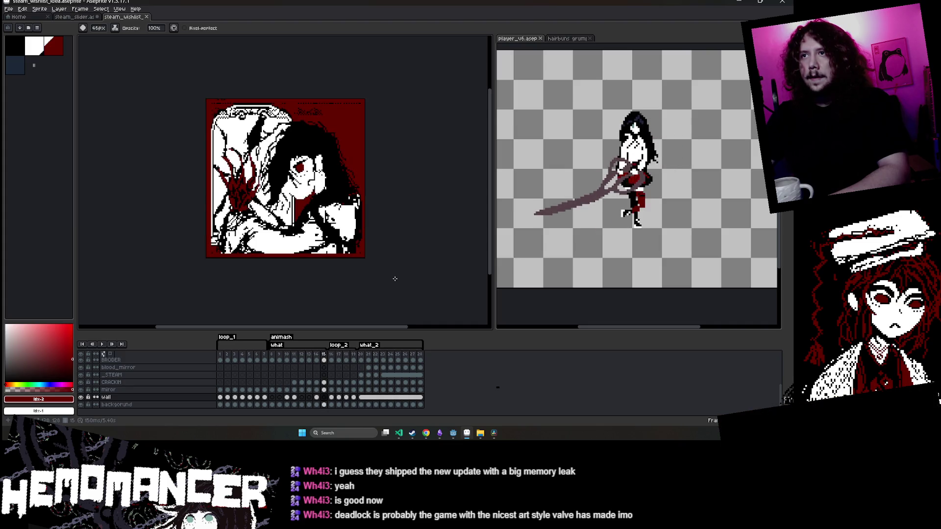
key("Right")
key("Left")
key("Right")
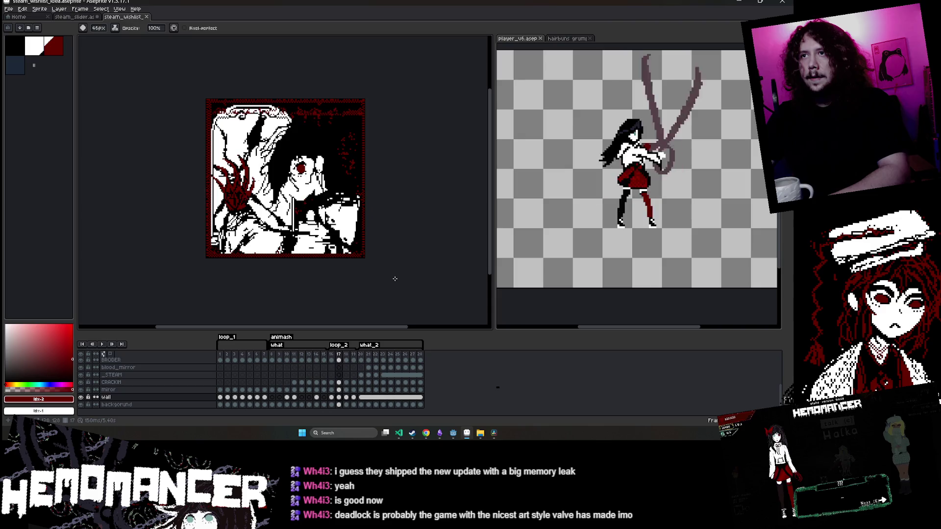
key("Left")
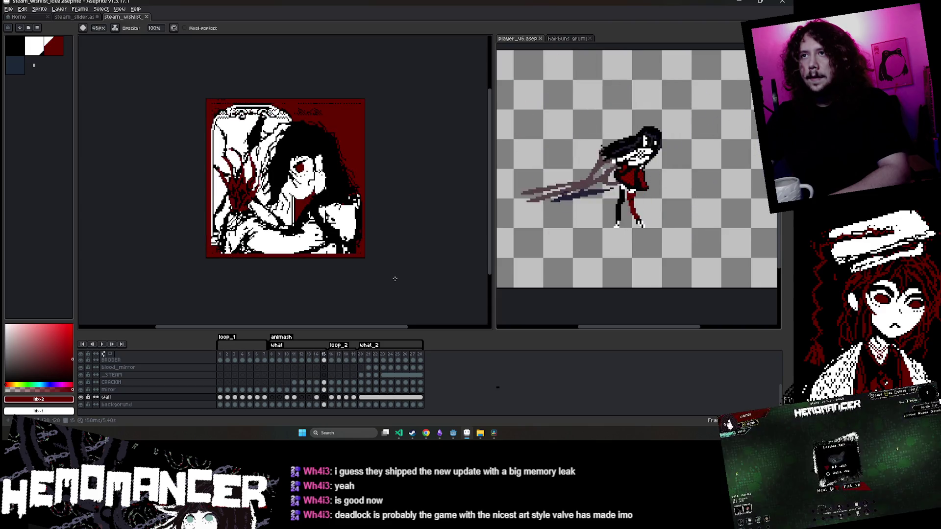
key("Right")
key("Left")
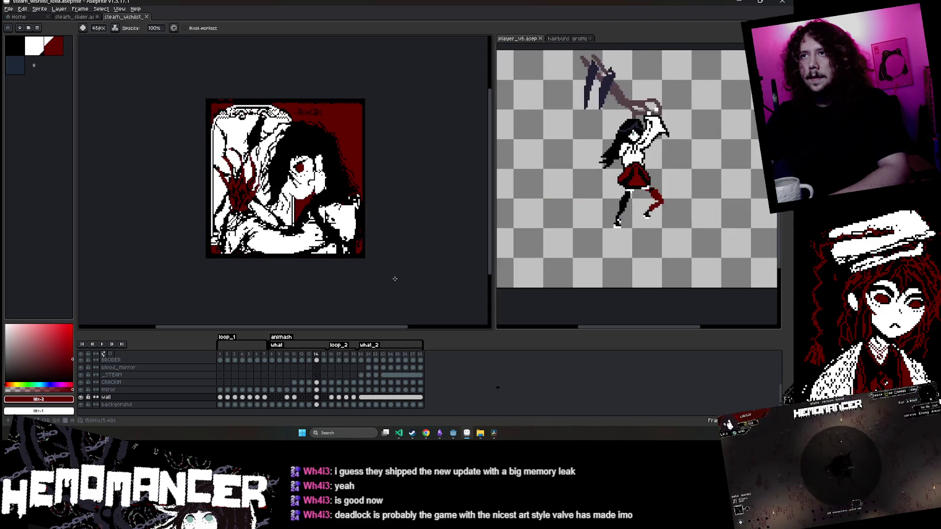
Pick black, select frame 15's wall and background layers, and play the animation
left_click(12, 50)
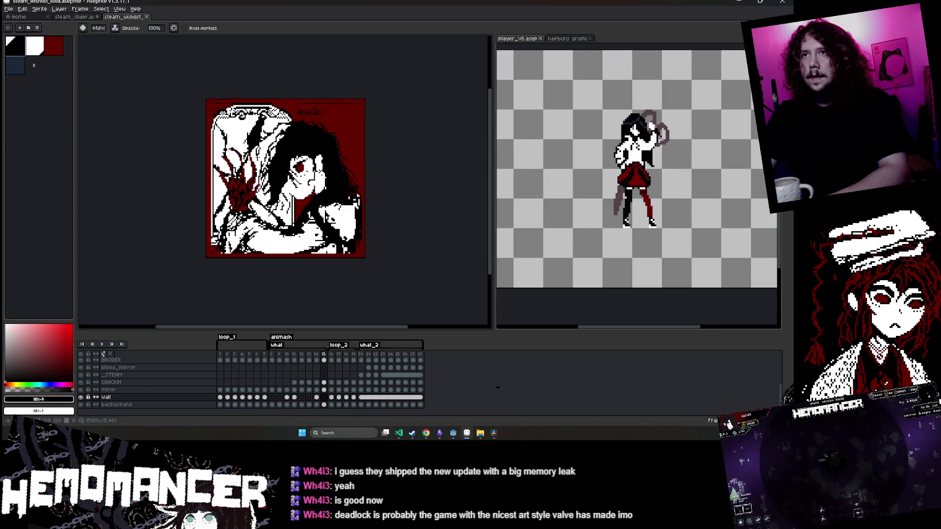
left_click(324, 398)
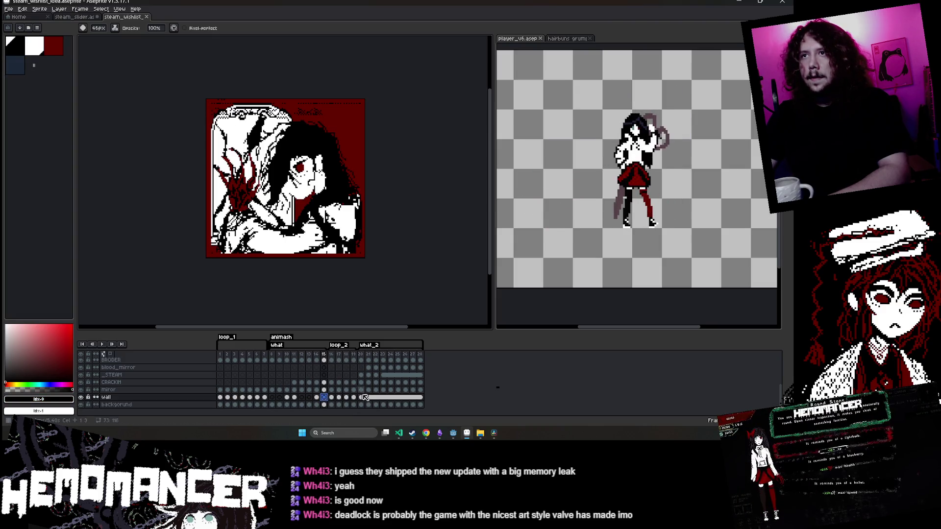
left_click(324, 405)
key("v")
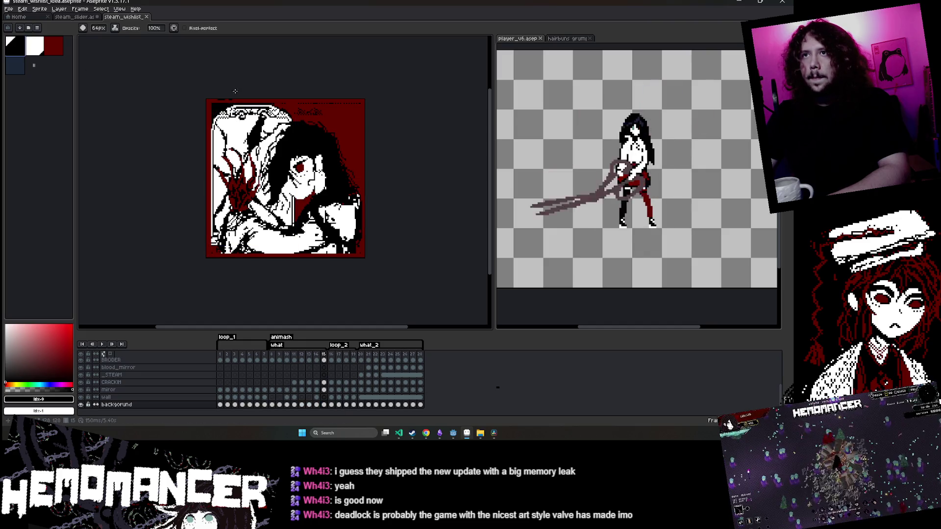
key("Return")
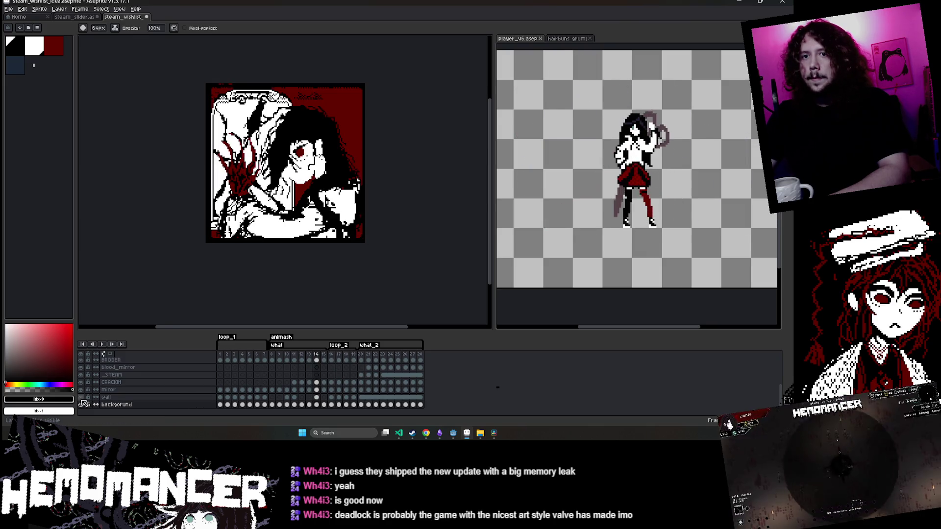
Erase the red patch in frame 13's bottom-right corner, then review frames 12–15
scroll(84, 399, "up", 3)
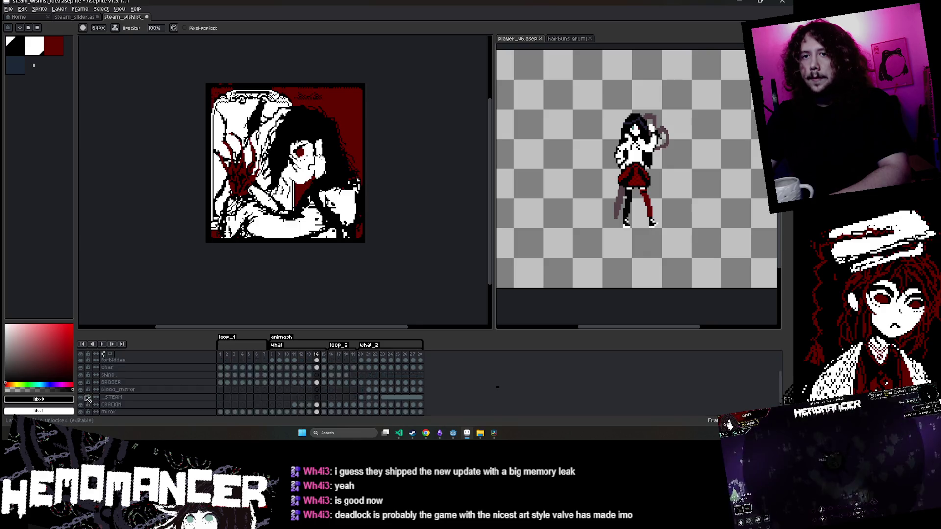
left_click(317, 362)
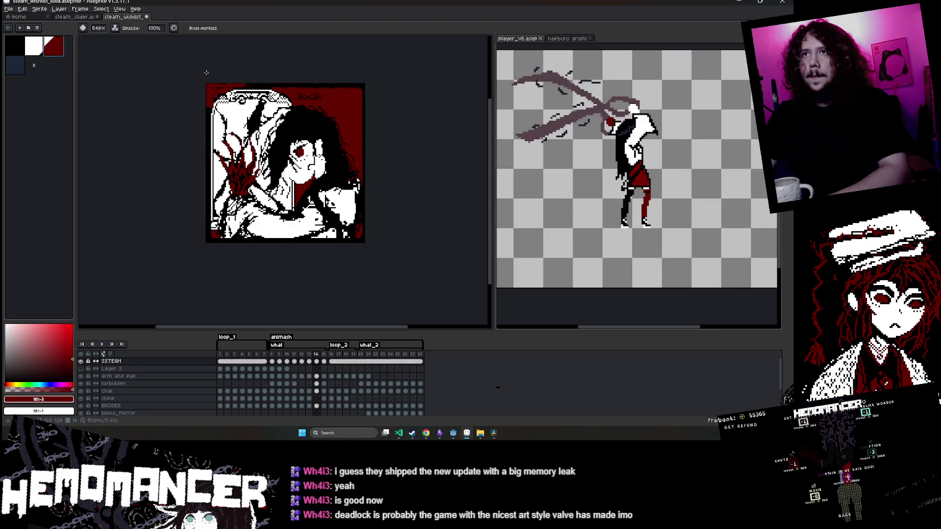
key("Left")
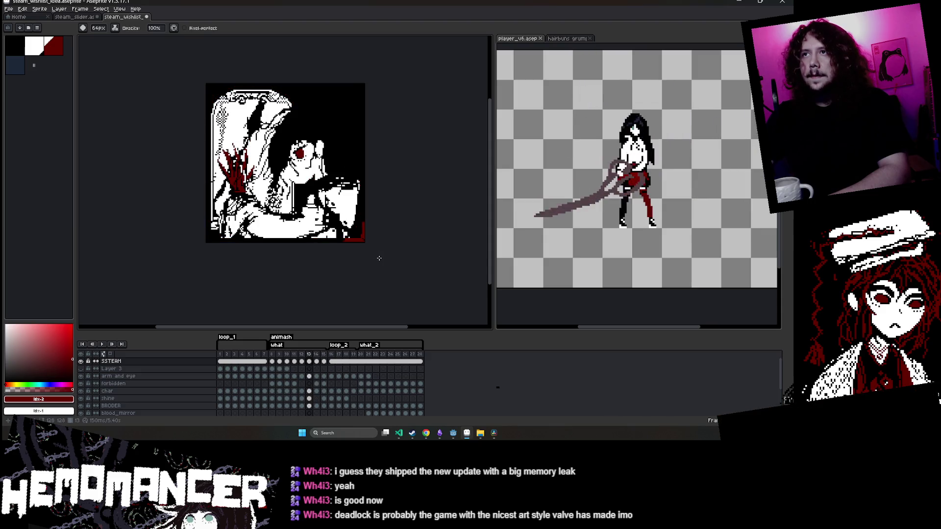
key("Right")
key("Left")
left_click_drag(379, 258, 361, 236)
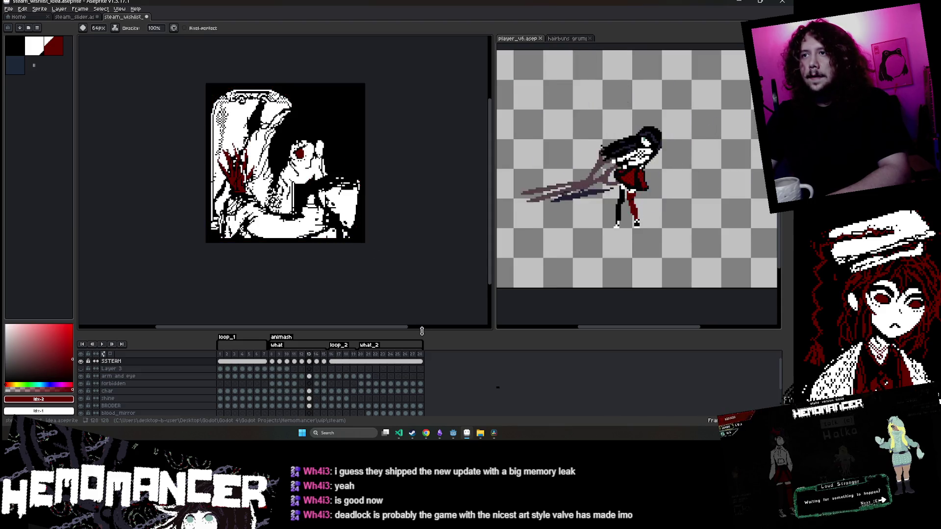
key("Left")
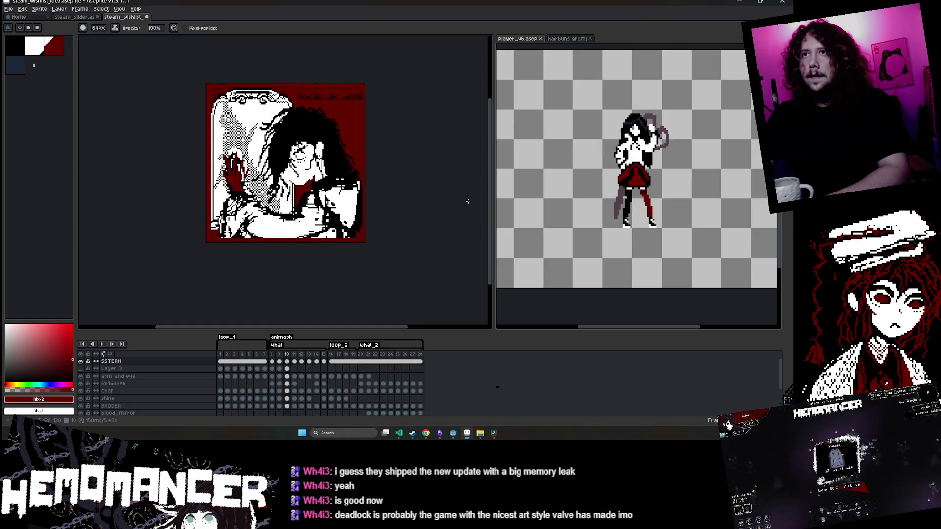
key("Right")
key("Right")
key("Right")
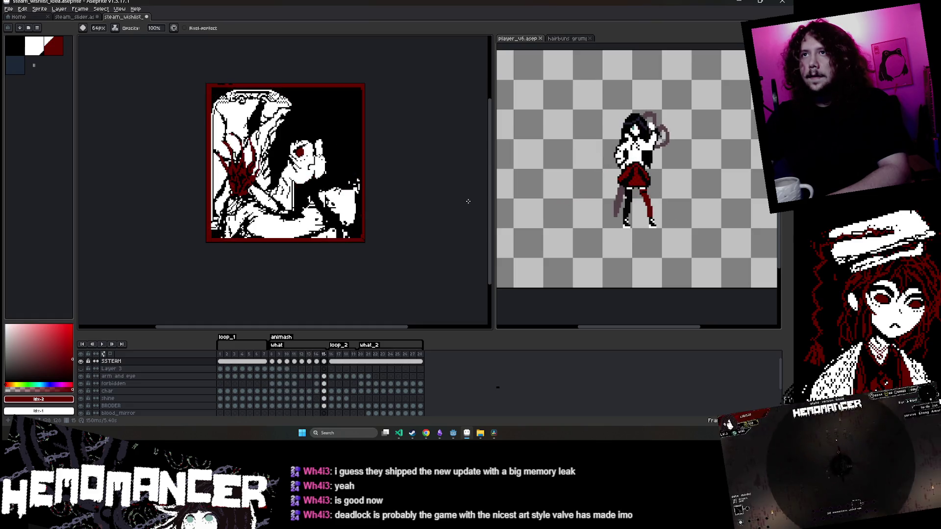
left_click(21, 46)
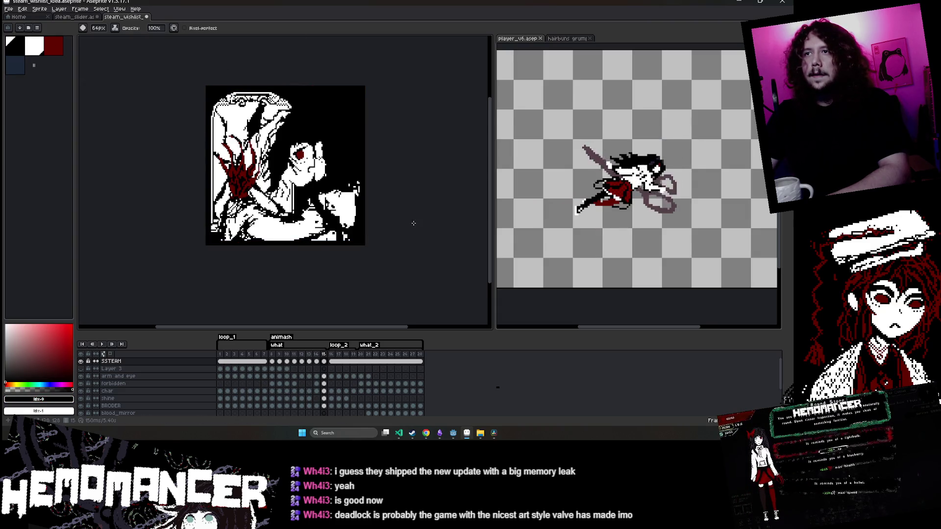
Save the file, resume playback, and enlarge the canvas area to show the whole portrait
key("Right")
key("Right")
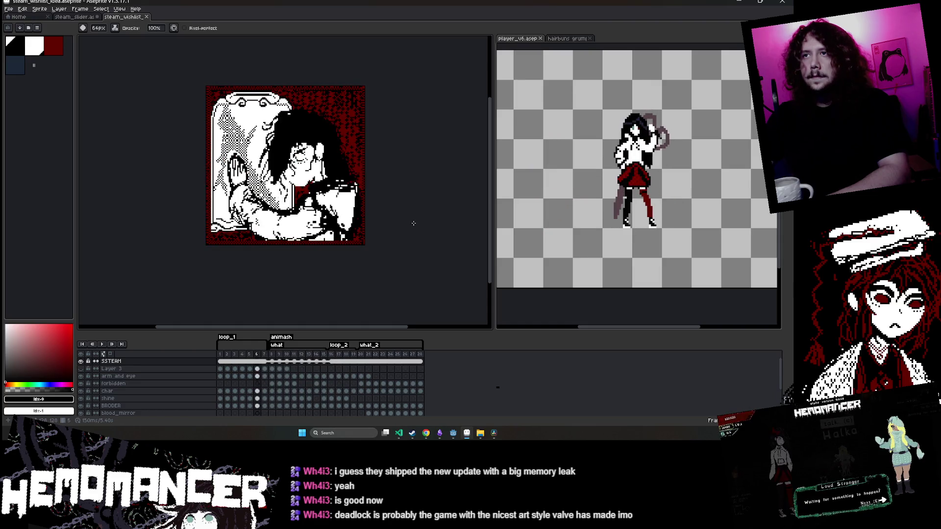
key("ctrl+s")
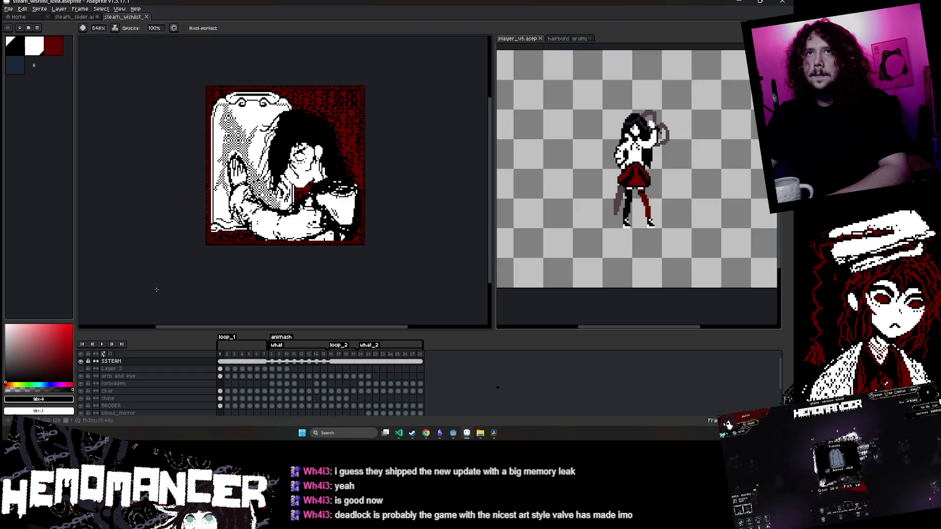
key("Return")
scroll(316, 147, "up", 3)
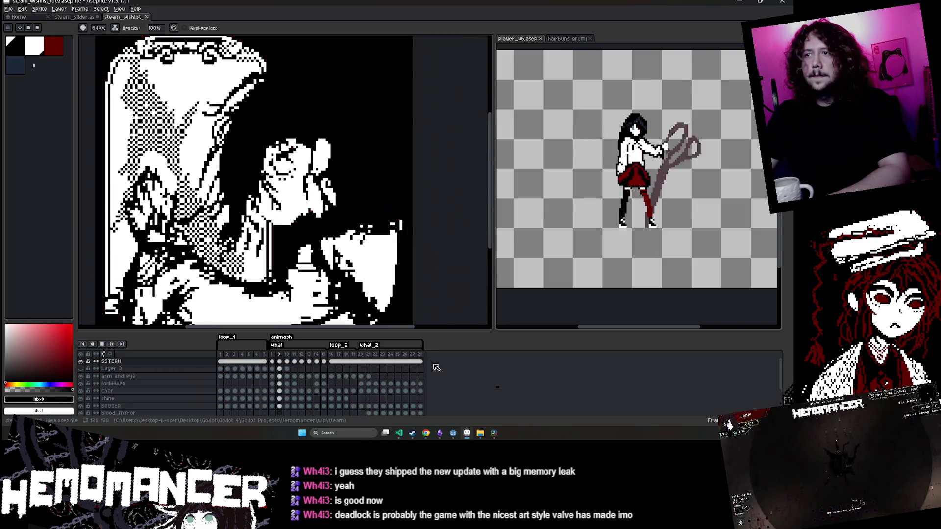
left_click_drag(441, 330, 441, 356)
scroll(294, 196, "down", 2)
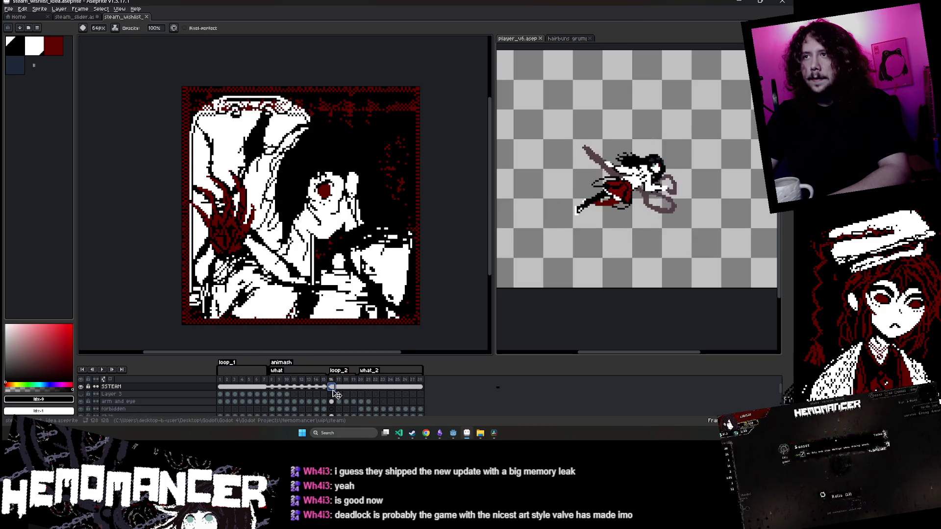
Go to frame 15, select all then deselect, switch back to the brush and play the animation
left_click(323, 387)
key("ctrl+a")
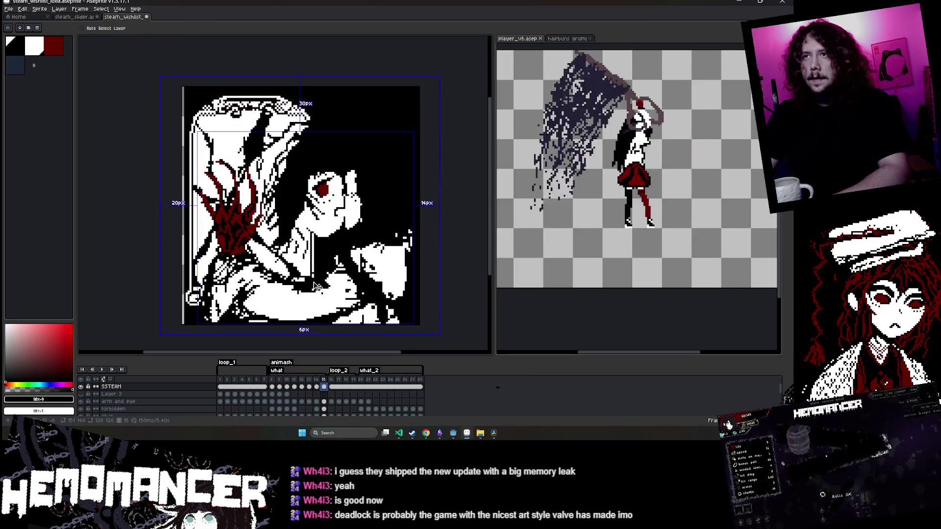
key("v")
key("ctrl+d")
key("b")
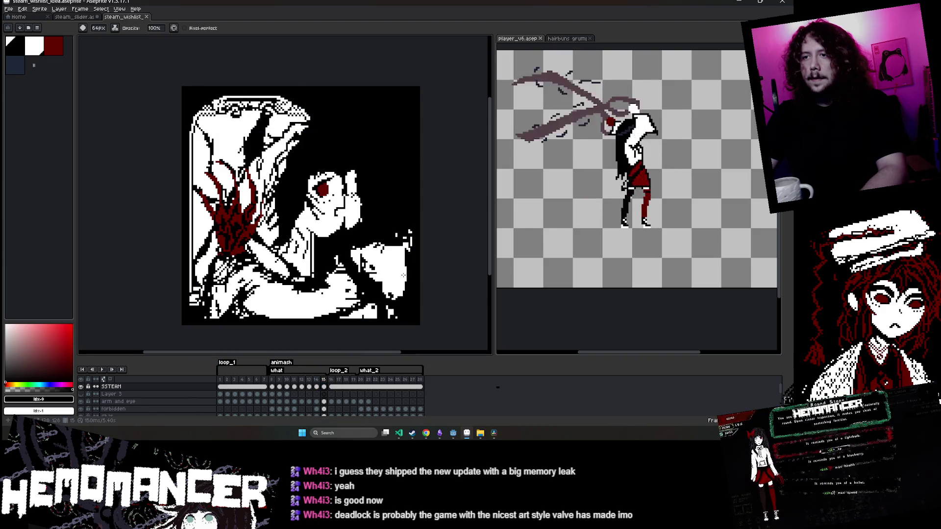
key("Return")
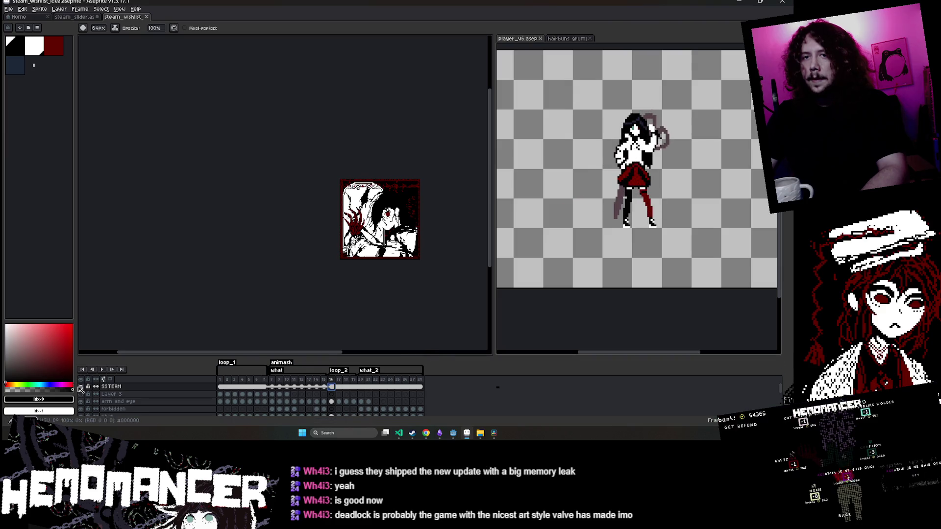
Restart playback from frame 1 twice, panning the portrait into view to watch the full loop
scroll(351, 265, "up", 3)
scroll(352, 265, "down", 1)
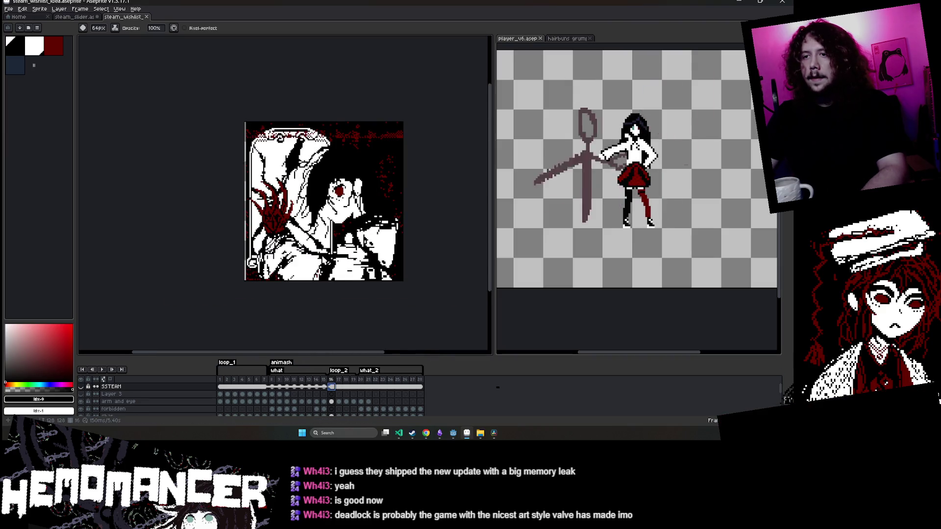
left_click(220, 387)
left_click(102, 370)
scroll(241, 218, "up", 1)
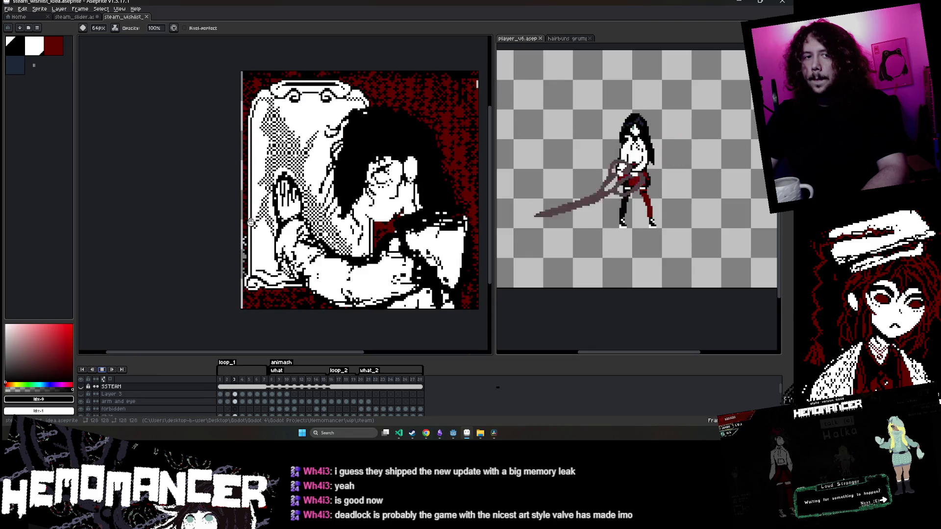
left_click_drag(262, 224, 181, 226)
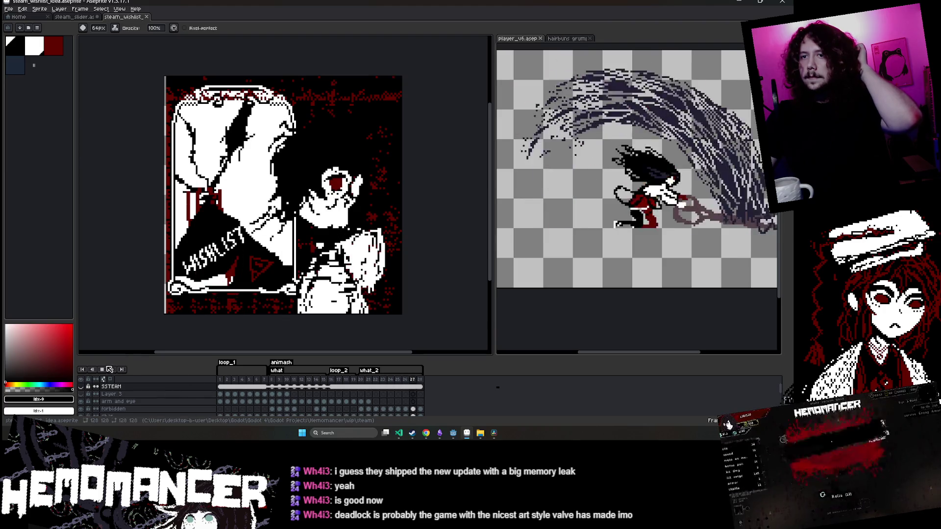
left_click(221, 388)
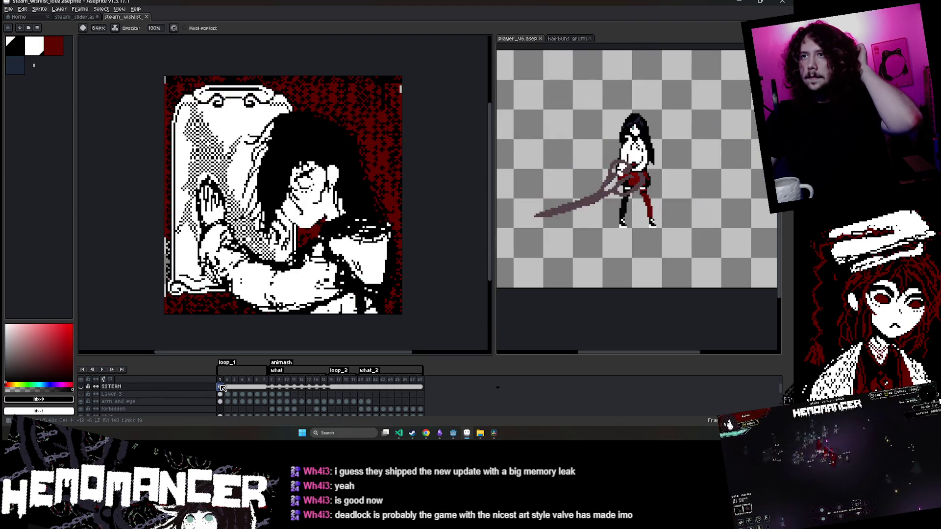
left_click(102, 370)
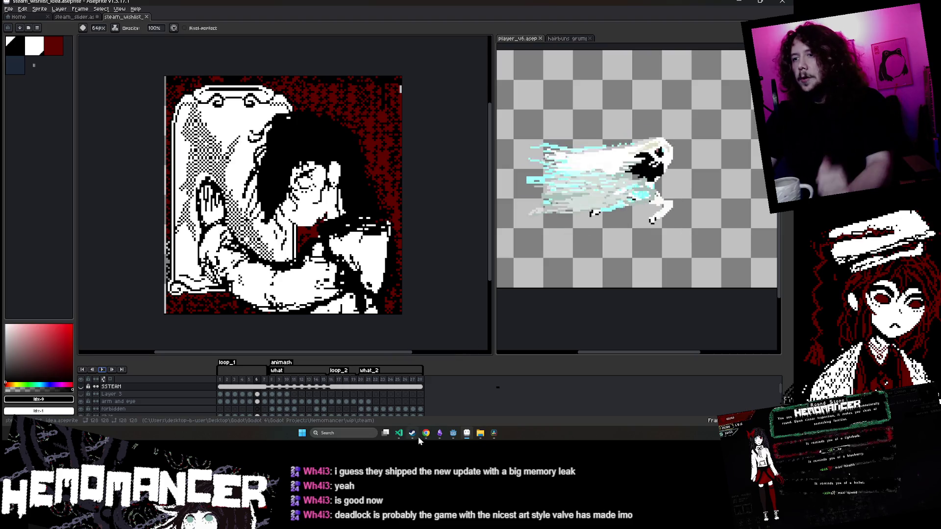
From Godot, open the hemomancer test animation ver 2 in Aseprite and play it
mouse_move(453, 432)
left_click(455, 397)
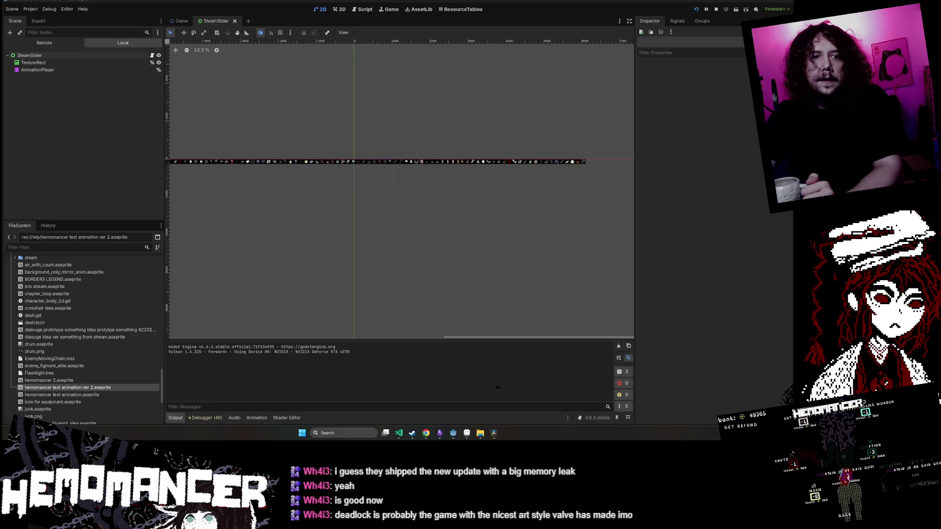
scroll(98, 388, "down", 1)
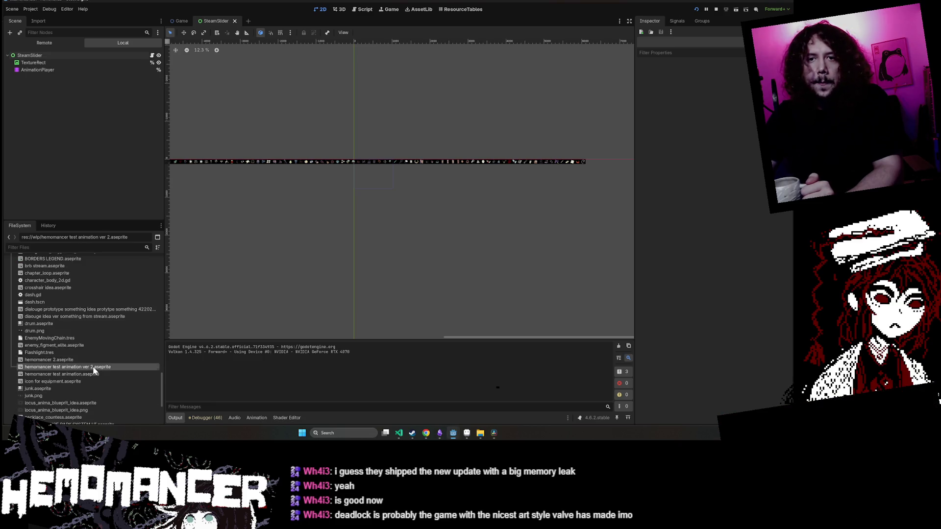
right_click(101, 367)
left_click(198, 412)
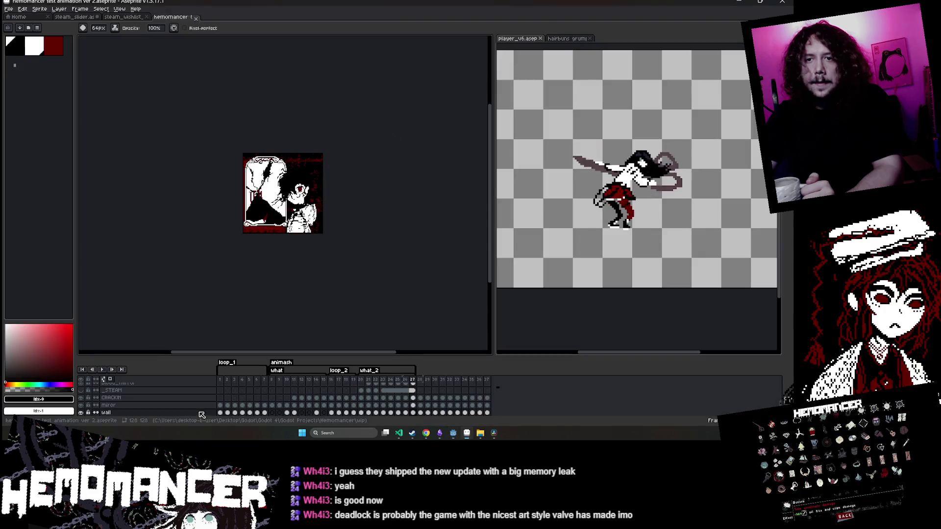
key("Return")
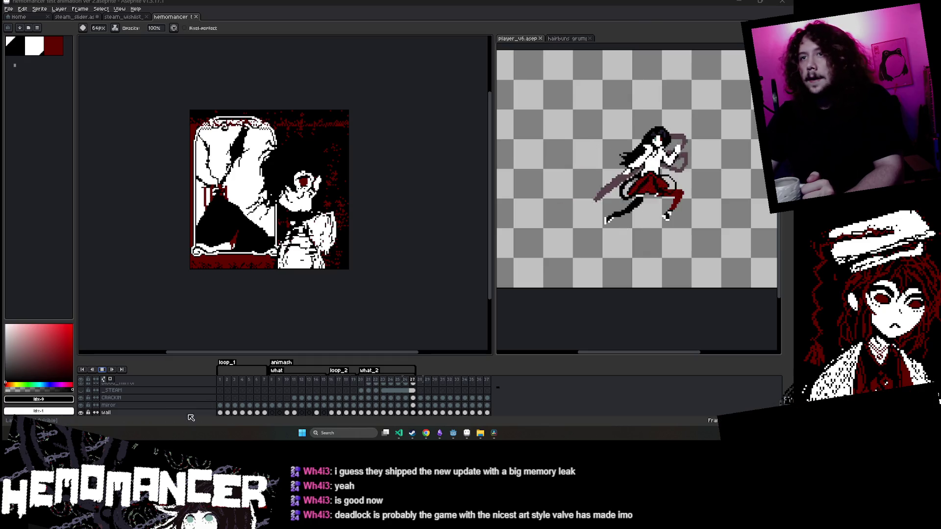
Open hemomancer 2.aseprite from Godot in Aseprite, then close that file
mouse_move(426, 434)
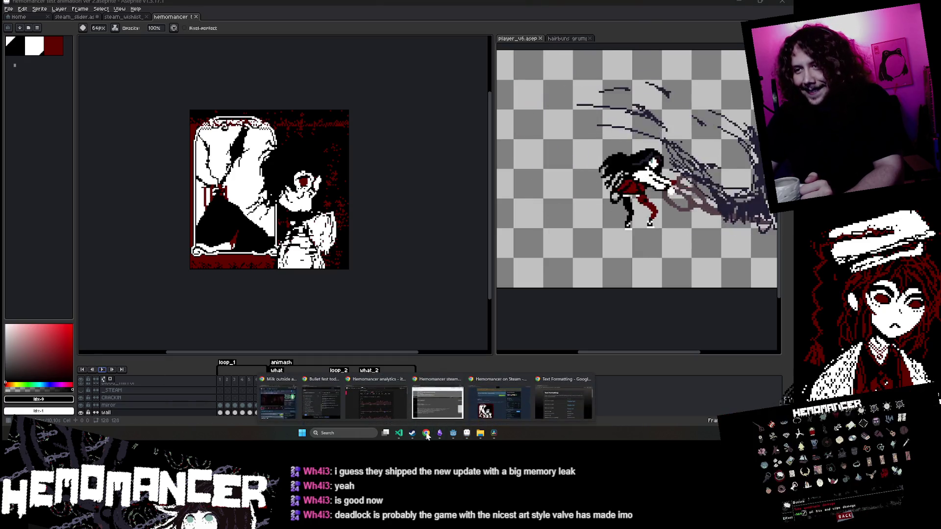
left_click(438, 403)
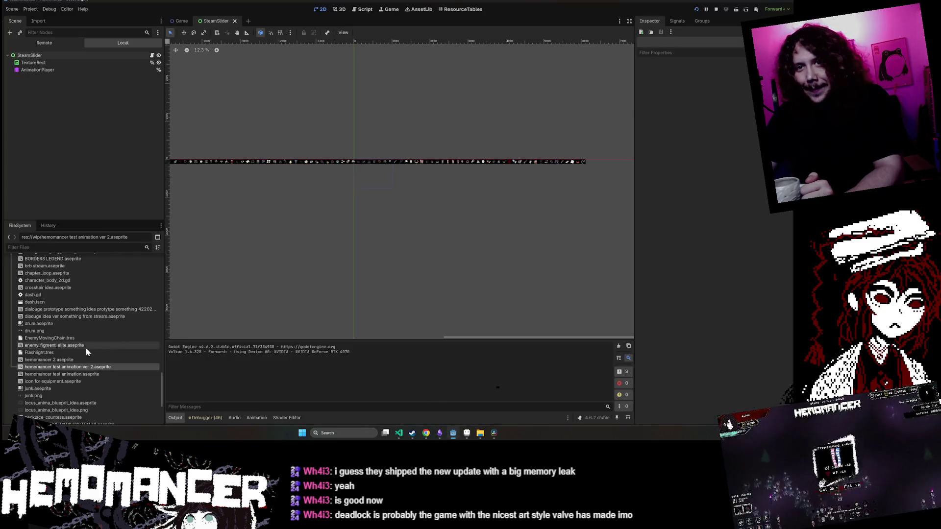
right_click(95, 361)
left_click(123, 414)
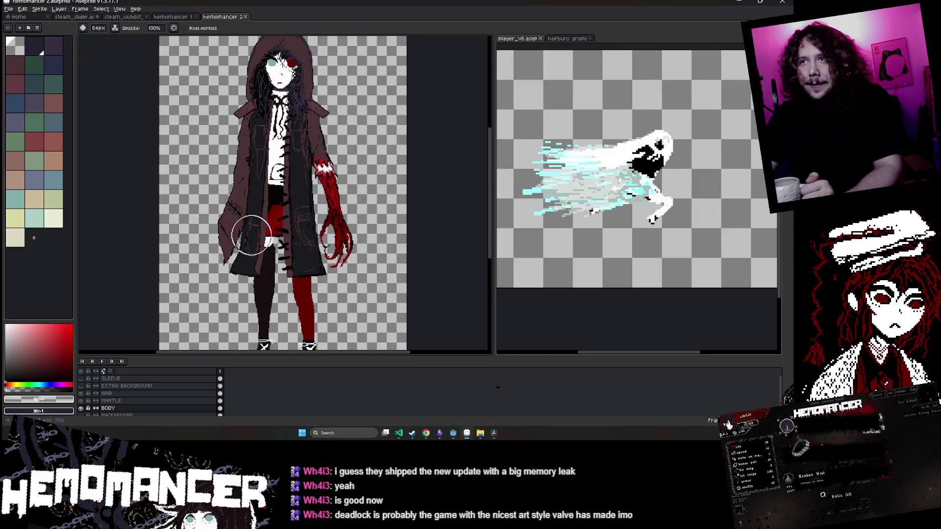
left_click(245, 17)
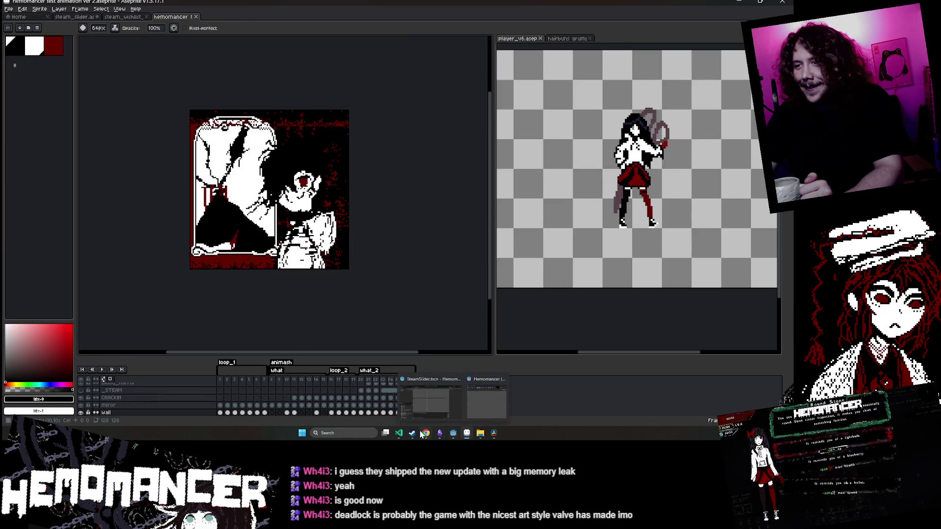
Expand the steam folder in Godot's FileSystem and open steam_wishlist_idea.aseprite in Aseprite
mouse_move(453, 433)
left_click(436, 405)
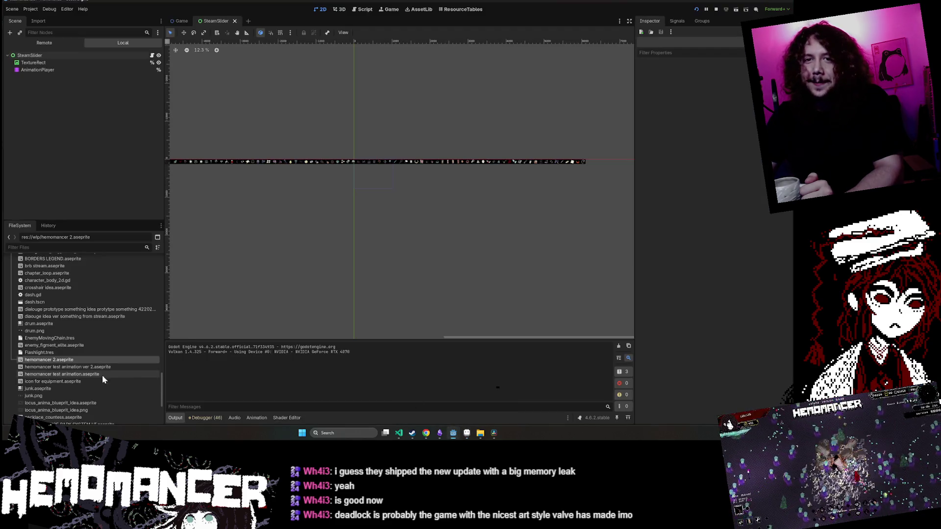
scroll(96, 375, "up", 5)
double_click(74, 318)
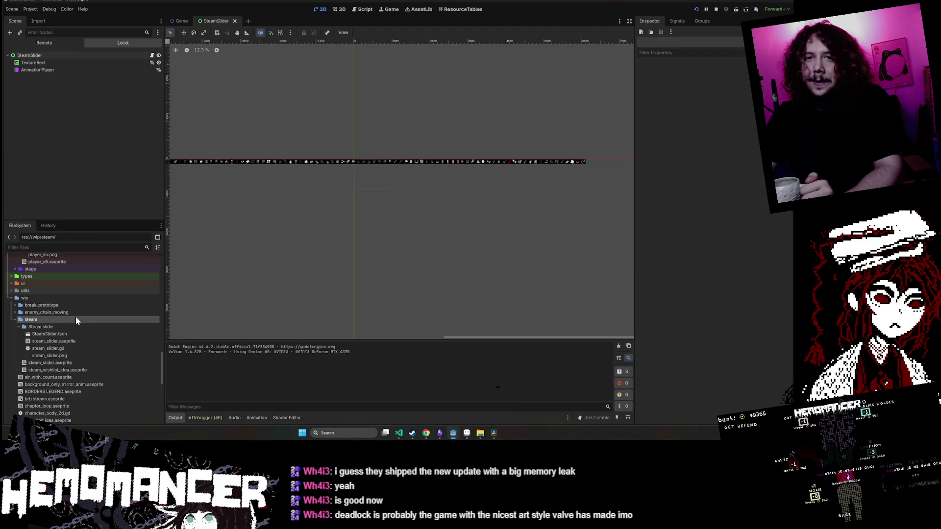
right_click(85, 339)
right_click(72, 368)
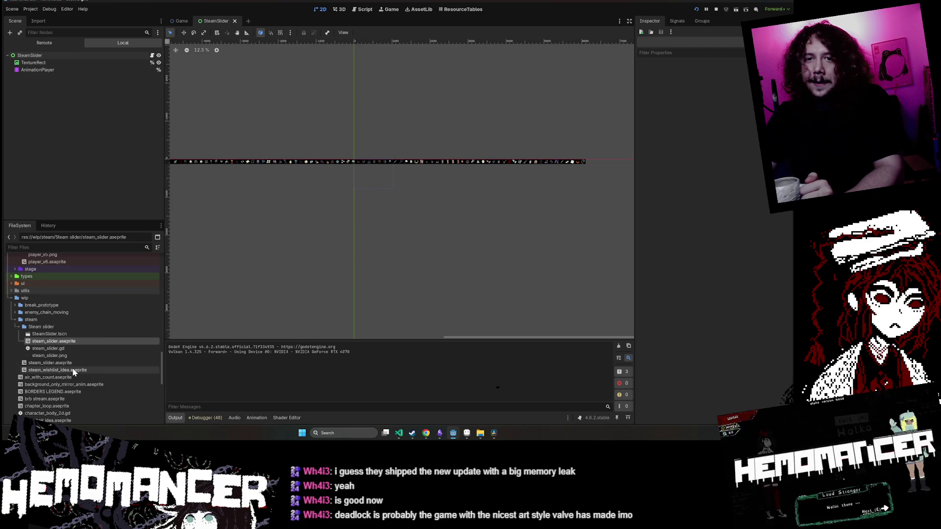
right_click(74, 370)
left_click(139, 412)
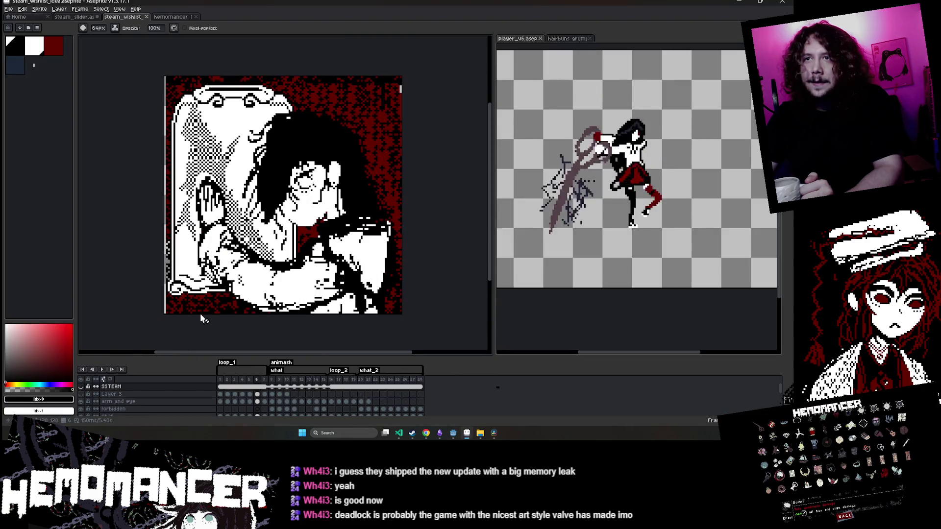
Make the SSTEAM layer visible, play from frame 1 and scrub ahead to frame 18
left_click(220, 387)
left_click(81, 387)
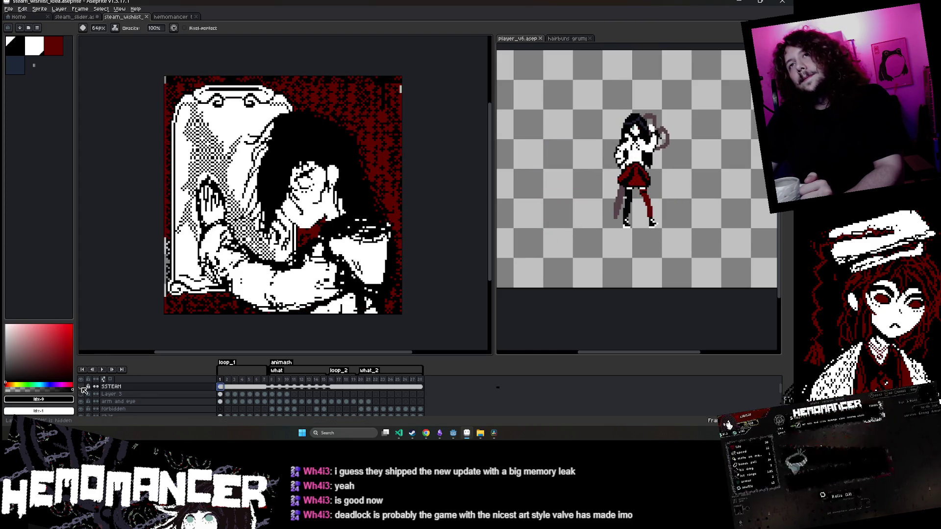
key("Return")
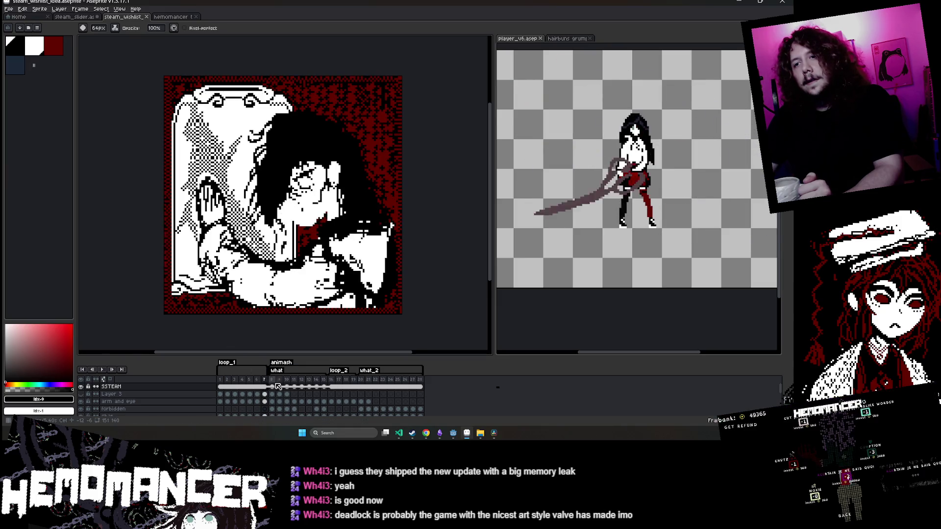
left_click_drag(258, 389, 347, 390)
Link the selected cels across frames 8–15 and play the animation to review them
left_click_drag(269, 387, 328, 391)
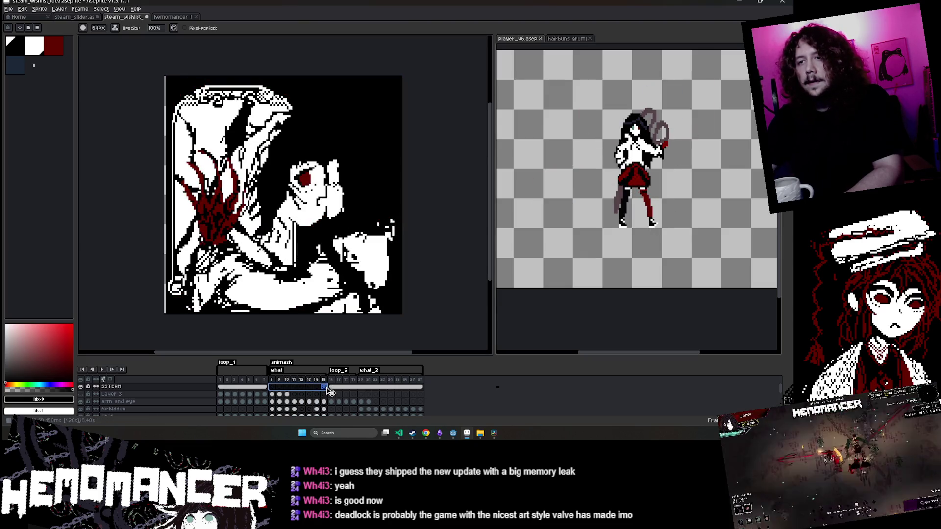
key("Return")
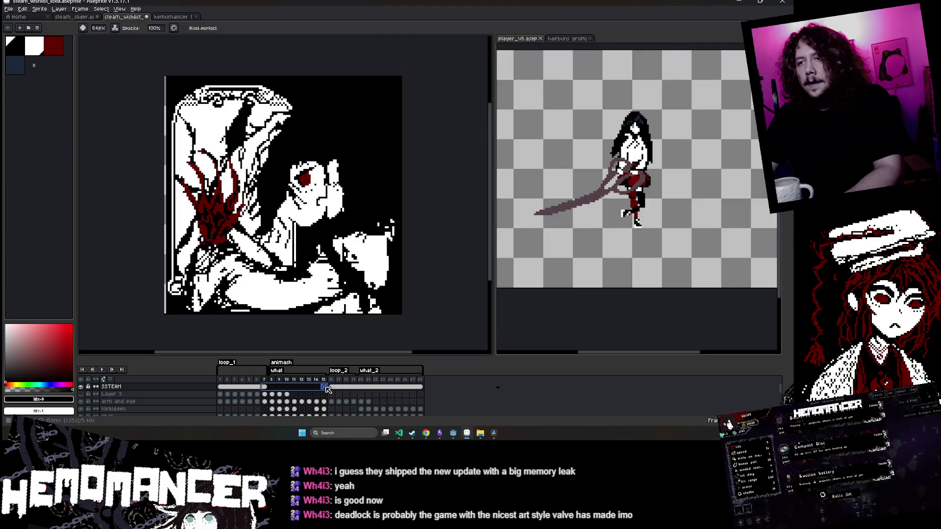
right_click(327, 388)
left_click(353, 404)
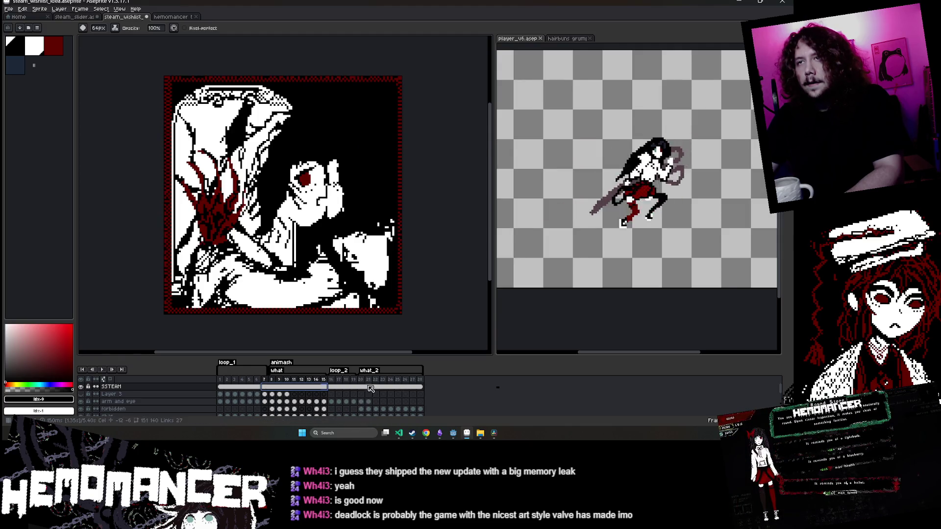
key("Return")
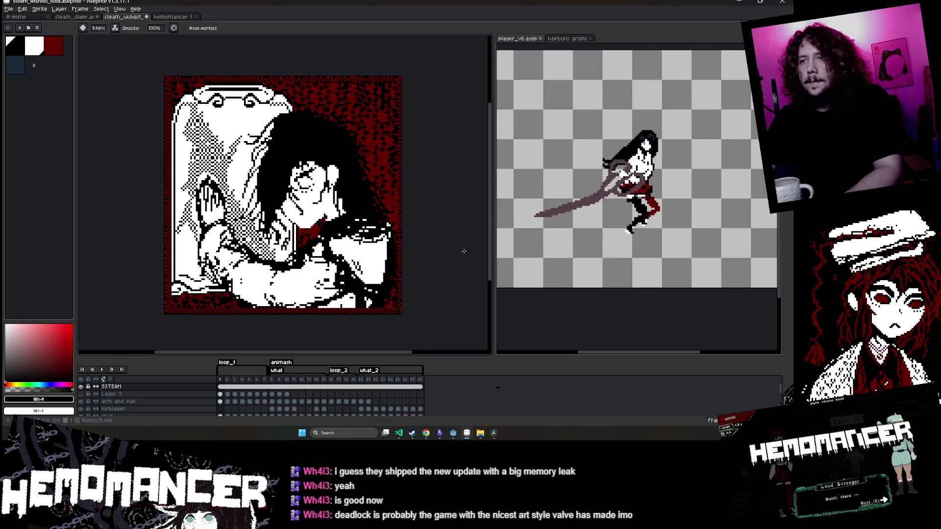
left_click(104, 370)
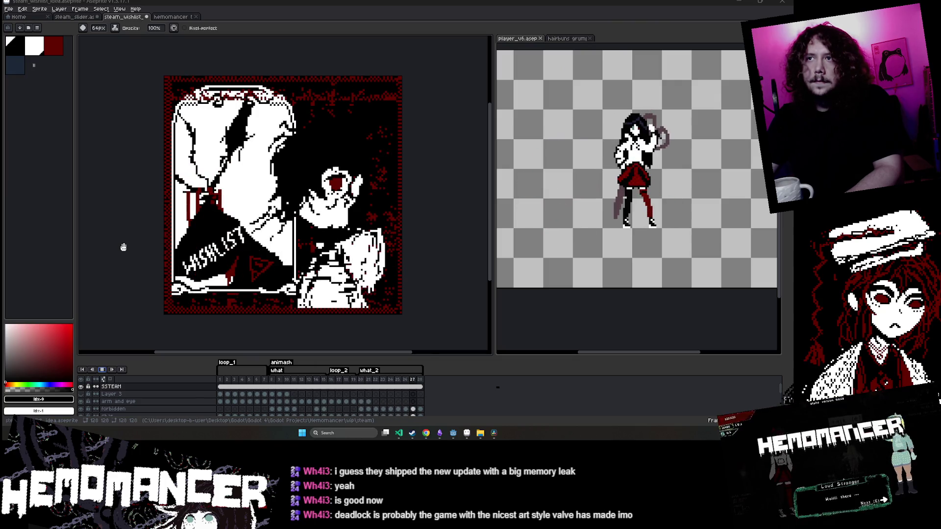
scroll(132, 242, "down", 2)
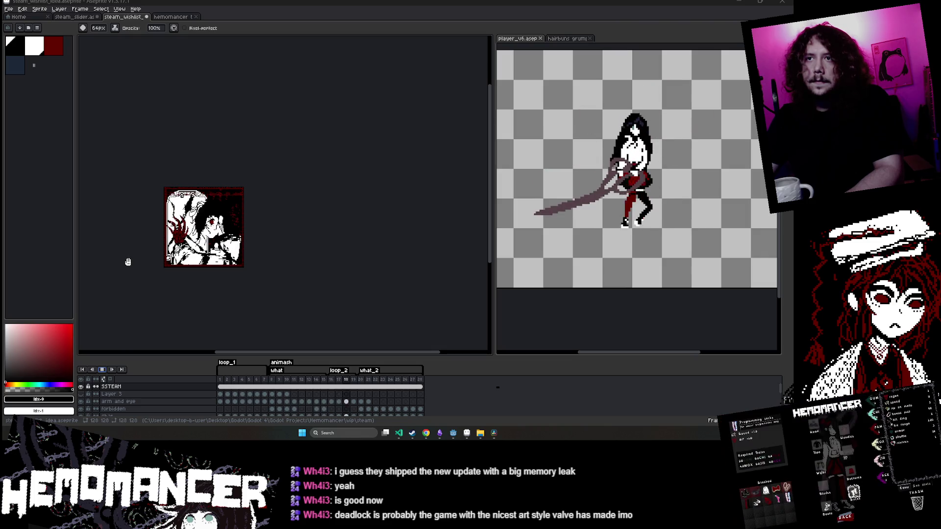
scroll(128, 261, "up", 2)
scroll(128, 262, "down", 1)
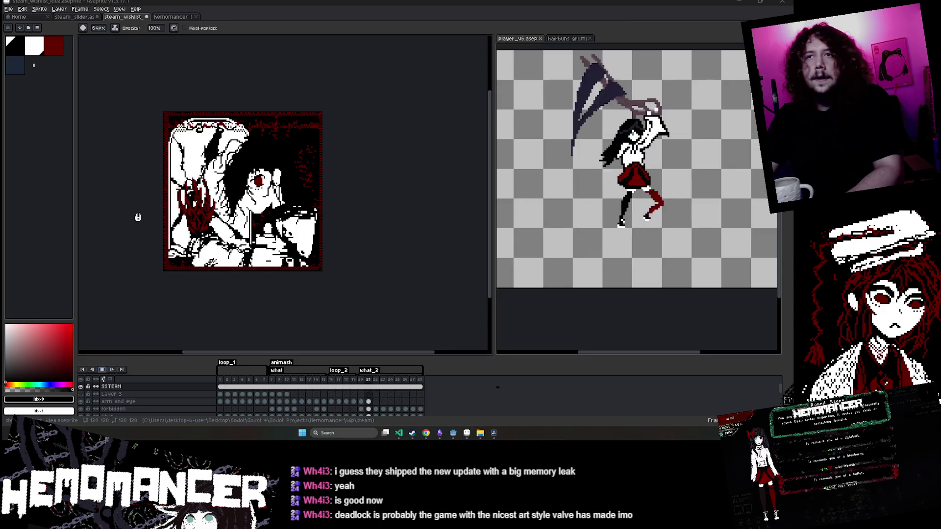
Export As to steam_wishlist_idea.gif again, accepting the overwrite, the notice and the GIF options
key("v")
left_click(14, 9)
mouse_move(39, 70)
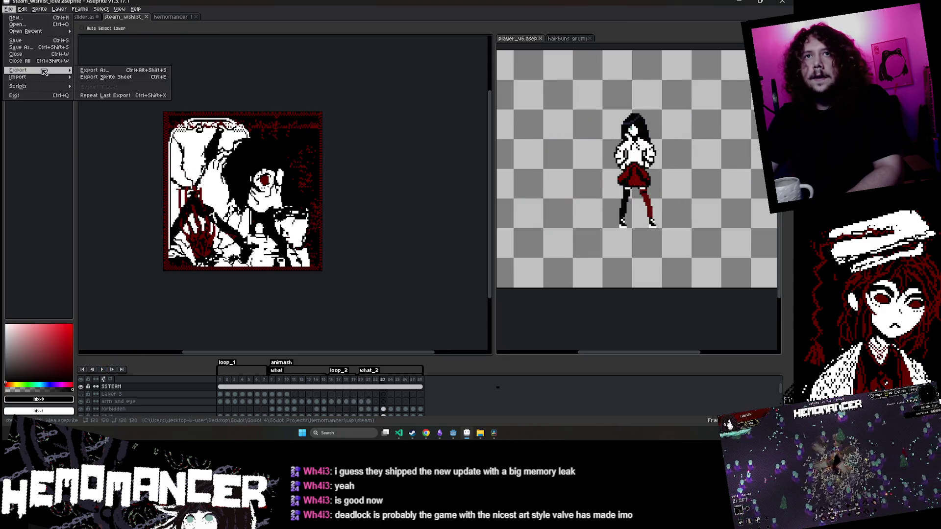
left_click(98, 71)
left_click(257, 177)
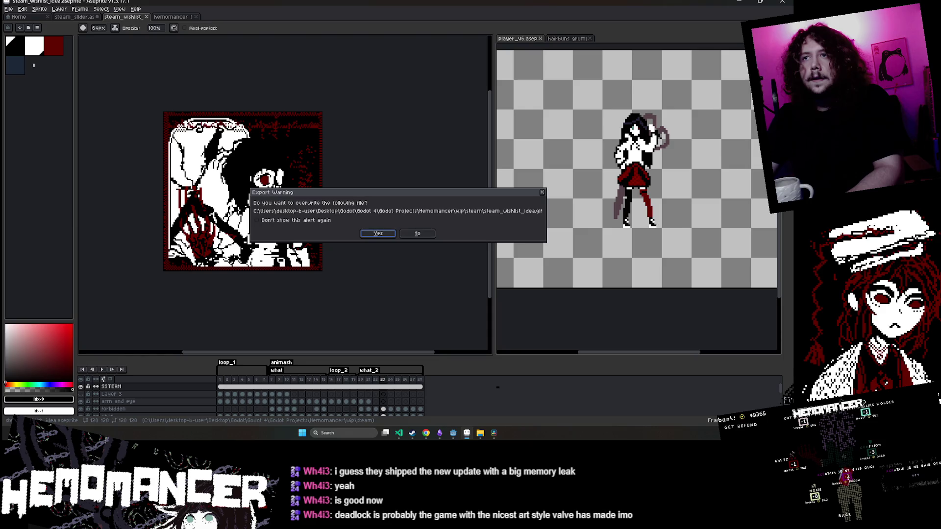
left_click(379, 233)
left_click(383, 263)
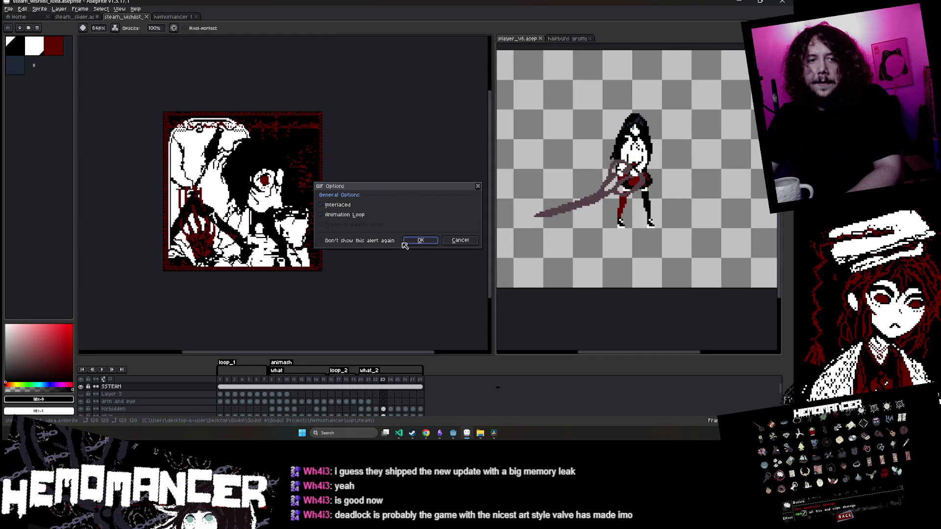
left_click(437, 241)
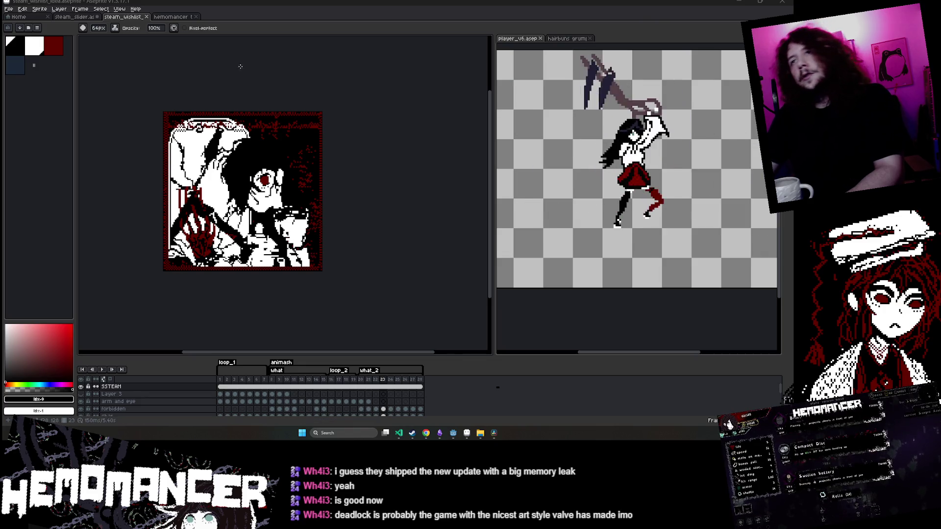
left_click_drag(271, 87, 286, 84)
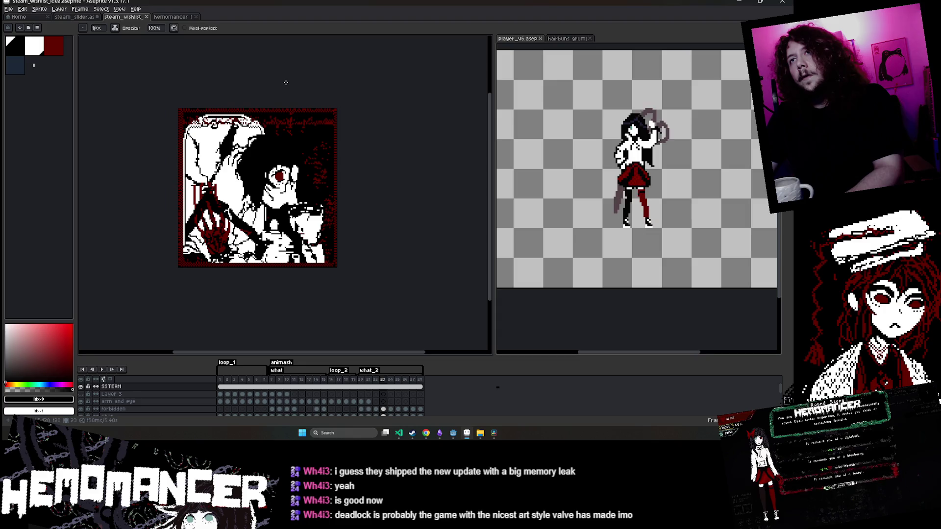
Bring up Steam, search the store for deadlock and open the Deadlock store page
left_click(412, 434)
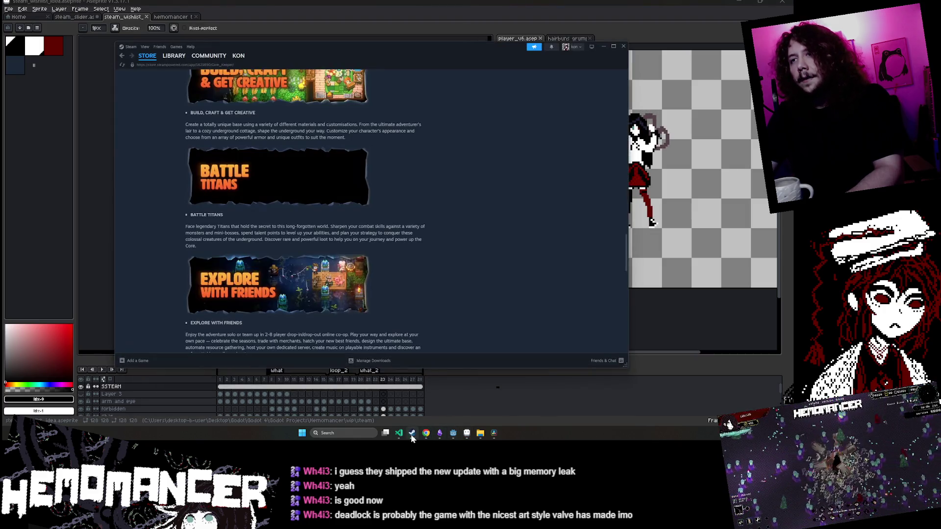
scroll(455, 222, "up", 10)
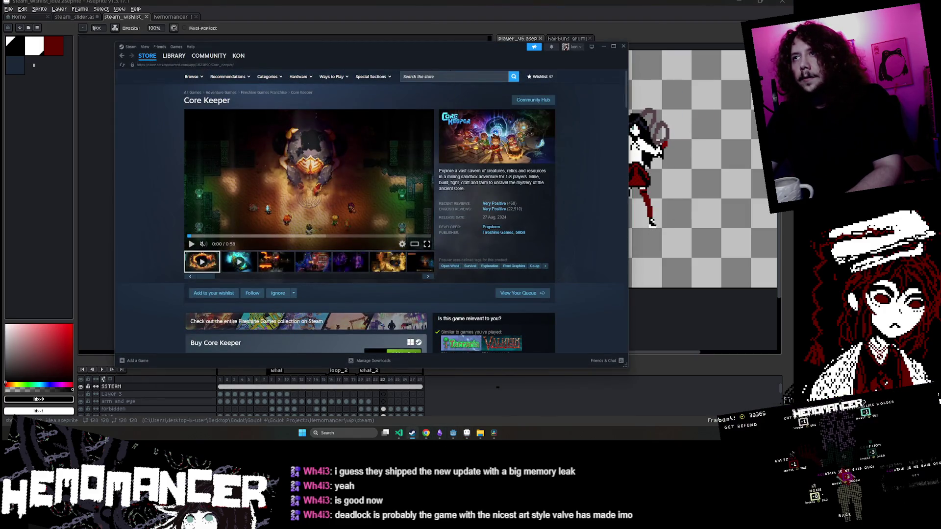
left_click(454, 76)
type("cock")
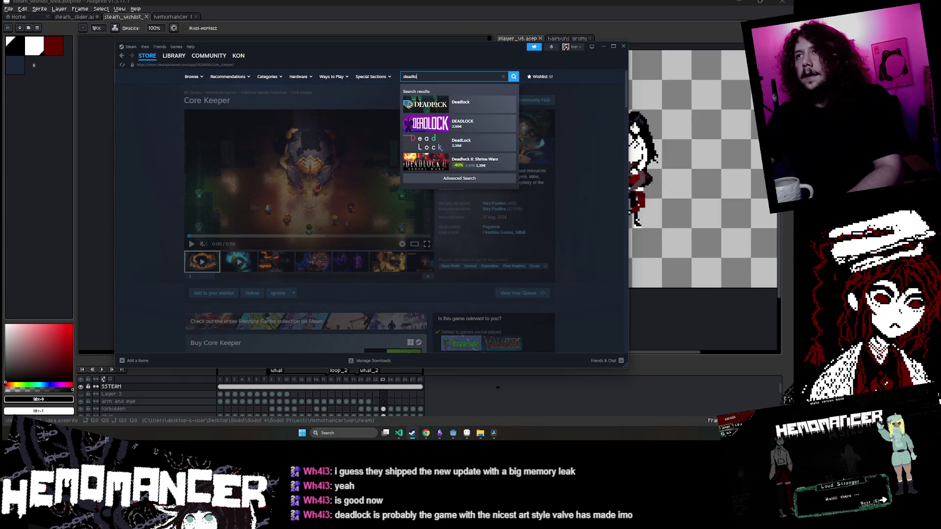
key("Return")
left_click(284, 159)
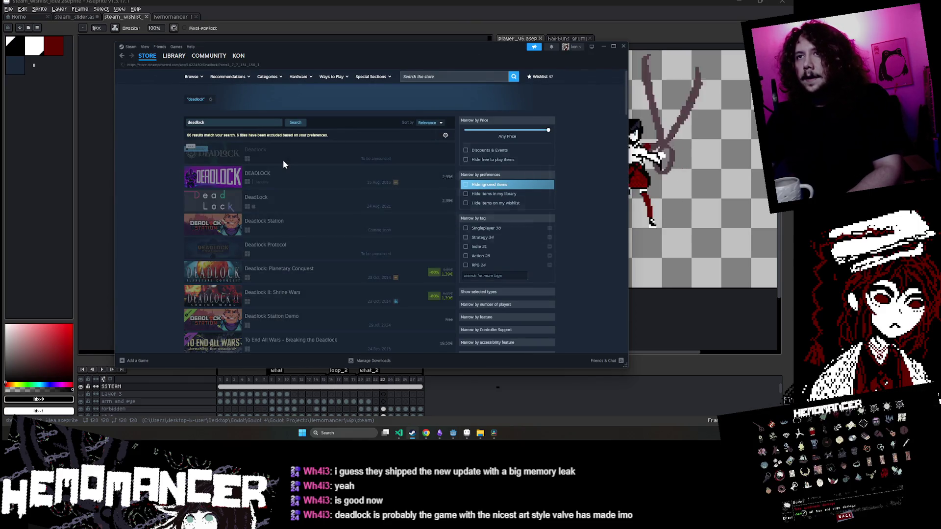
Enlarge the Deadlock screenshots and browse through them forward and back
left_click(268, 216)
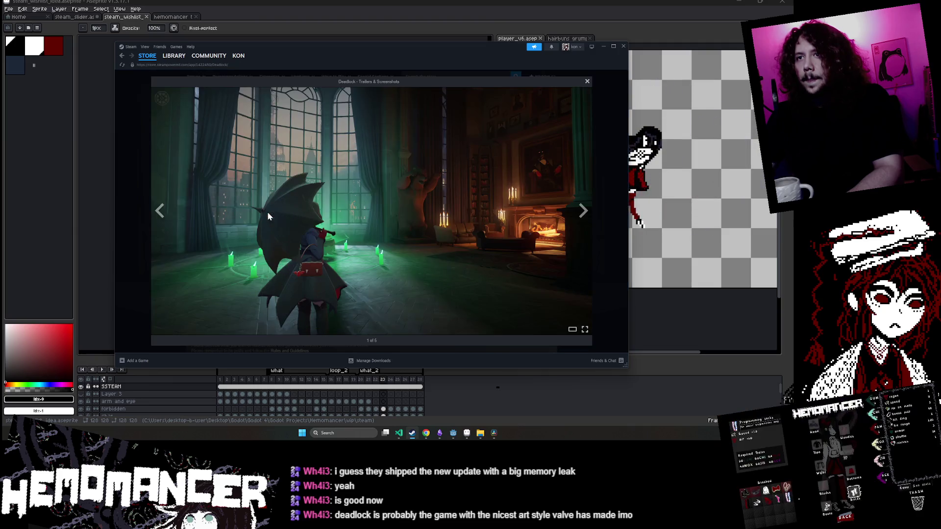
left_click(582, 212)
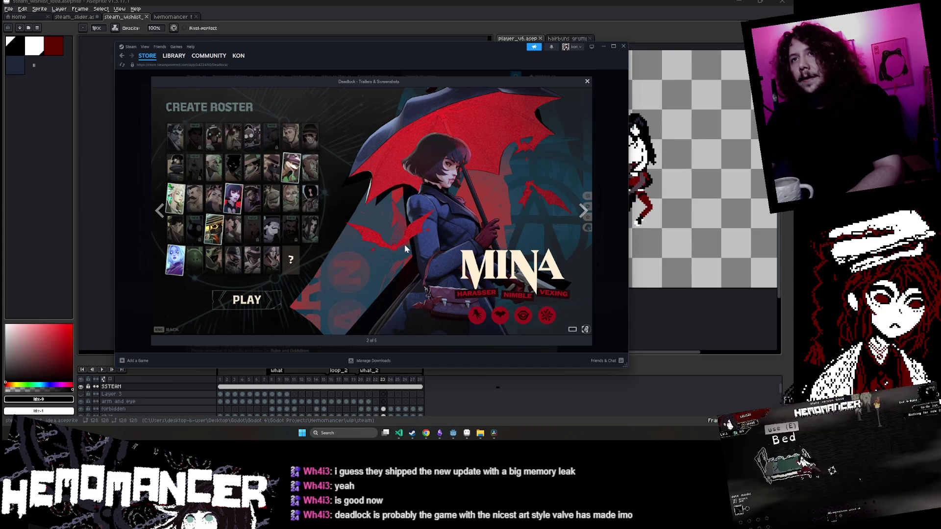
left_click(583, 211)
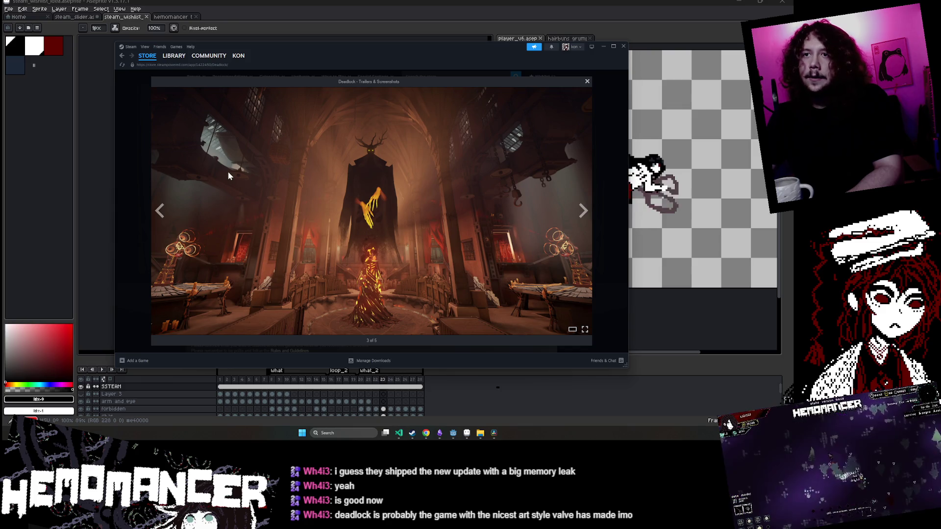
left_click(583, 210)
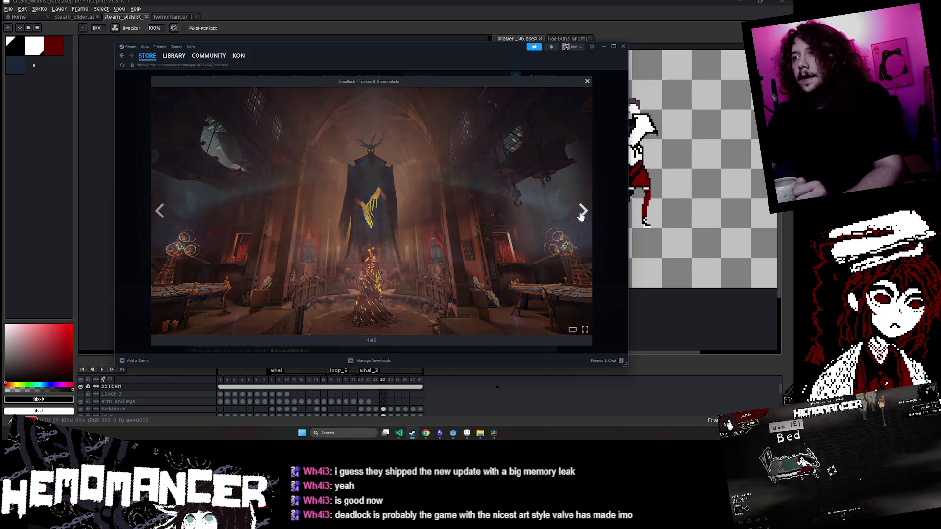
left_click(159, 211)
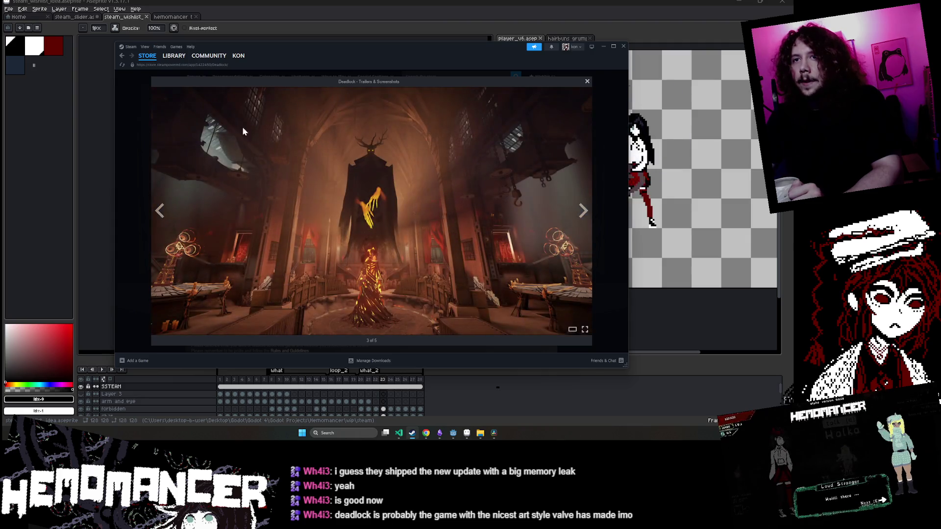
left_click(583, 211)
left_click(583, 211)
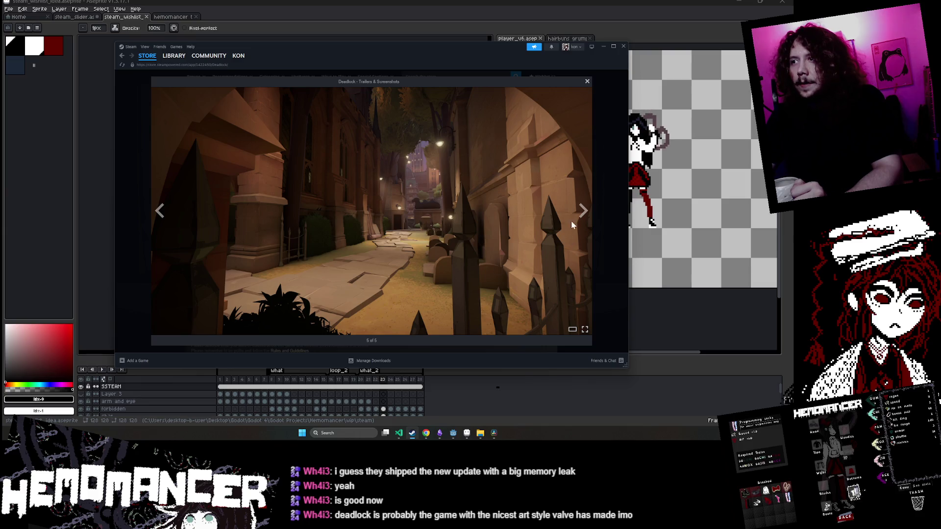
left_click(582, 211)
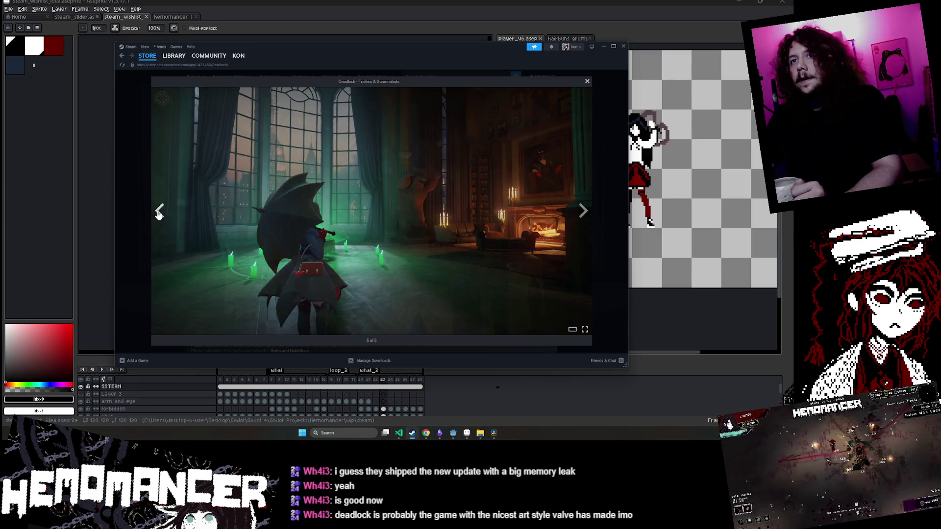
left_click(160, 212)
left_click(159, 212)
left_click(159, 211)
left_click(160, 211)
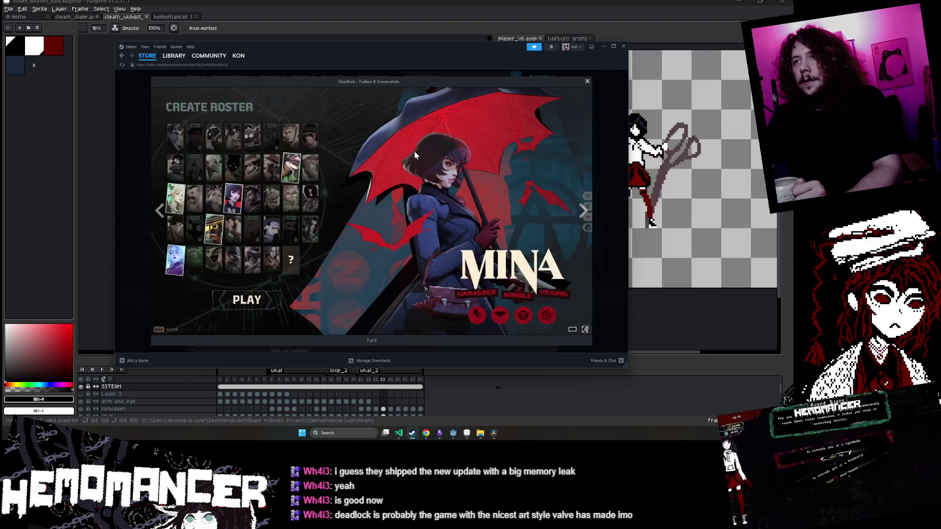
left_click(159, 210)
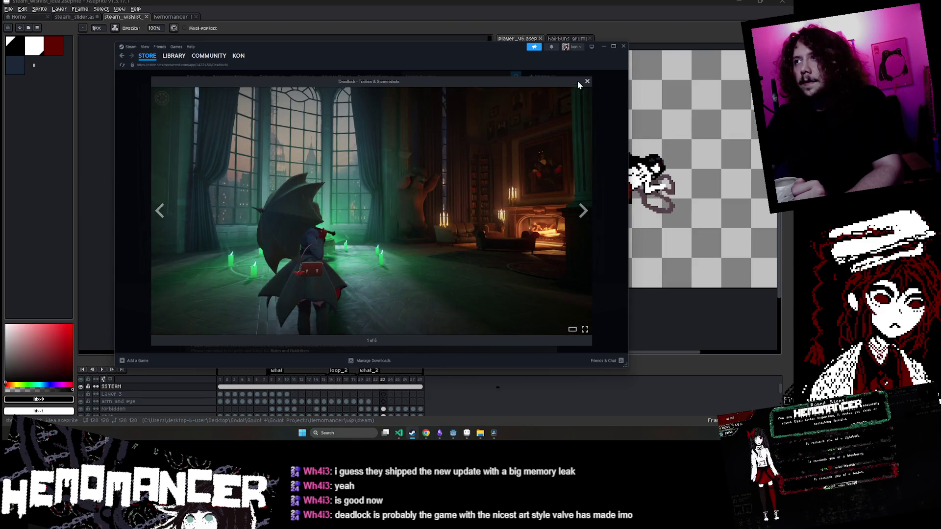
Close the screenshot viewer, return to the deadlock search results and minimize Steam
left_click(587, 81)
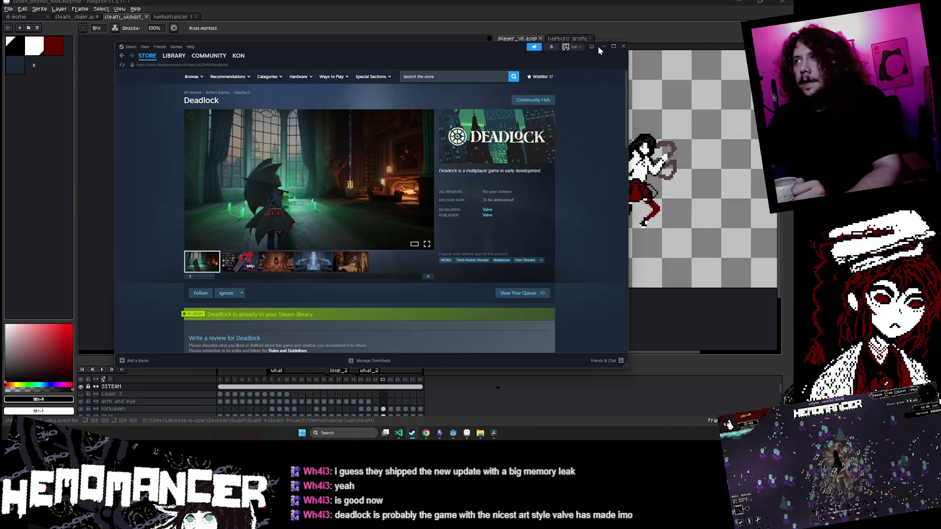
left_click(122, 58)
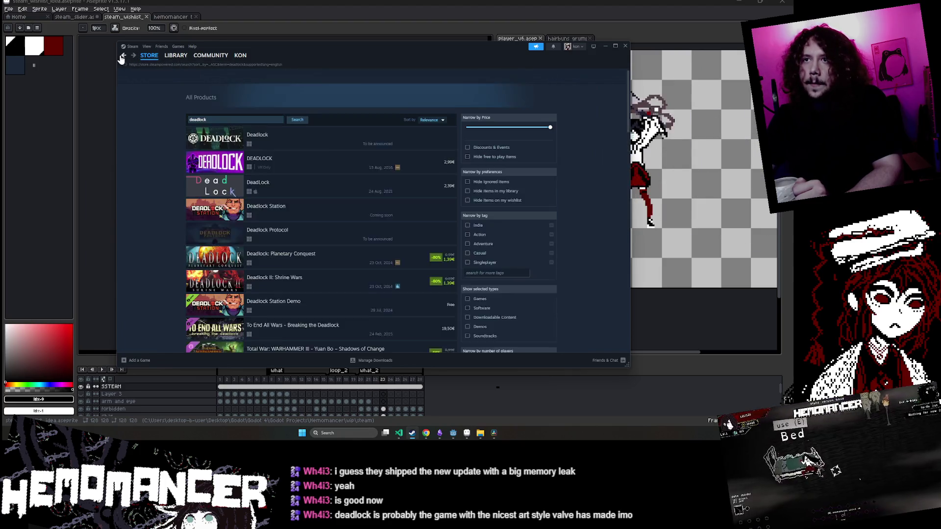
left_click(605, 46)
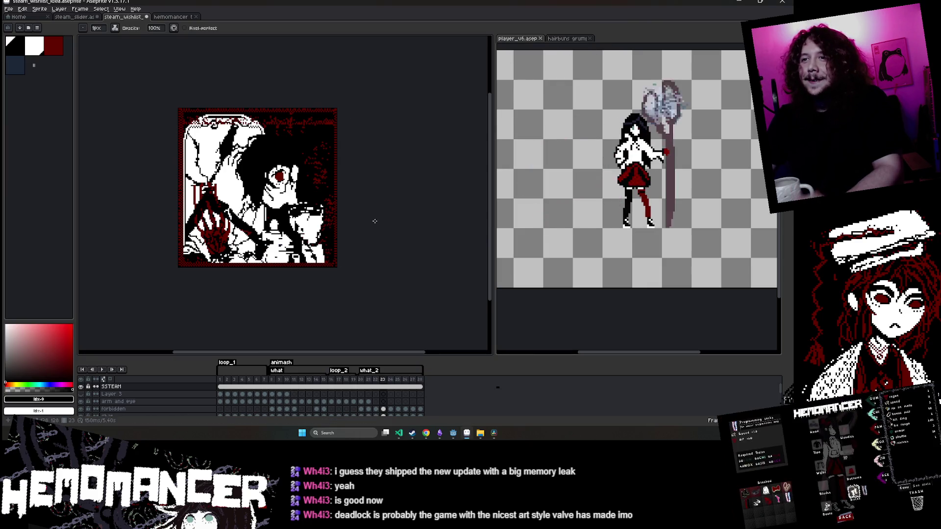
Undo the last change, save the sprite, switch to the brush and play the animation
key("ctrl+z")
key("ctrl+s")
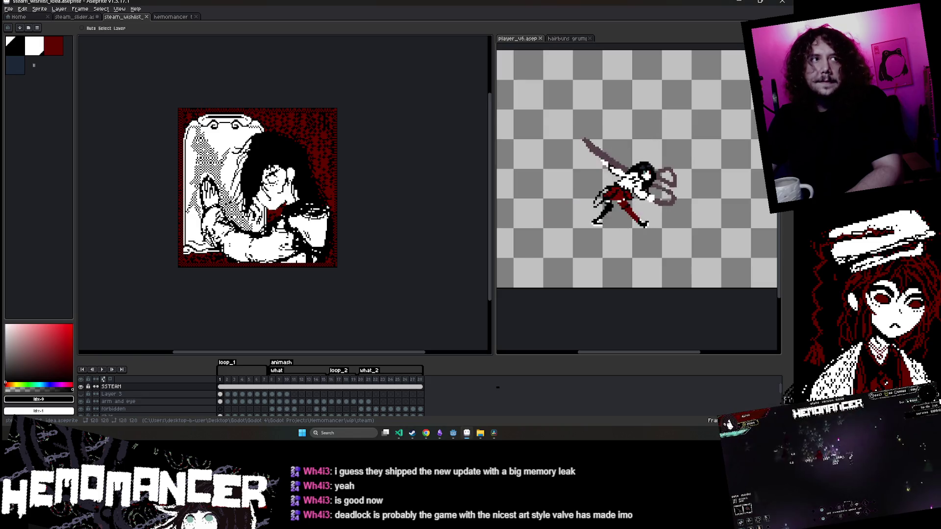
key("b")
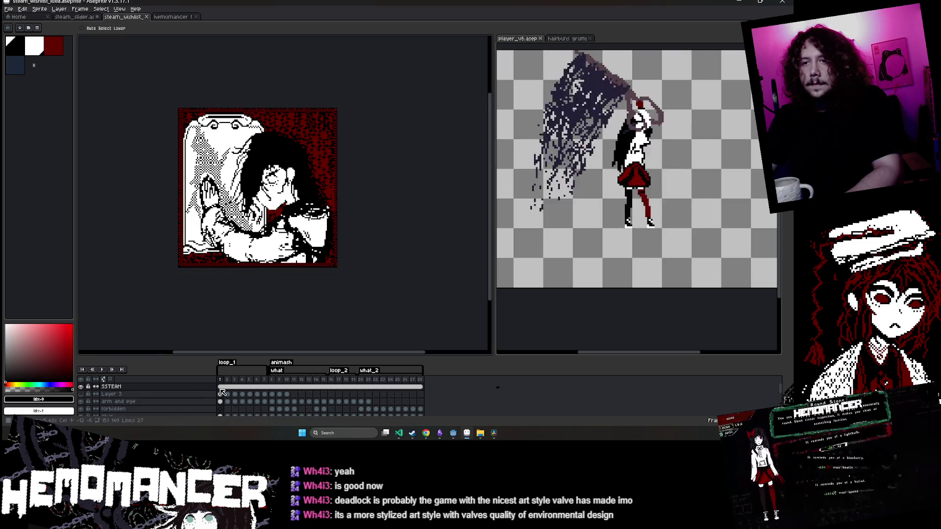
key("Return")
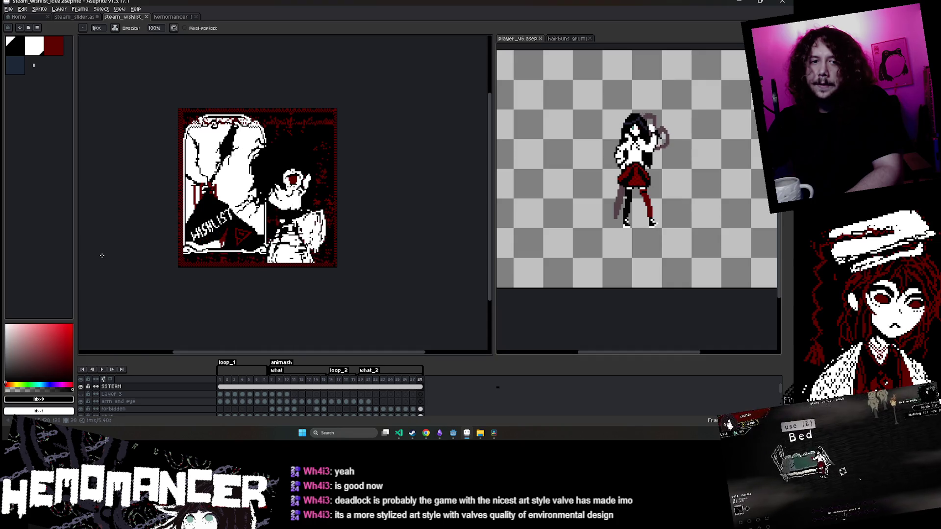
Select the forbidden layer and drag the timeline splitter up to show more layers
key("Down")
key("Down")
key("Down")
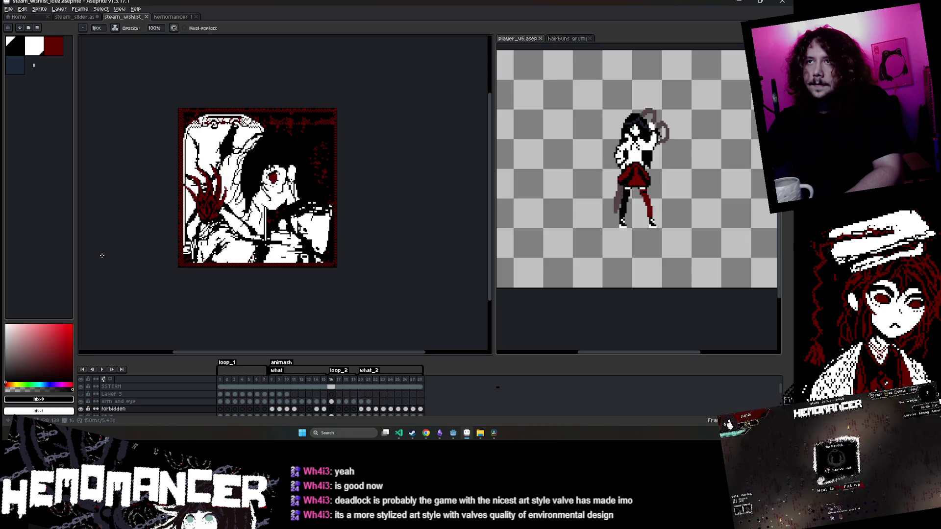
scroll(195, 398, "down", 3)
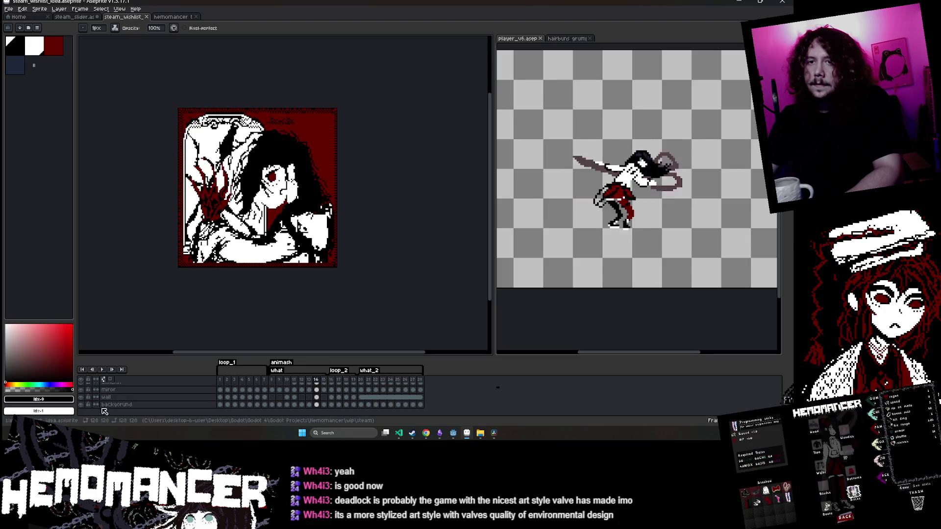
mouse_move(131, 307)
left_mouse_down()
mouse_move(283, 310)
mouse_move(147, 313)
left_mouse_up()
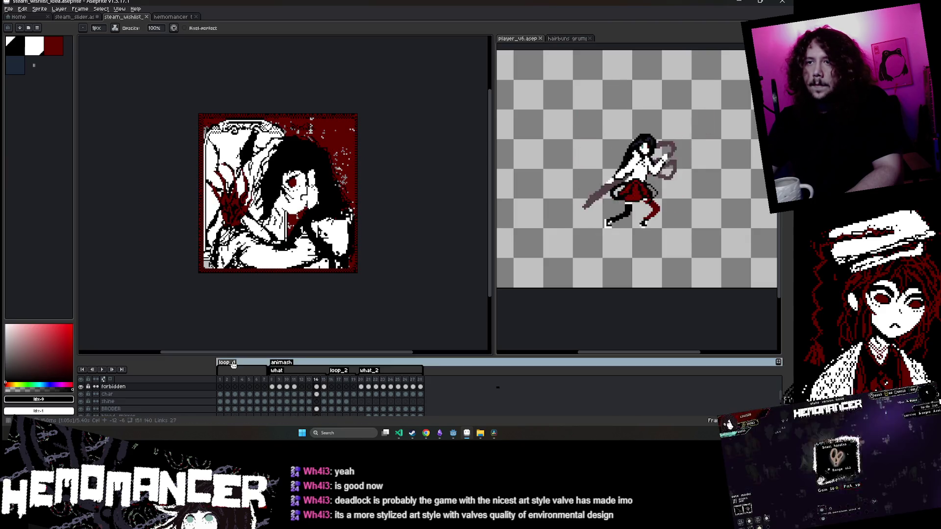
left_click_drag(234, 357, 231, 305)
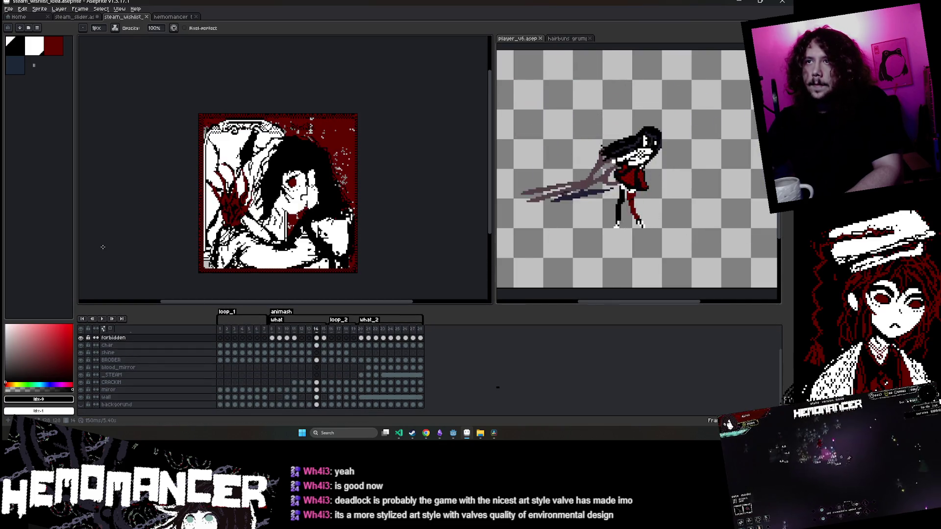
Undo the stray fill, paint-bucket the red speckled top-right of the wall layer dark at frame 14, and save
key("i")
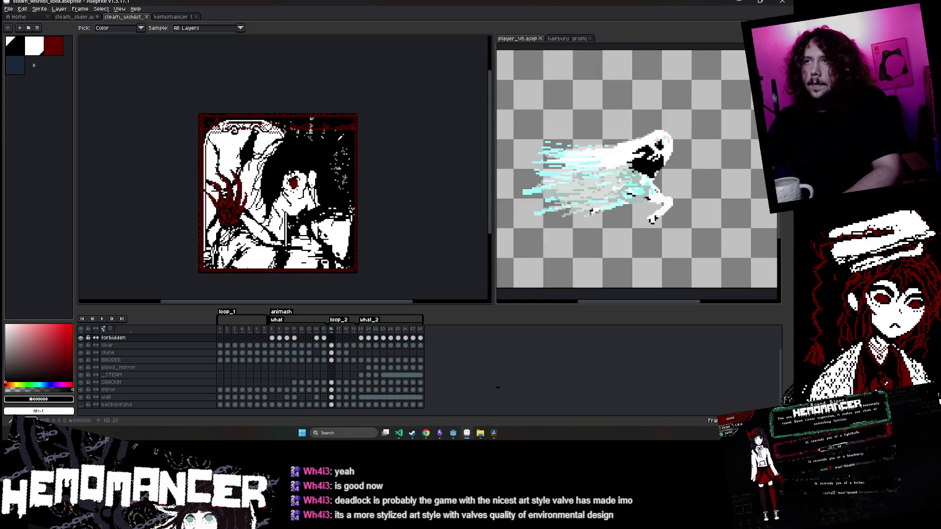
key("g")
key("ctrl+z")
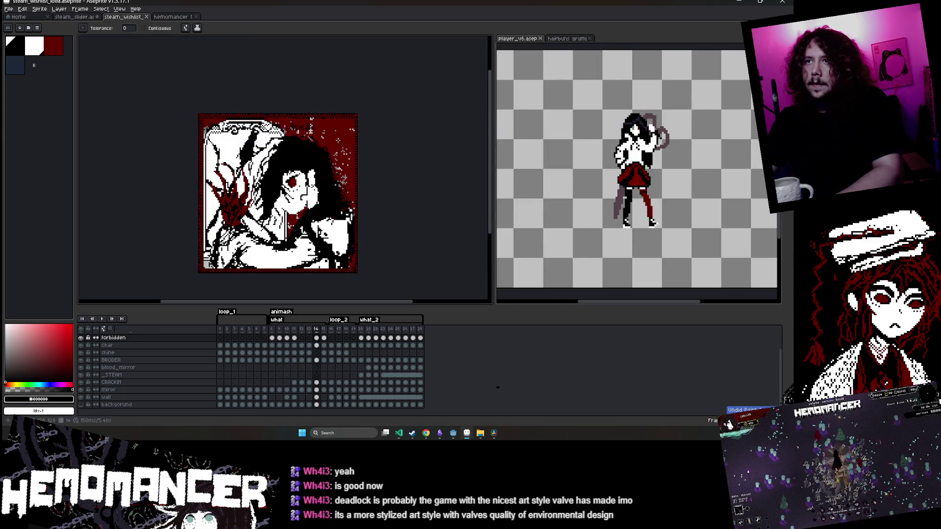
left_click(317, 398)
left_click(348, 129)
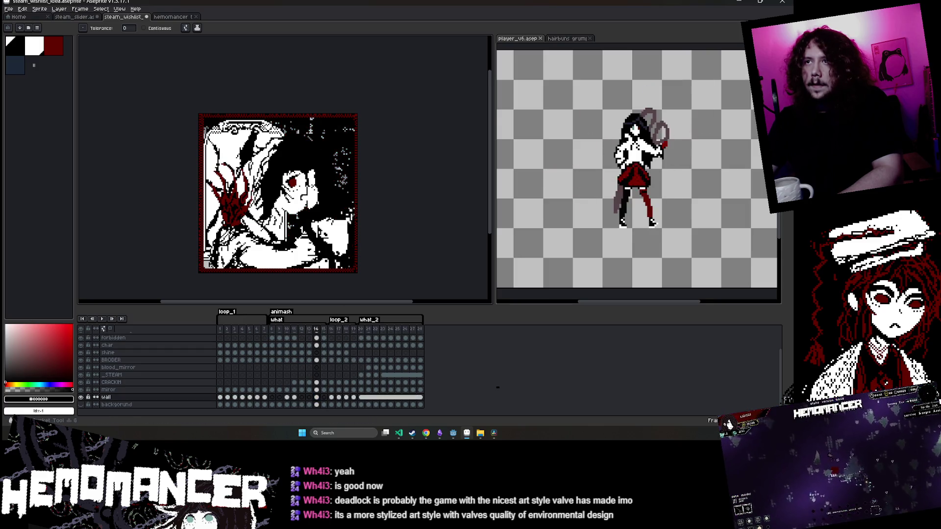
key("ctrl+s")
Play the animation twice to check the darkened corner
key("Return")
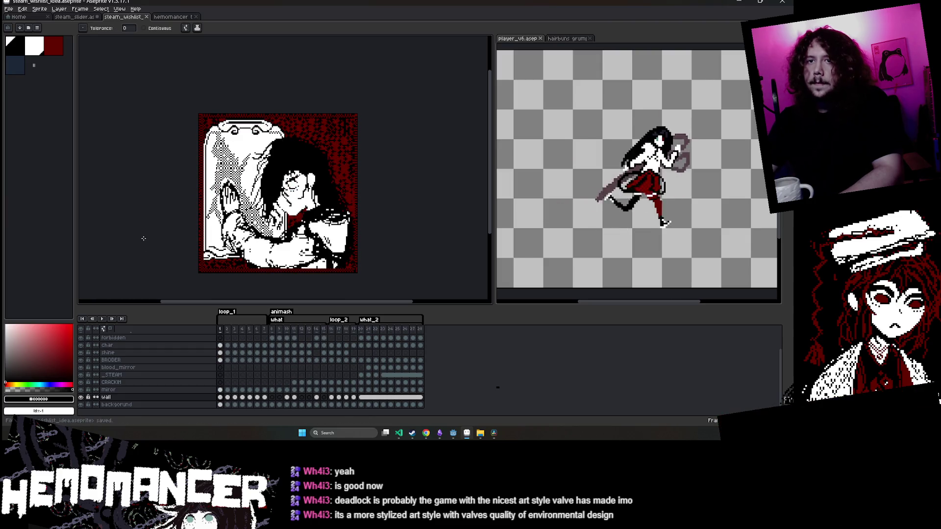
left_click(103, 319)
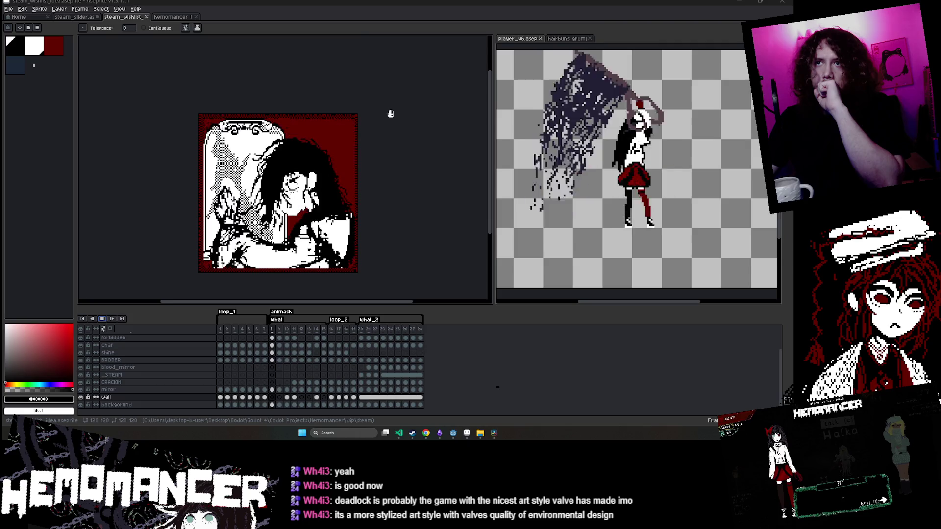
scroll(230, 378, "up", 2)
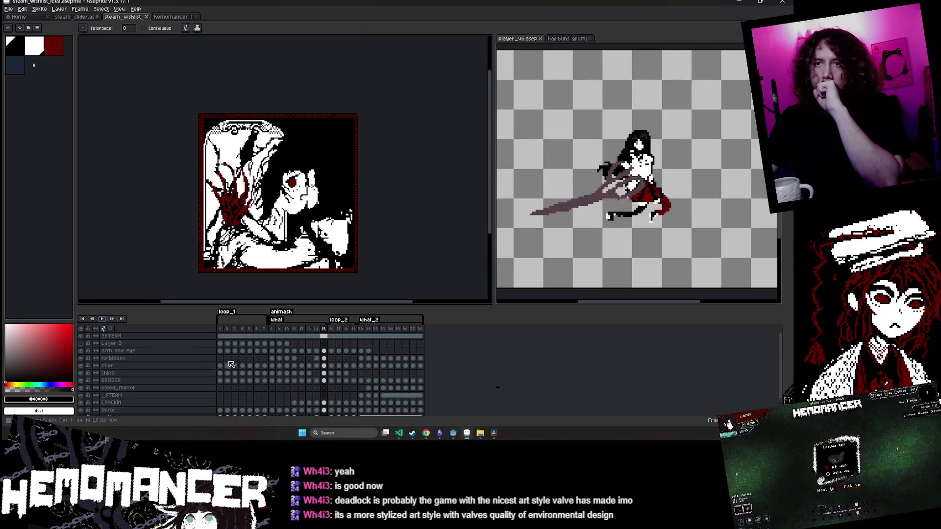
On frame 1, marquee-select the thin left-edge pixel strip, drag it to a new position and apply
left_click(220, 336)
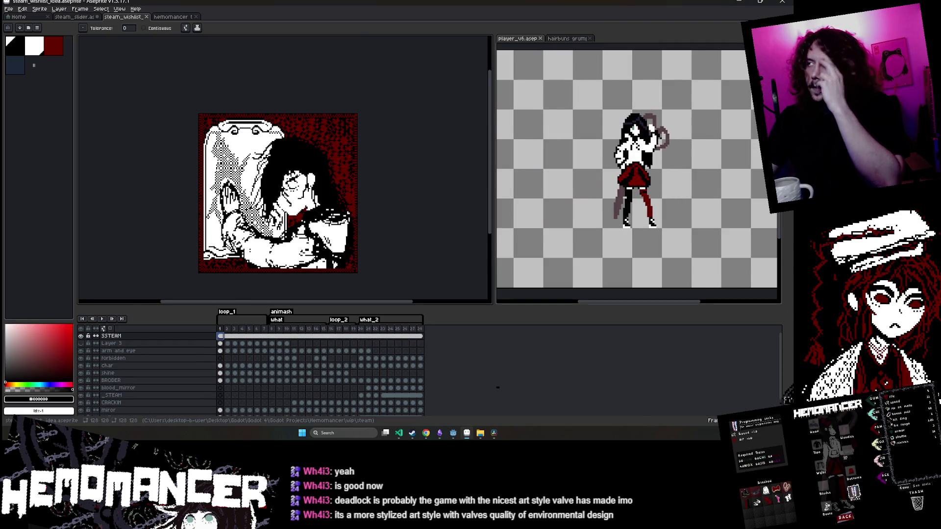
key("m")
scroll(211, 113, "up", 3)
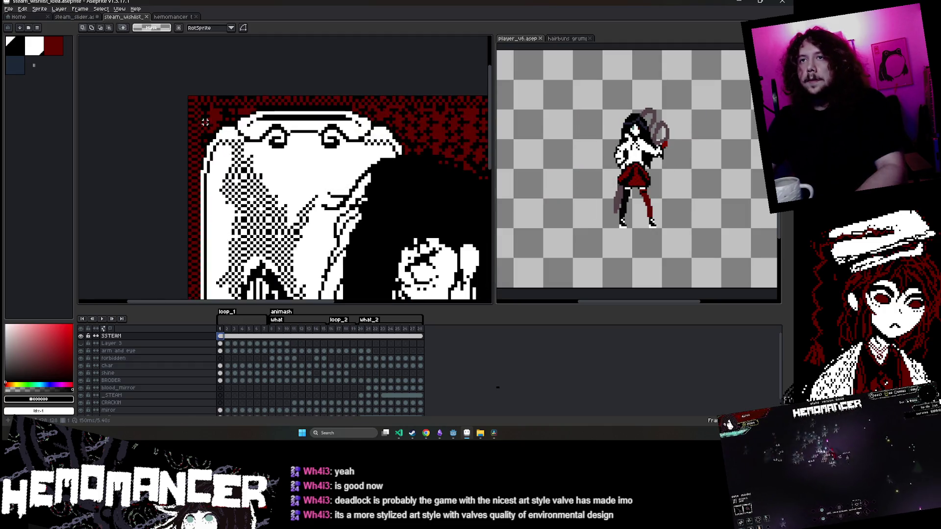
scroll(201, 295, "up", 2)
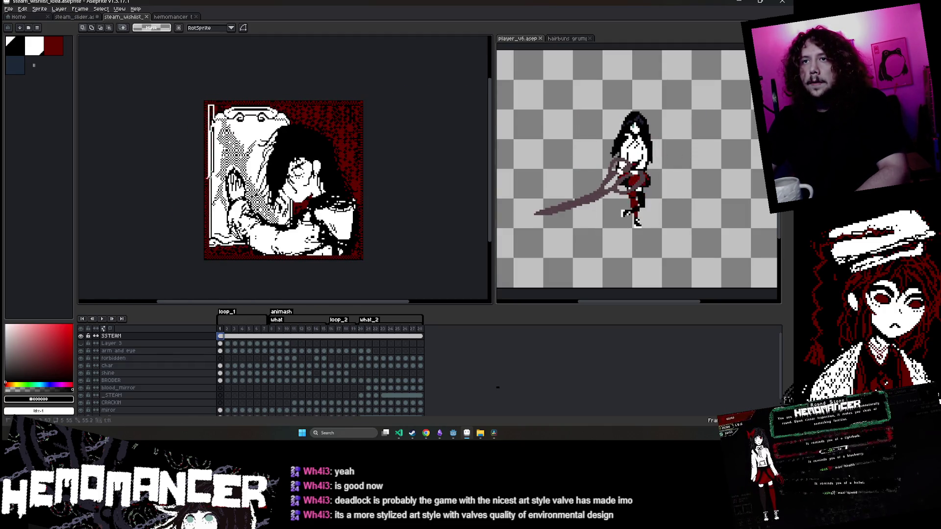
left_click_drag(201, 295, 207, 273)
key("Return")
scroll(151, 214, "down", 4)
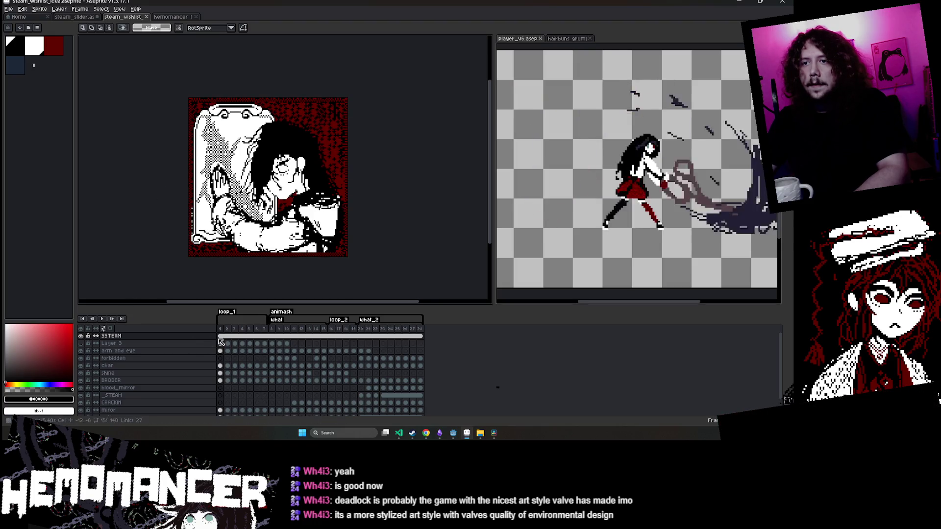
Play from the SSTEAM layer's first frame, clear the pending transform and selection, and replay the animation
left_click(110, 336)
left_click(105, 319)
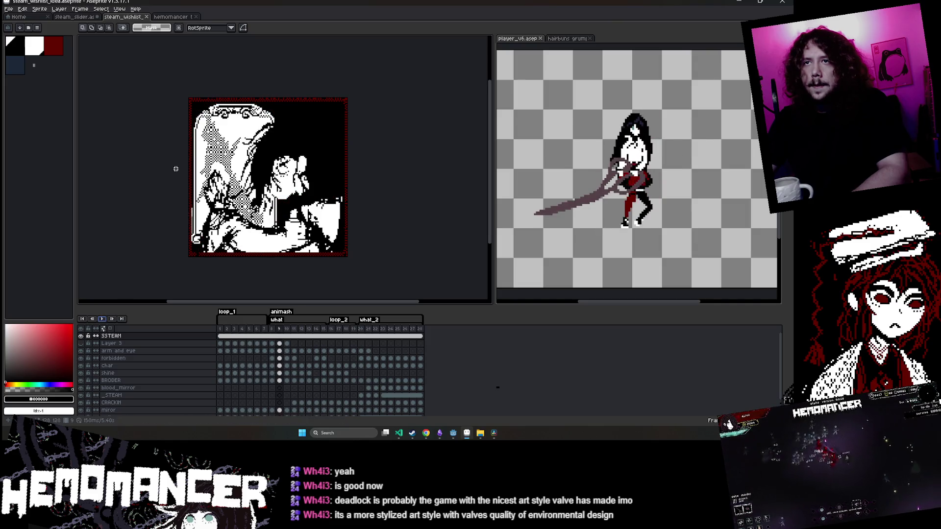
key("Return")
scroll(199, 128, "up", 4)
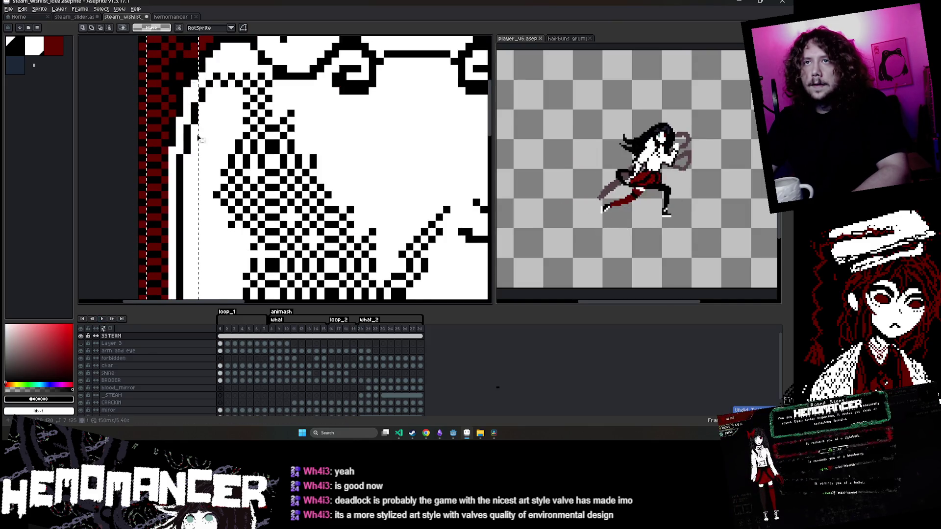
scroll(198, 138, "down", 5)
key("ctrl+t")
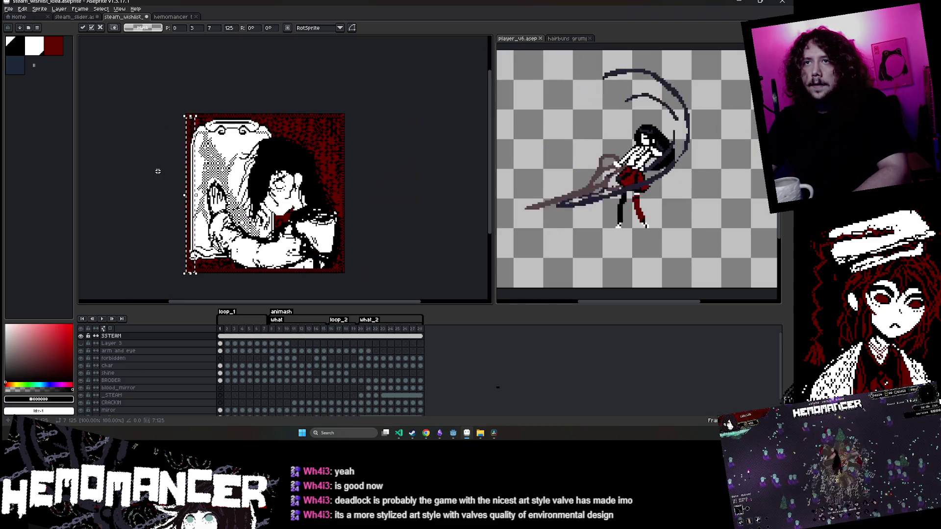
key("ctrl+d")
left_click(102, 319)
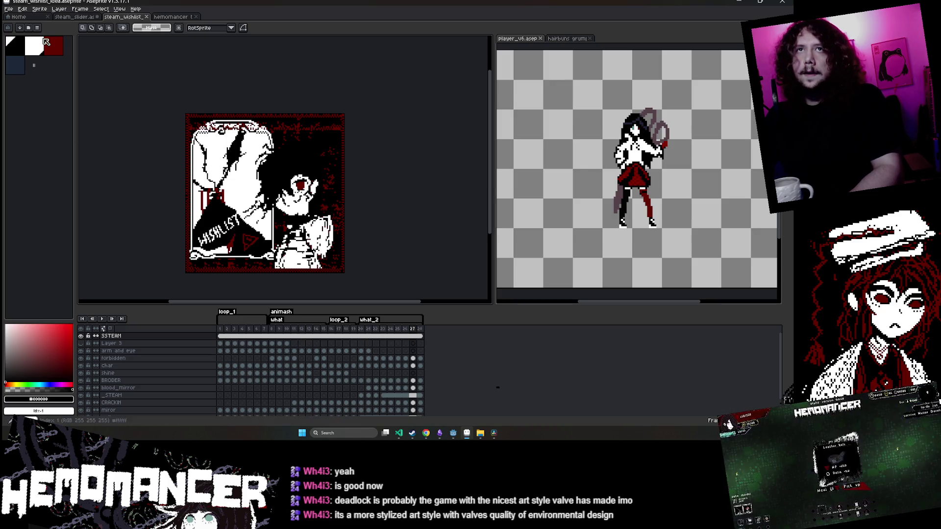
Export at 300% to steam_wishlist_idea.gif, confirming the overwrite, the format warning and the GIF options
left_click(9, 10)
mouse_move(40, 69)
left_click(98, 69)
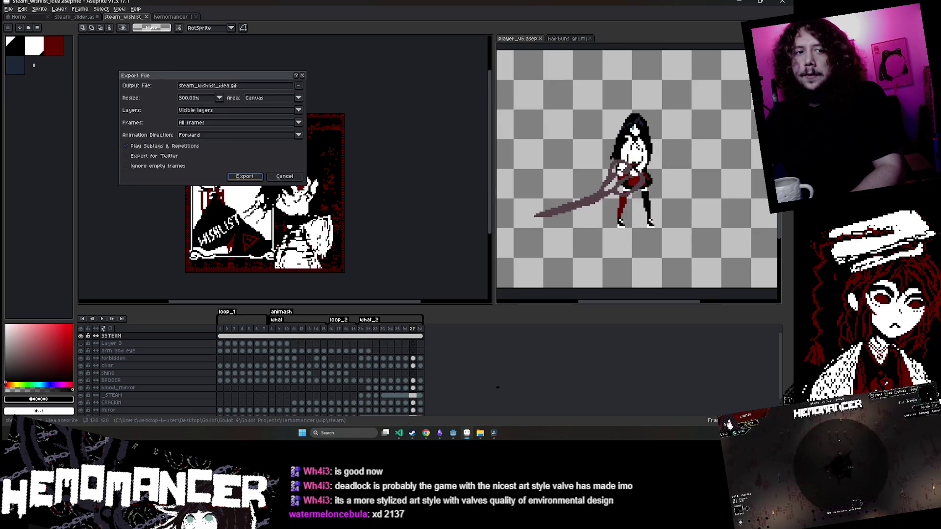
left_click(245, 177)
left_click(387, 234)
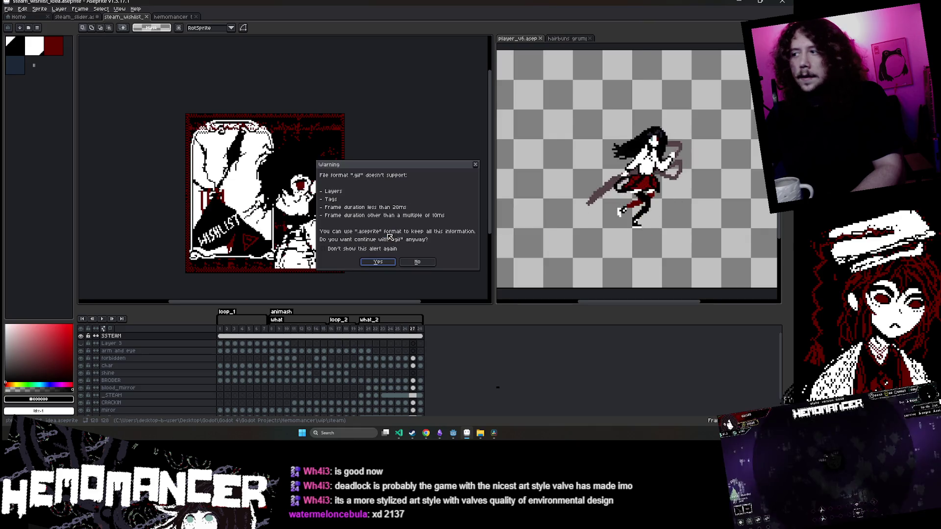
left_click(382, 261)
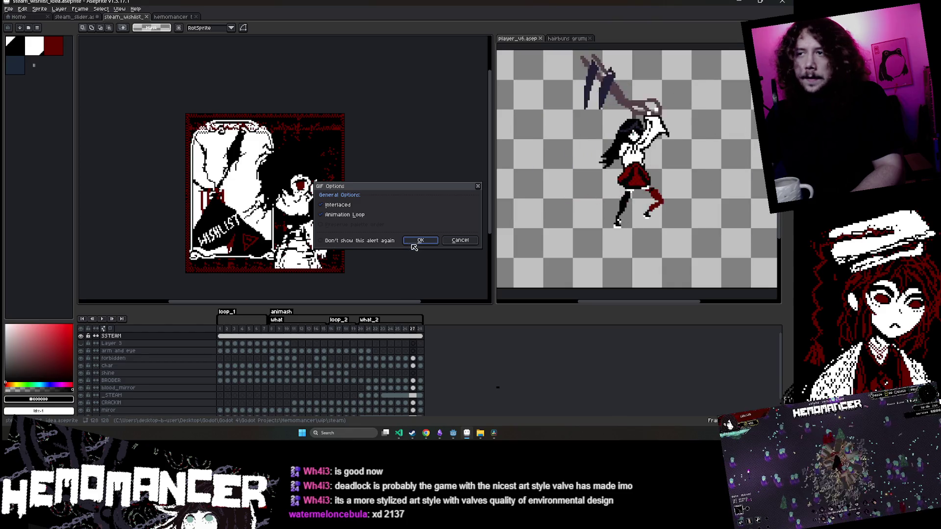
left_click(413, 243)
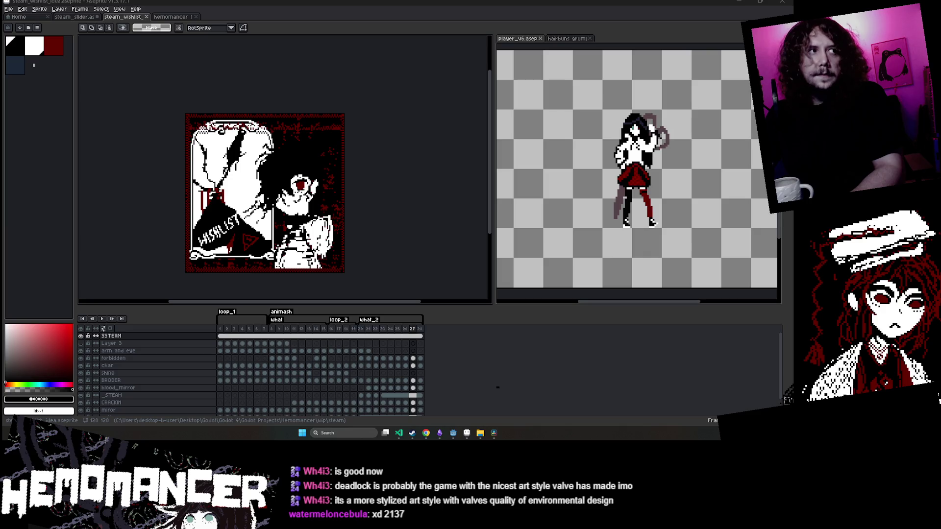
Save the wishlist sprite and run the GIF export once more
left_click_drag(320, 84, 319, 71)
key("ctrl+s")
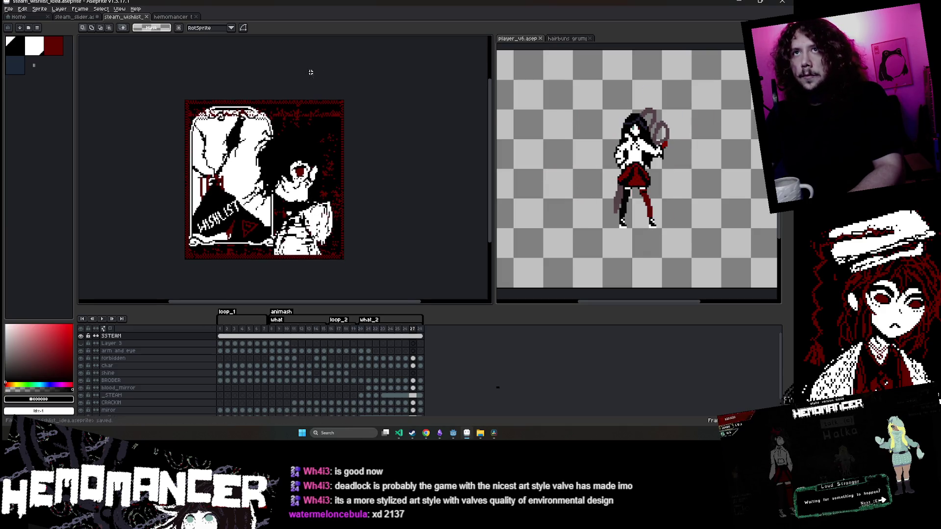
left_click(11, 9)
mouse_move(35, 69)
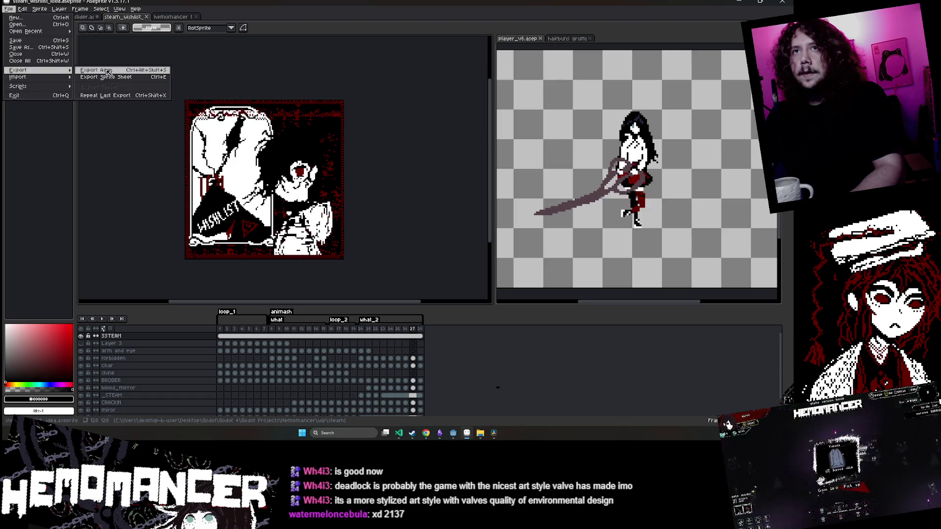
left_click(98, 72)
left_click(236, 175)
left_click(378, 262)
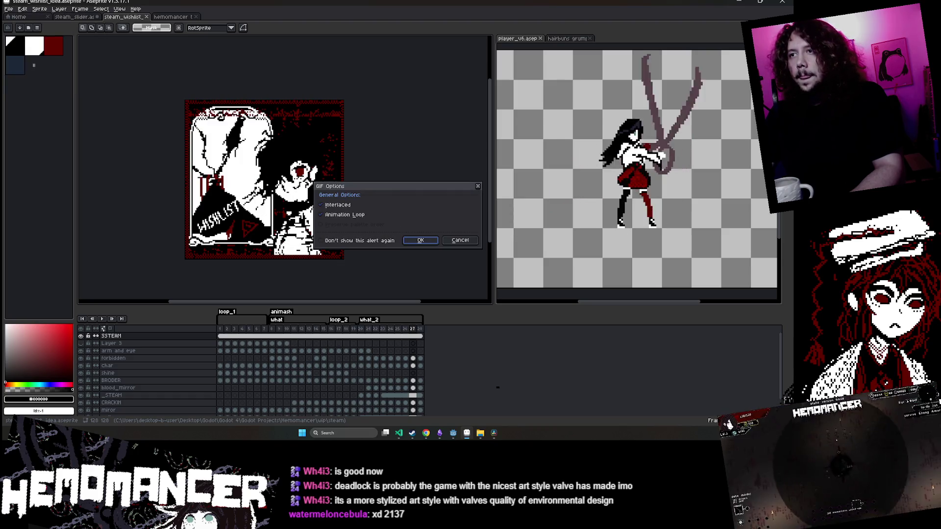
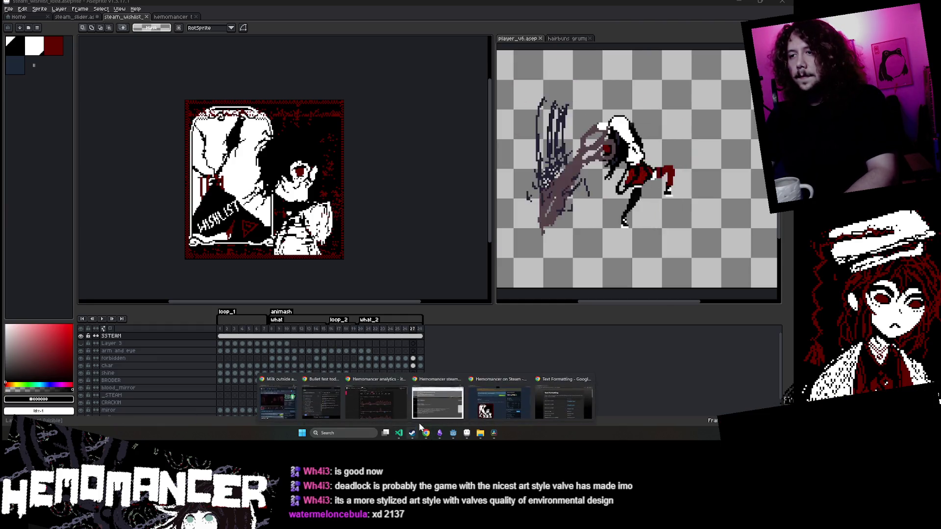
Bring up the 'Hemomancer on Steam' store page from the Chrome taskbar preview
left_click(420, 414)
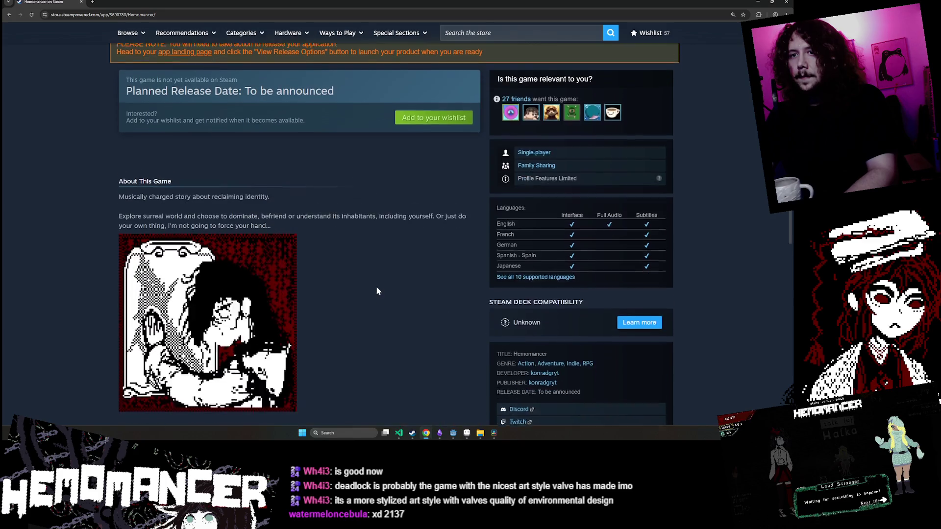
Scroll down the Hemomancer store page and expand the full game description
scroll(376, 290, "down", 2)
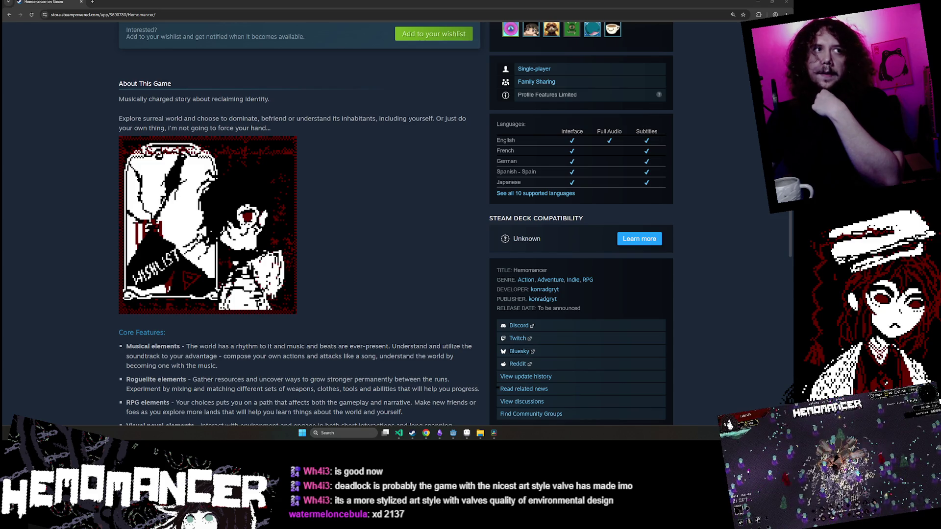
scroll(323, 225, "down", 5)
left_click(346, 246)
Scroll back through the store page, then return to the wishlist artwork in Aseprite
scroll(346, 246, "up", 3)
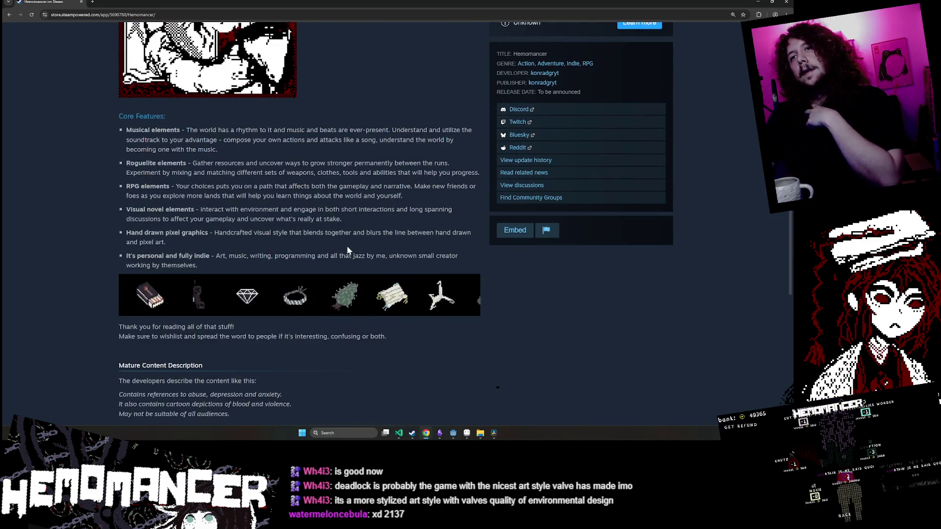
scroll(347, 248, "up", 2)
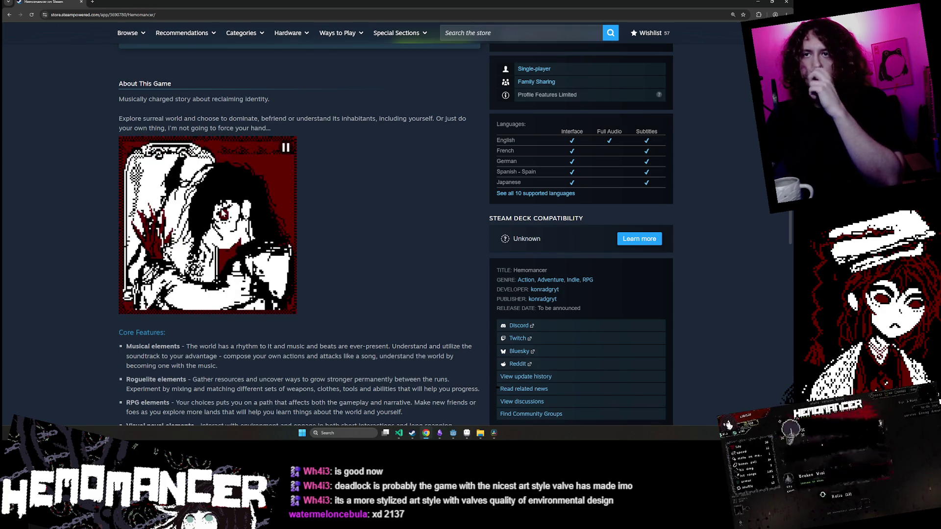
scroll(422, 369, "up", 10)
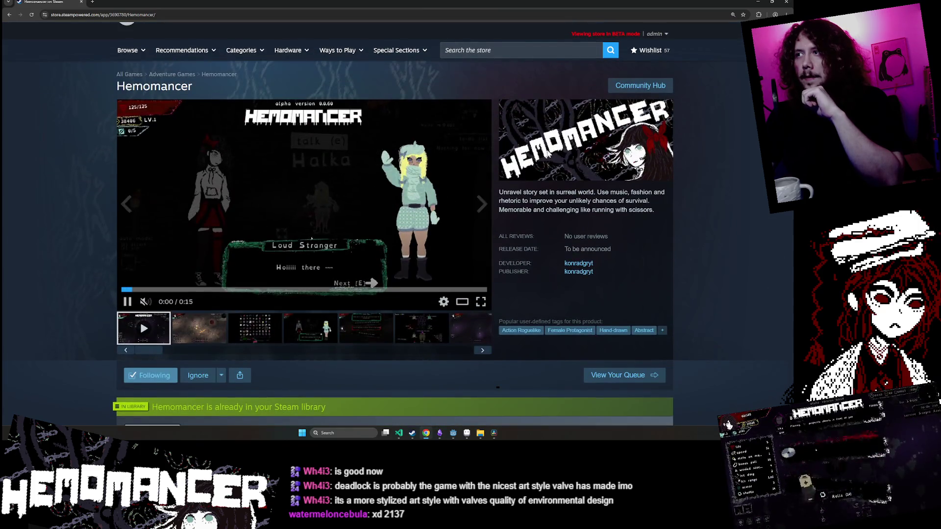
scroll(433, 234, "down", 15)
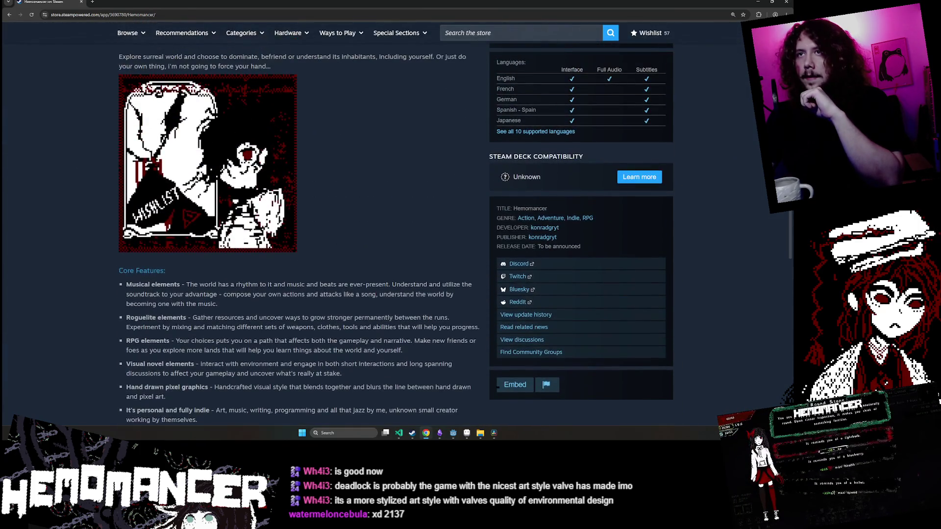
left_click(453, 433)
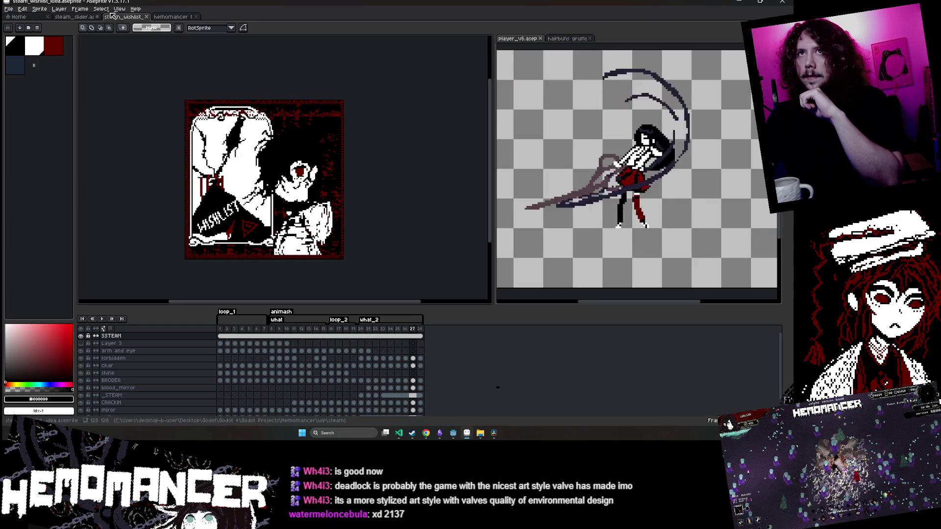
Load the 'hemomancer' palette preset, then try a Paint Bucket fill and undo it
left_click(29, 27)
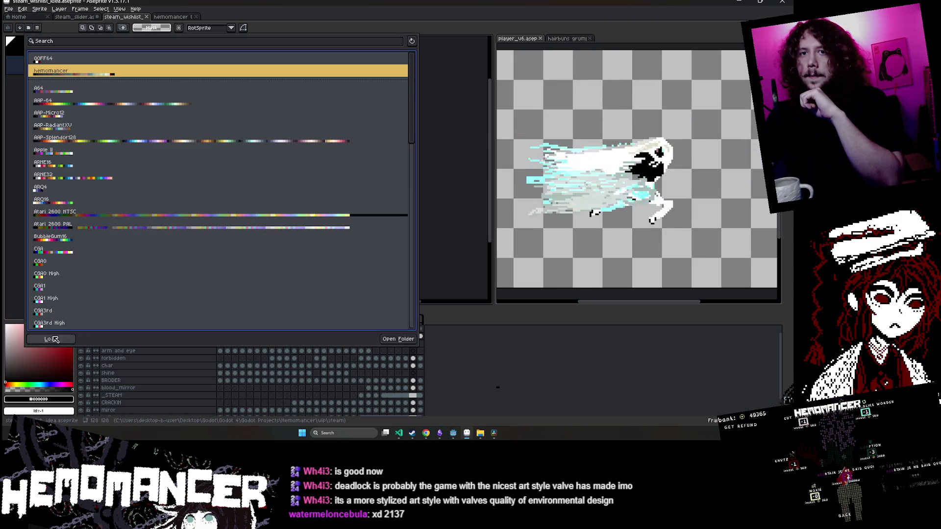
left_click(53, 339)
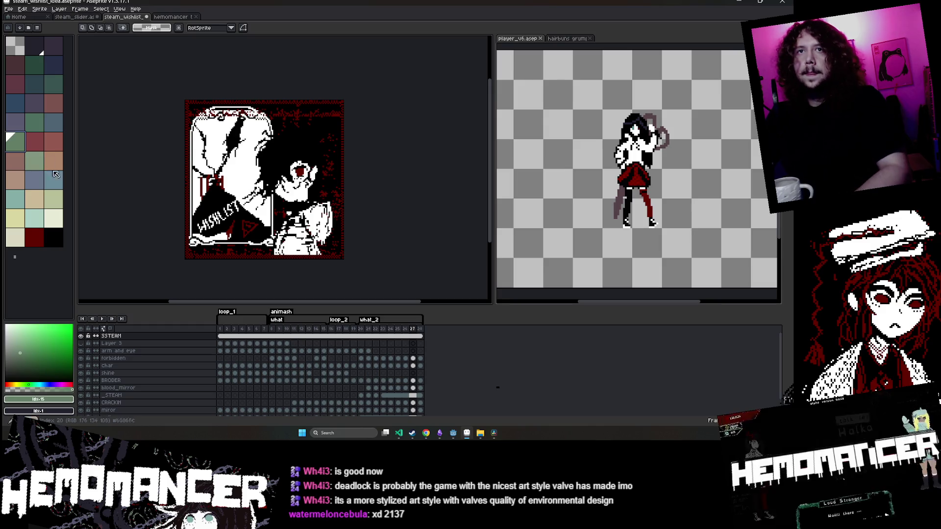
left_click(35, 155)
key("g")
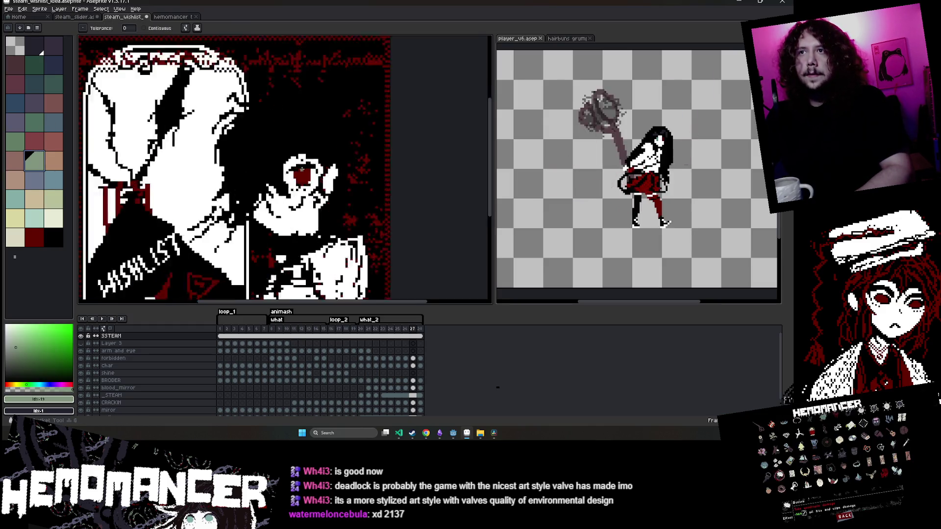
left_click(304, 183)
key("ctrl+z")
Pick the pale mint swatch and select the 'arm and eye' layer's frame-1 cel
left_click(35, 218)
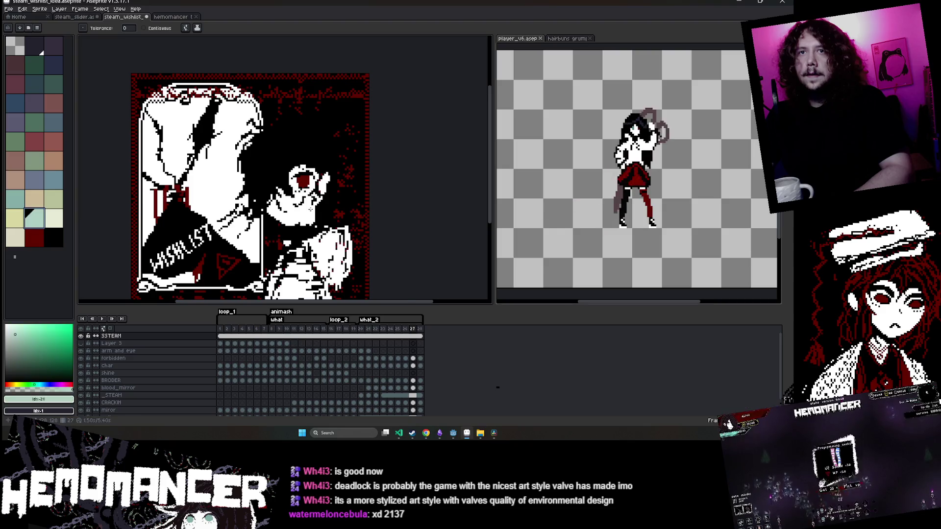
scroll(245, 176, "up", 2)
scroll(235, 166, "down", 2)
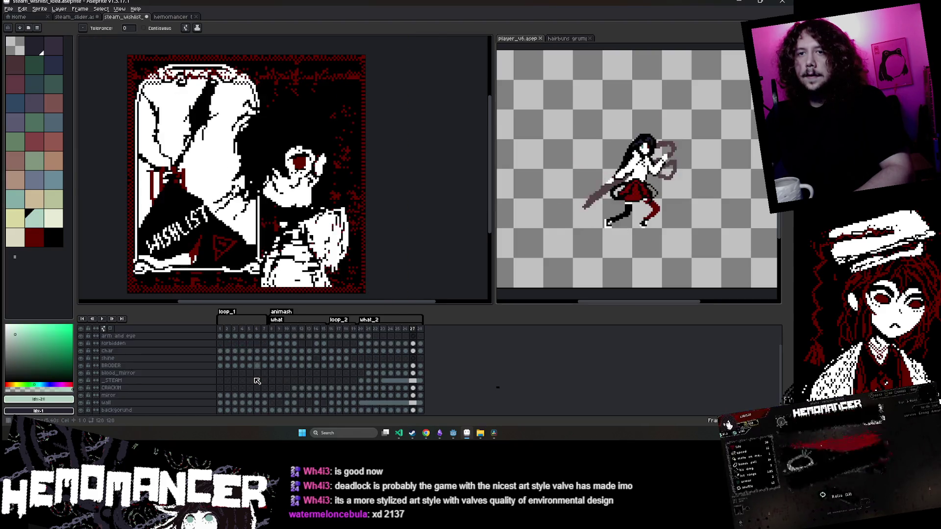
left_click(220, 351)
scroll(239, 160, "up", 5)
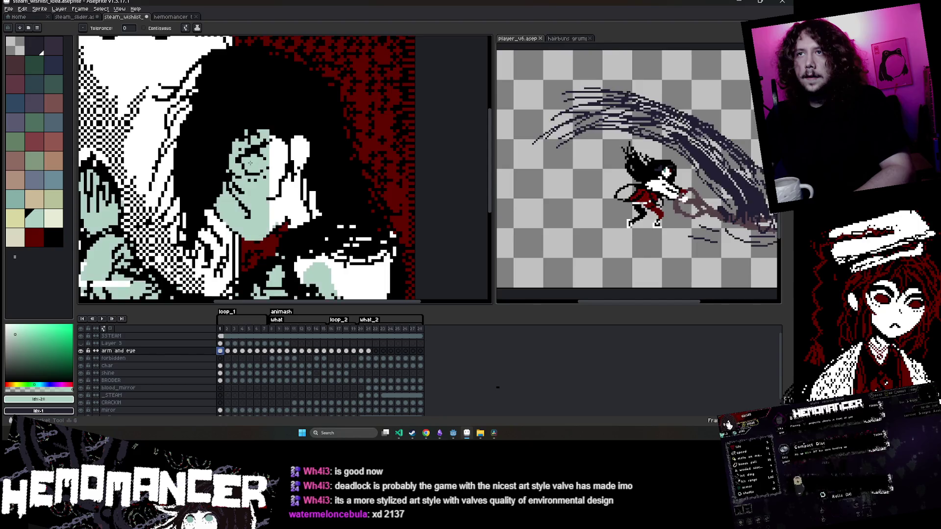
Paint a pale mint patch over the girl's eye and preview the player_v6 animation
key("b")
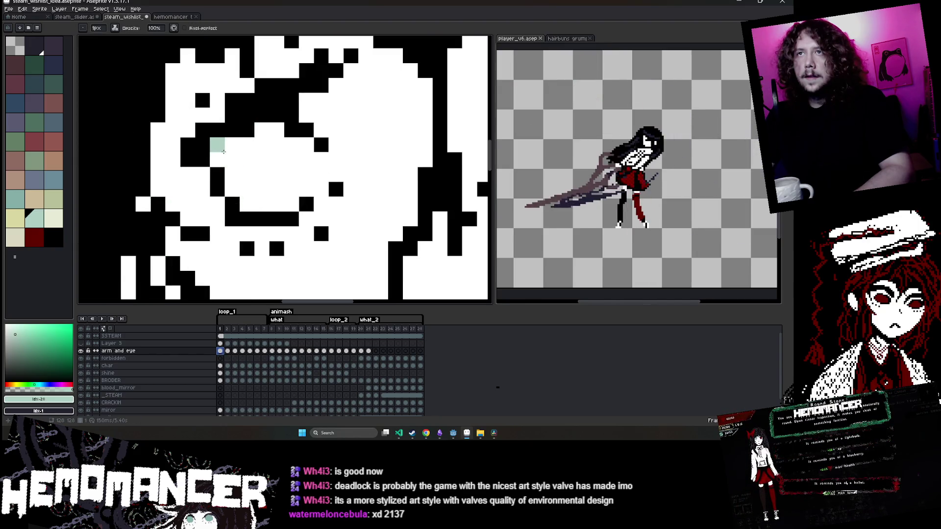
mouse_move(224, 150)
left_mouse_down()
mouse_move(252, 157)
mouse_move(272, 139)
left_mouse_up()
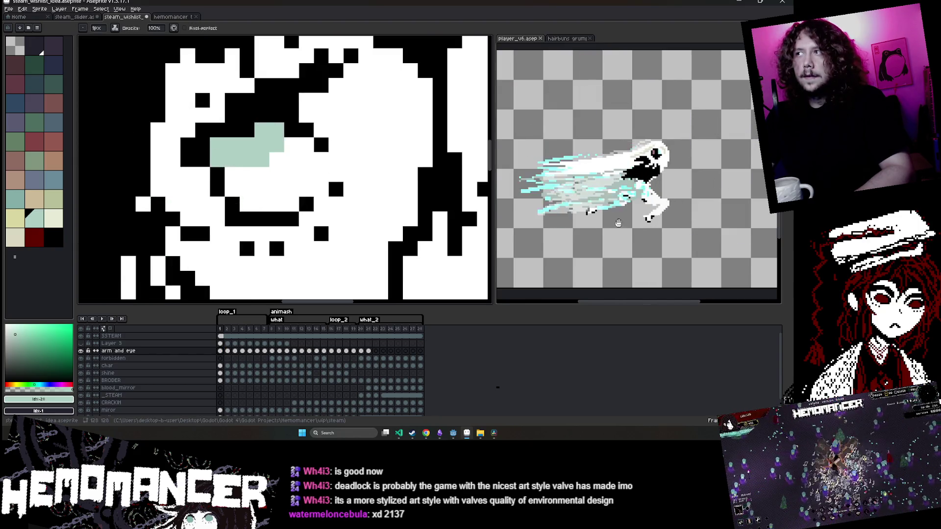
left_click(636, 212)
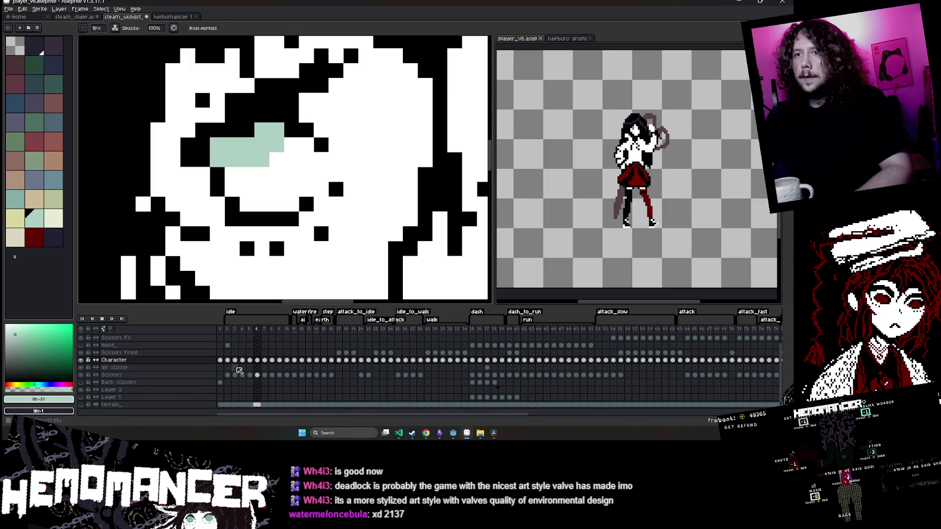
key("Right")
key("Right")
key("Right")
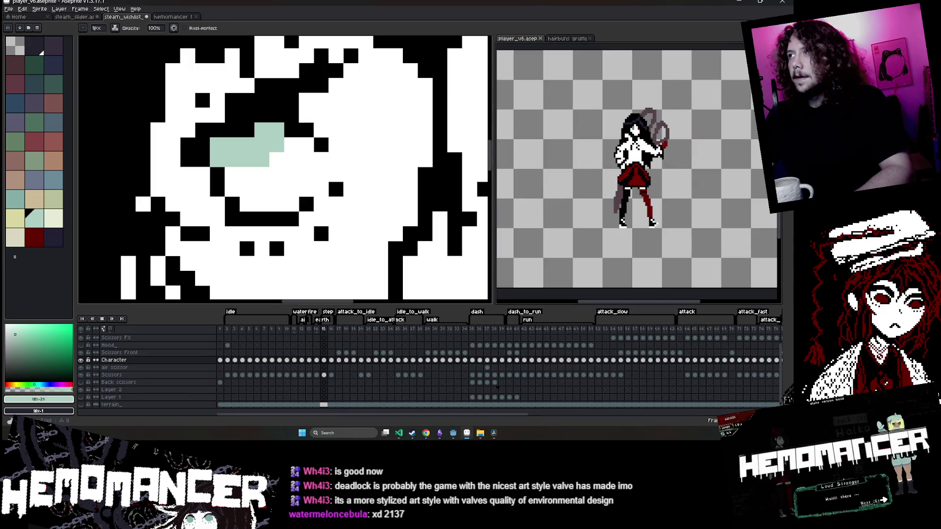
key("Return")
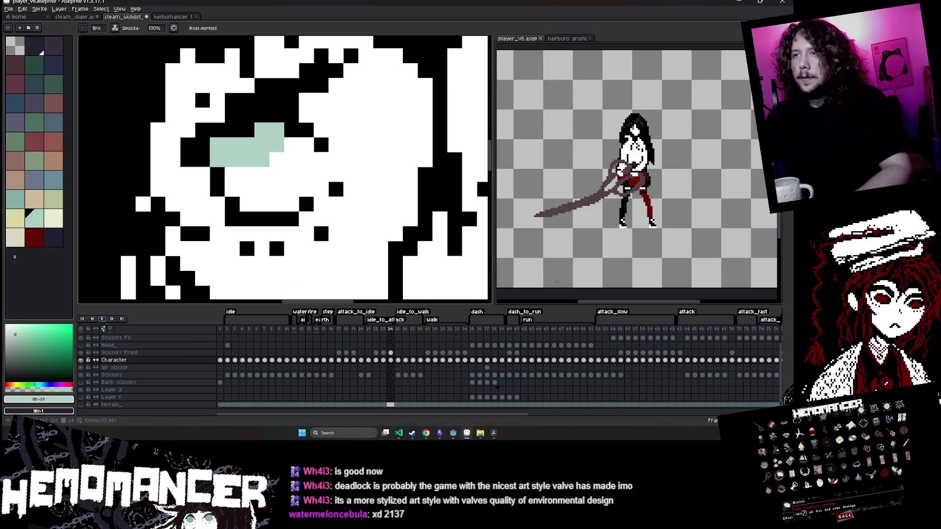
scroll(652, 127, "up", 3)
scroll(549, 141, "up", 2)
key("alt")
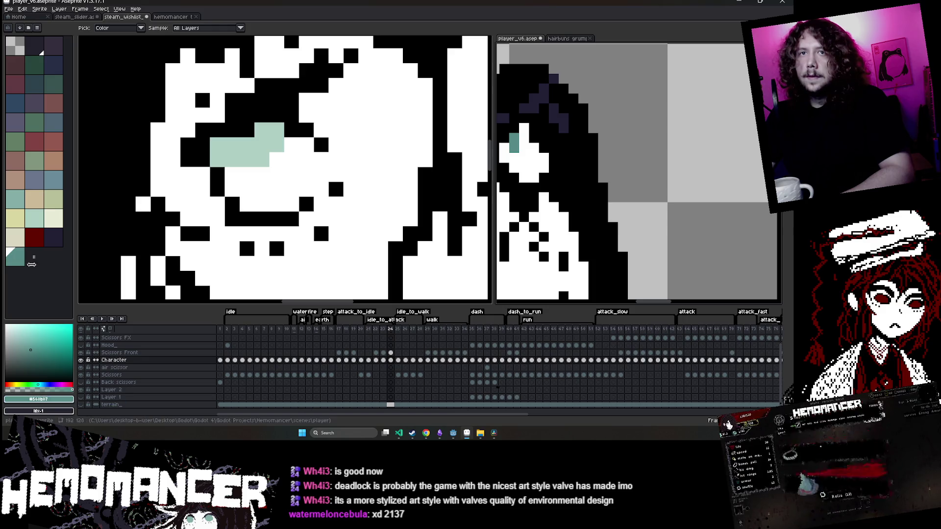
left_click(222, 155)
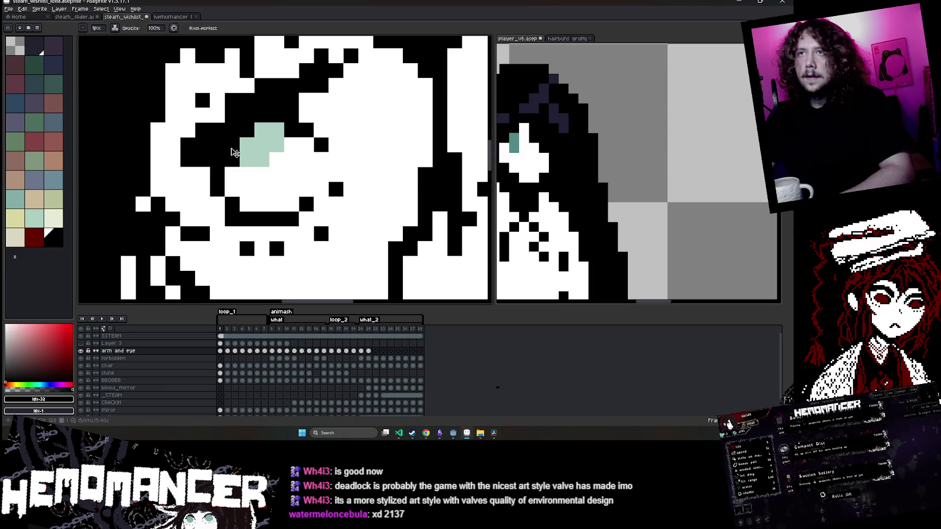
Sample the teal #568b87 eye colour from player_v6 and bring it to the wishlist tab
left_click(670, 146)
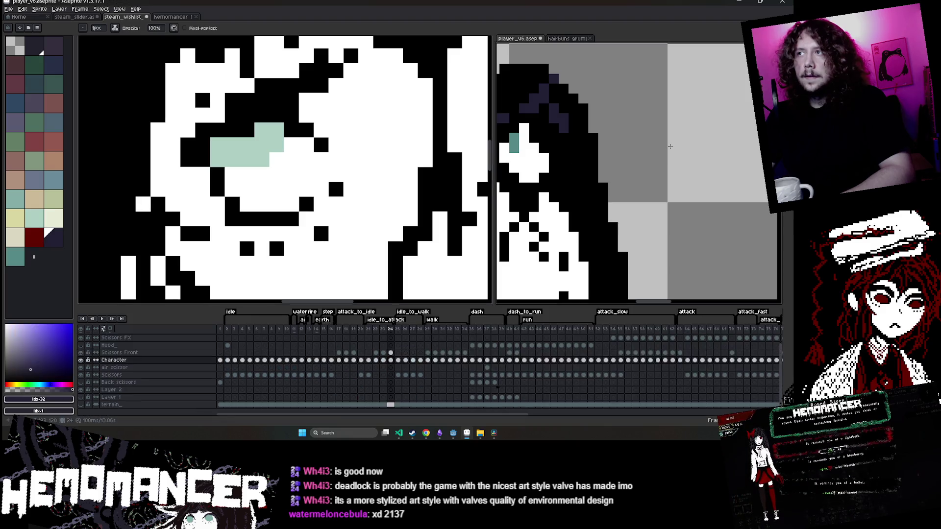
left_click(514, 142, "alt")
left_click(54, 400)
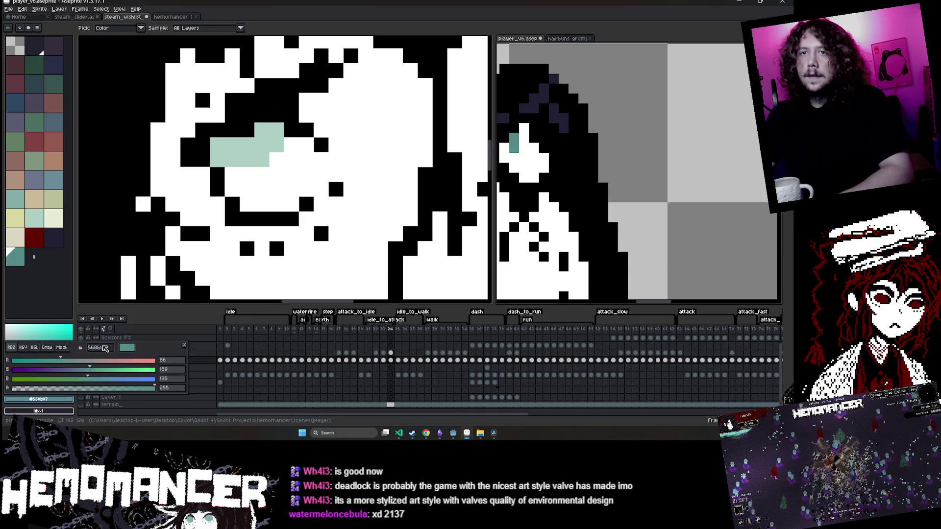
scroll(678, 221, "down", 1)
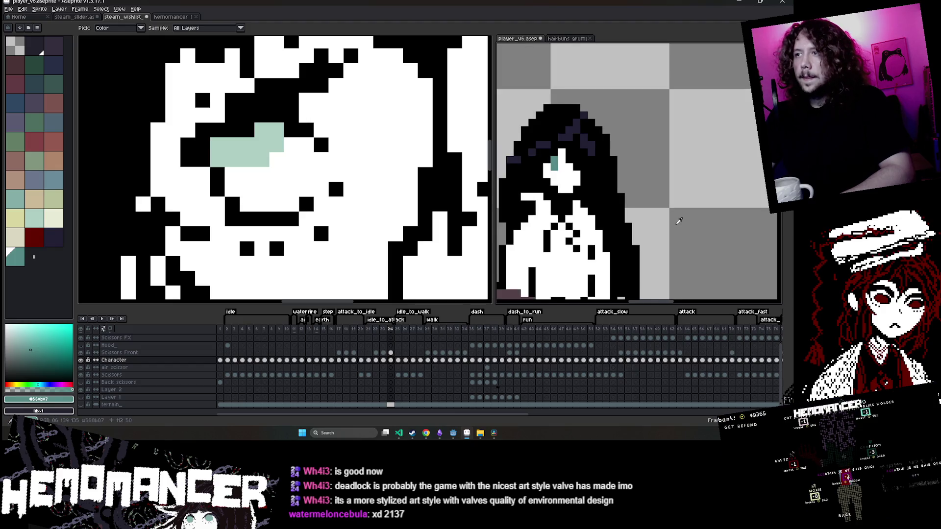
left_click(102, 319)
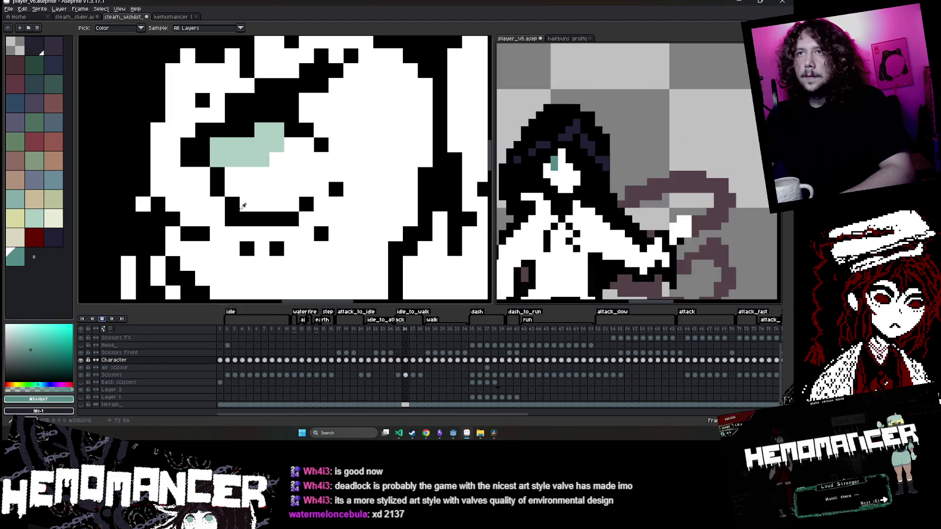
key("ctrl+Tab")
left_click(59, 400)
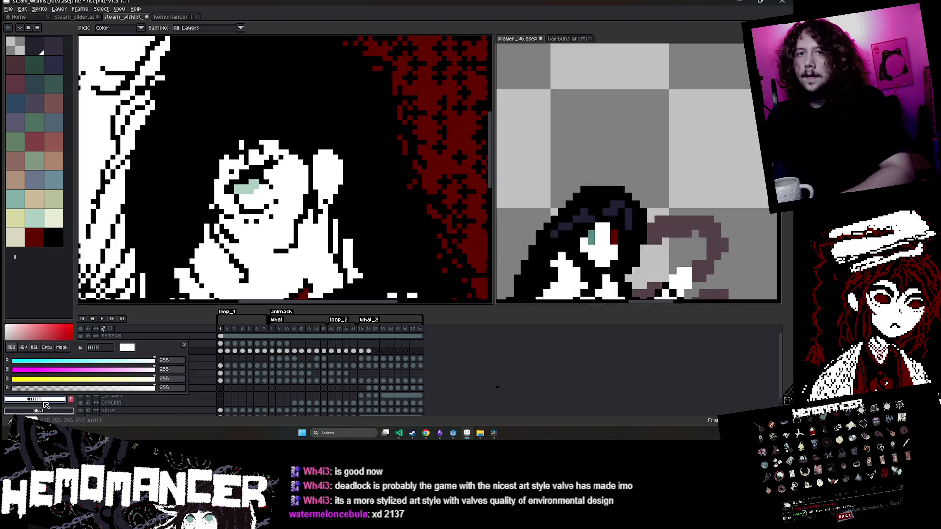
Fill the girl's eye with the teal colour using the Paint Bucket
key("Return")
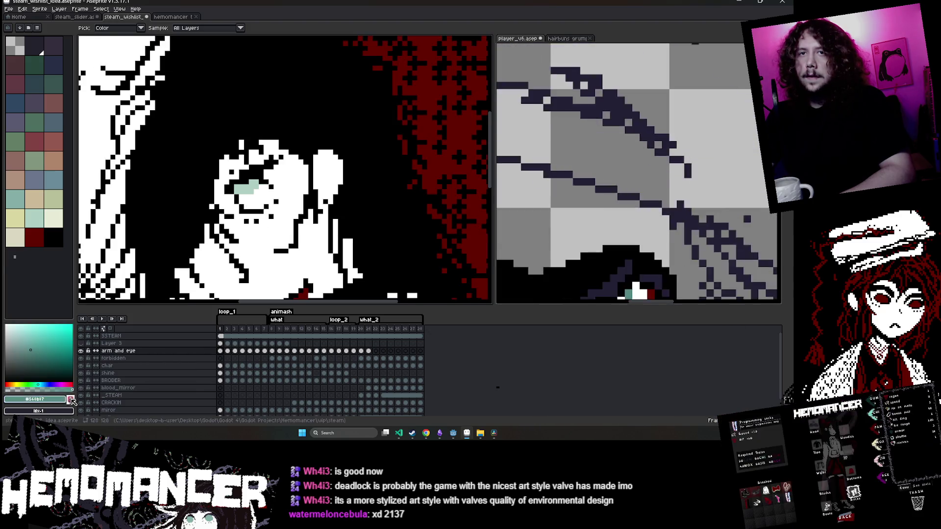
key("g")
scroll(245, 188, "up", 3)
left_click(203, 202)
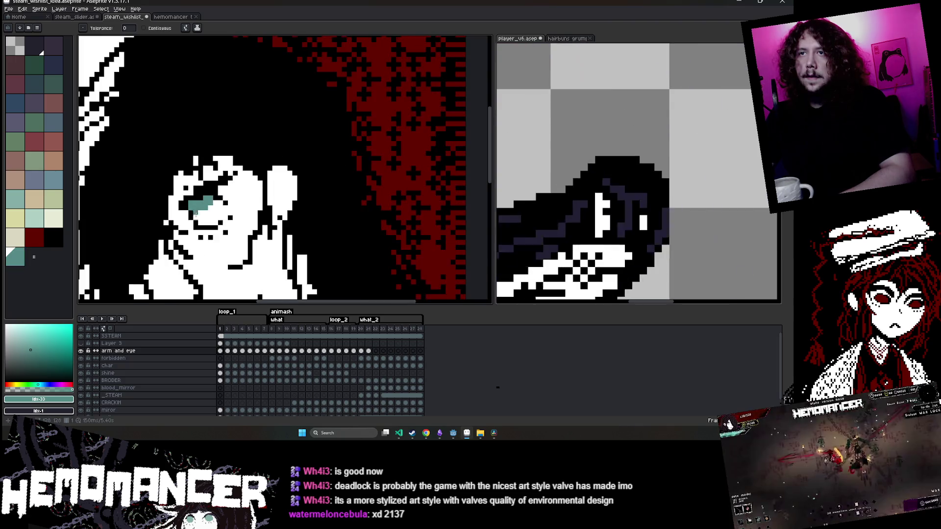
scroll(206, 204, "down", 2)
Widen the teal eye patch right and down with Pencil pixels
key("b")
left_click(209, 226)
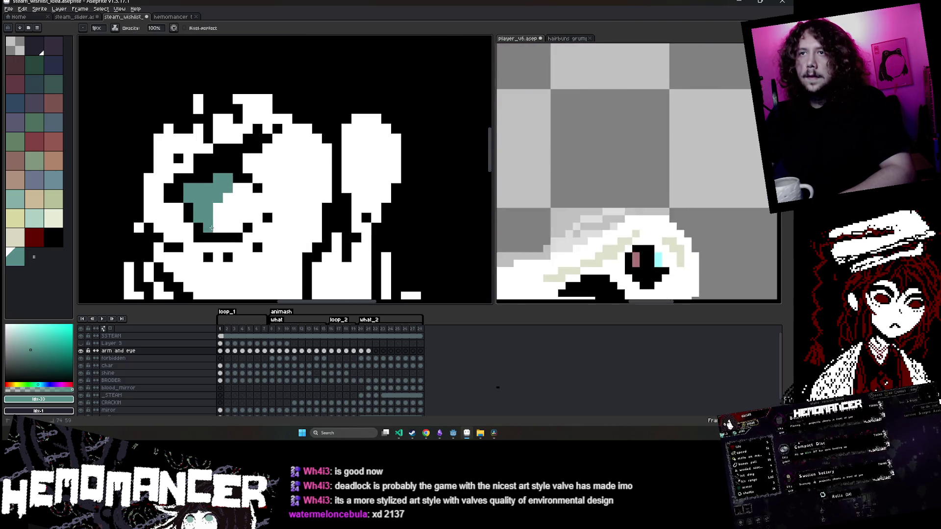
left_click_drag(234, 185, 245, 210)
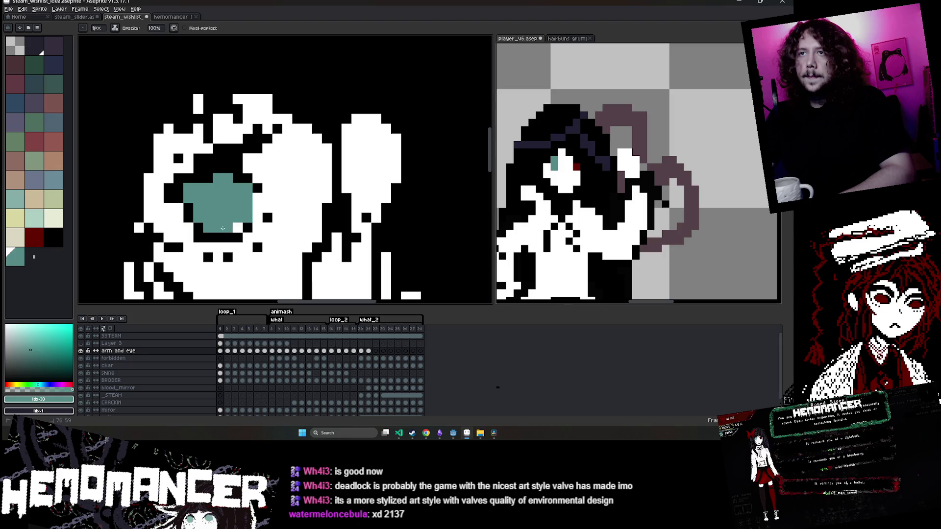
scroll(251, 213, "down", 3)
scroll(256, 199, "up", 1)
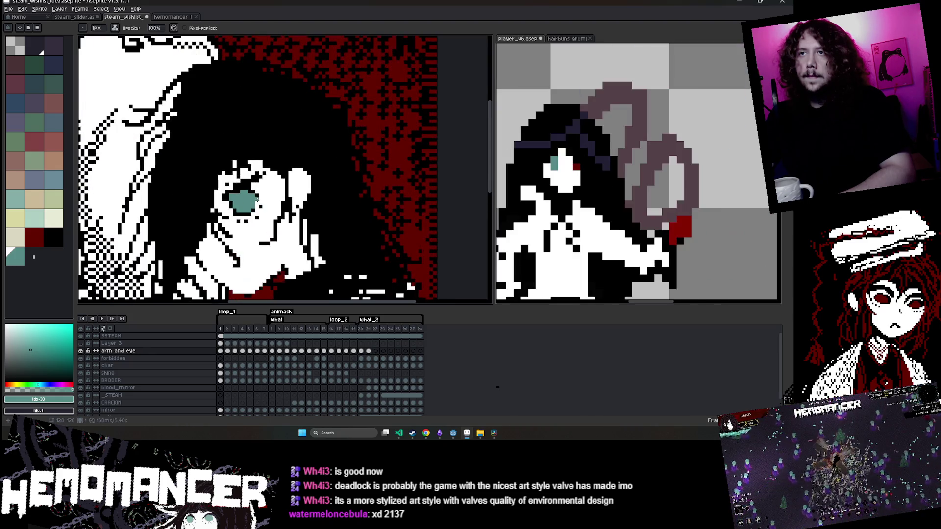
scroll(252, 201, "down", 3)
scroll(252, 201, "up", 3)
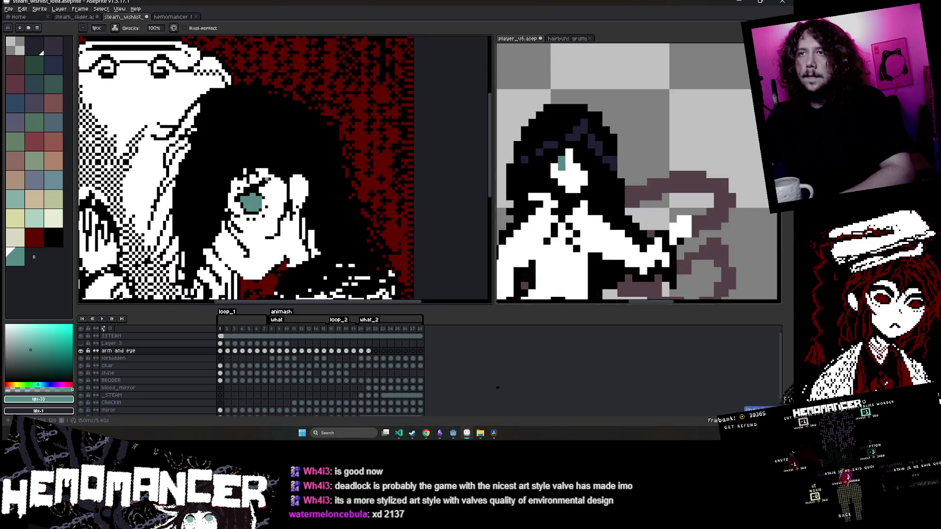
scroll(252, 202, "down", 3)
scroll(216, 216, "up", 1)
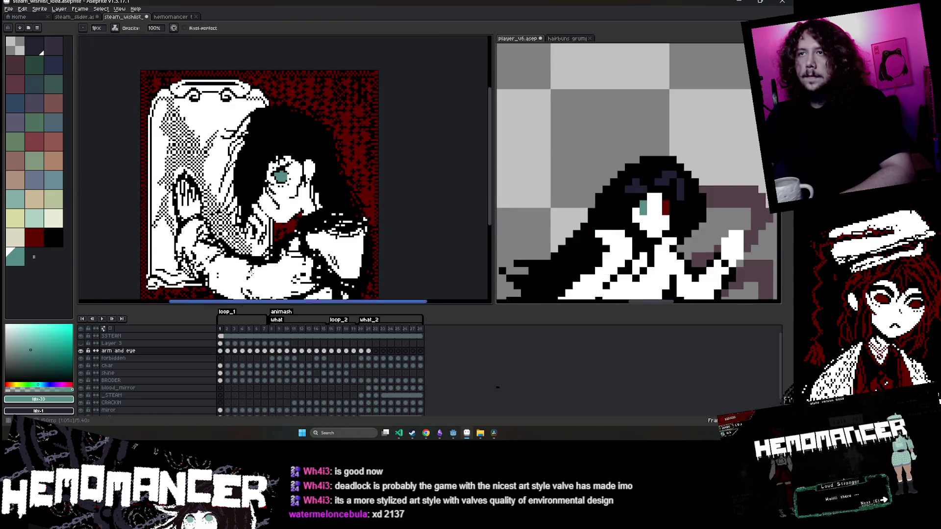
scroll(270, 169, "up", 1)
Select the teal eye with the Magic Wand and advance three frames
key("w")
key("Right")
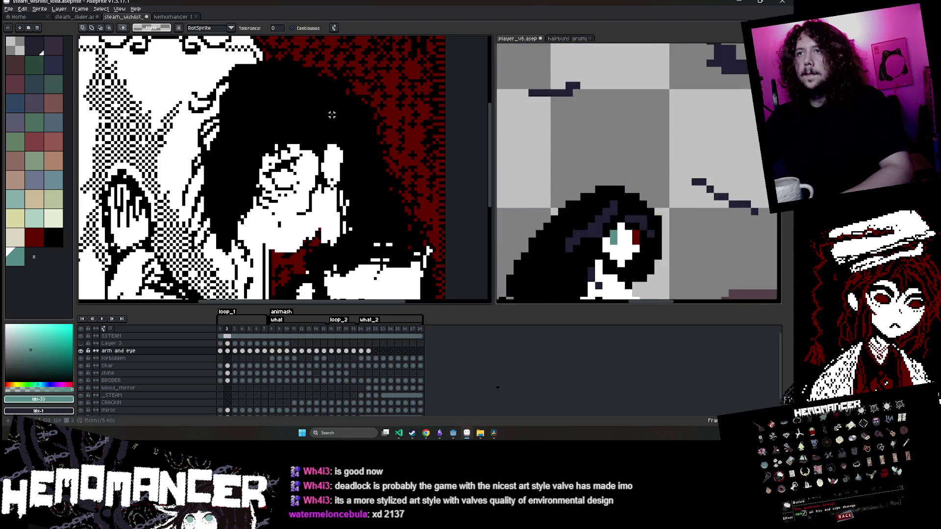
key("Right")
key("Right")
key("Right")
key("Right")
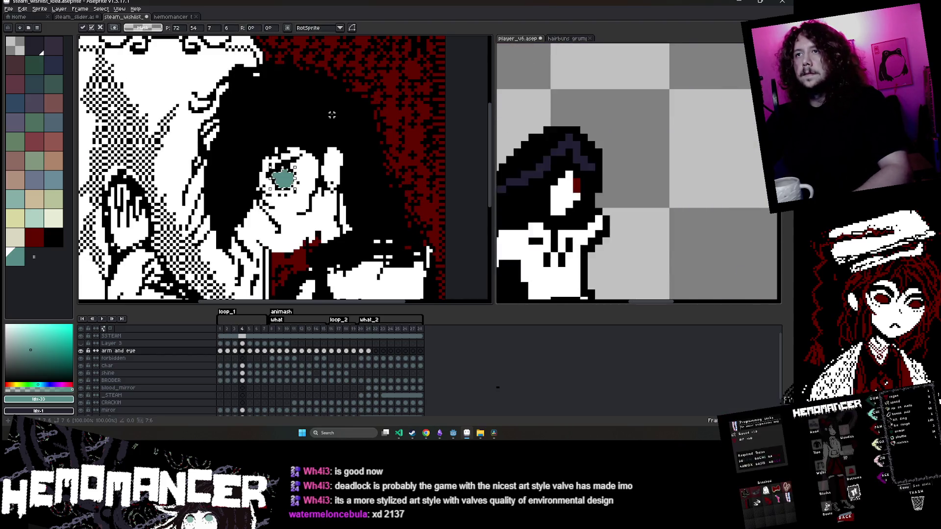
key("Right")
key("Right")
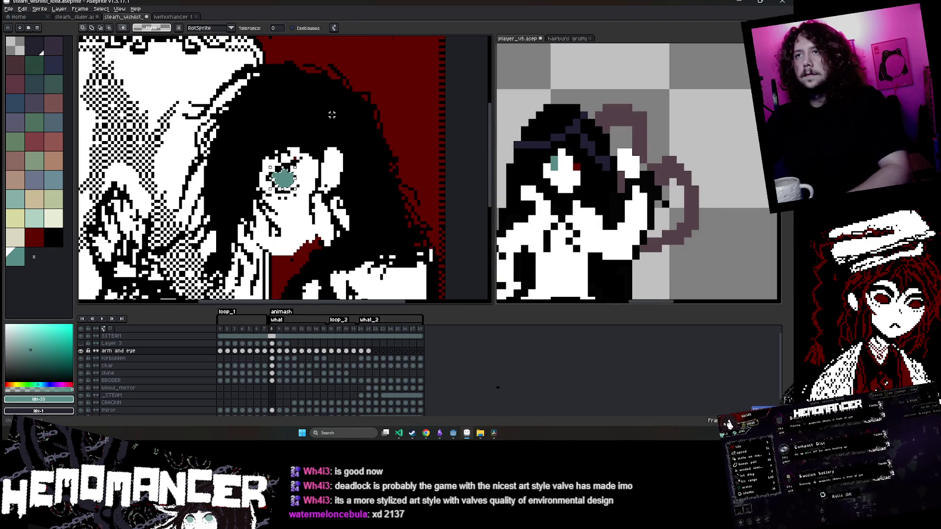
Paste and commit the teal eye on the following frames through frame 11
key("Return")
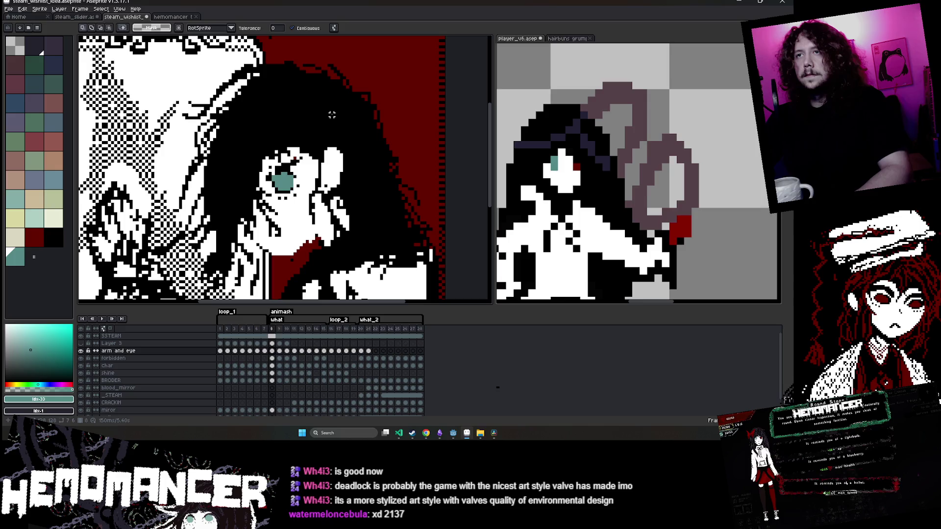
key("Right")
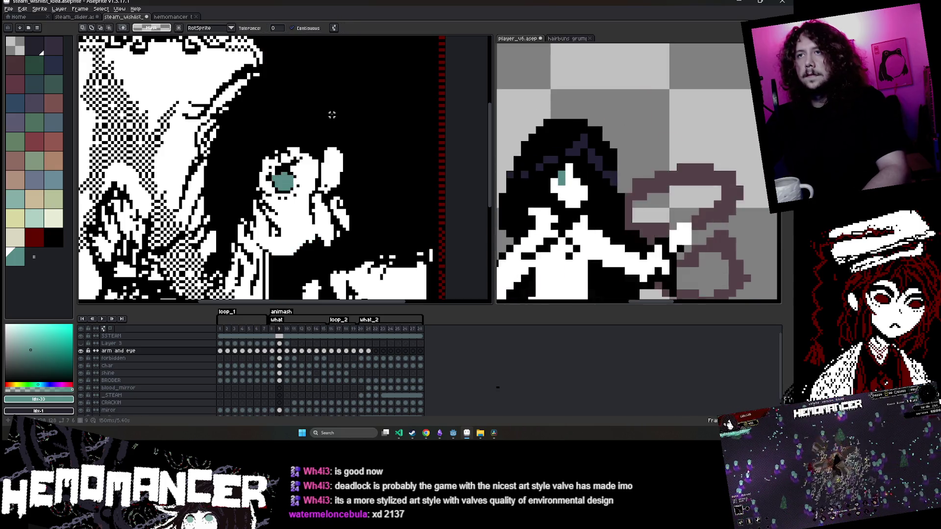
key("Right")
key("Return")
key("Right")
key("ctrl+v")
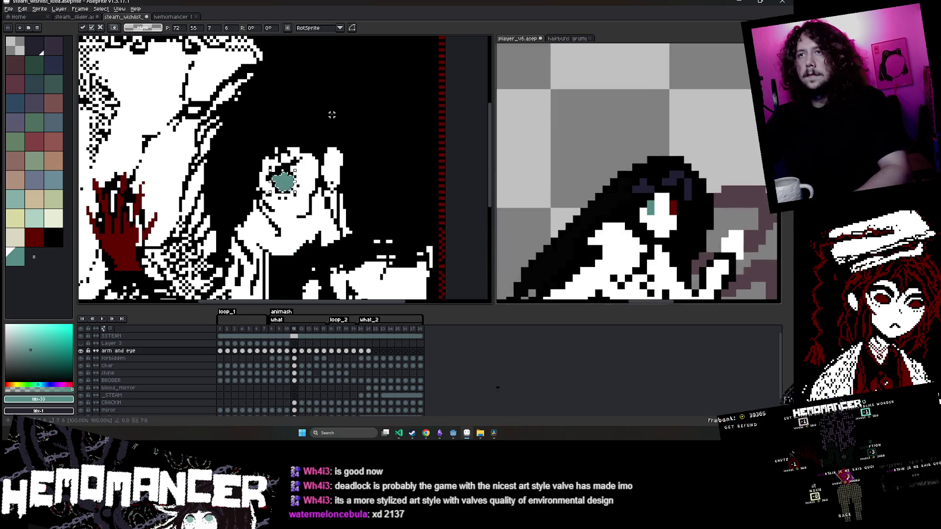
key("Return")
key("Right")
key("Right")
key("Left")
key("Left")
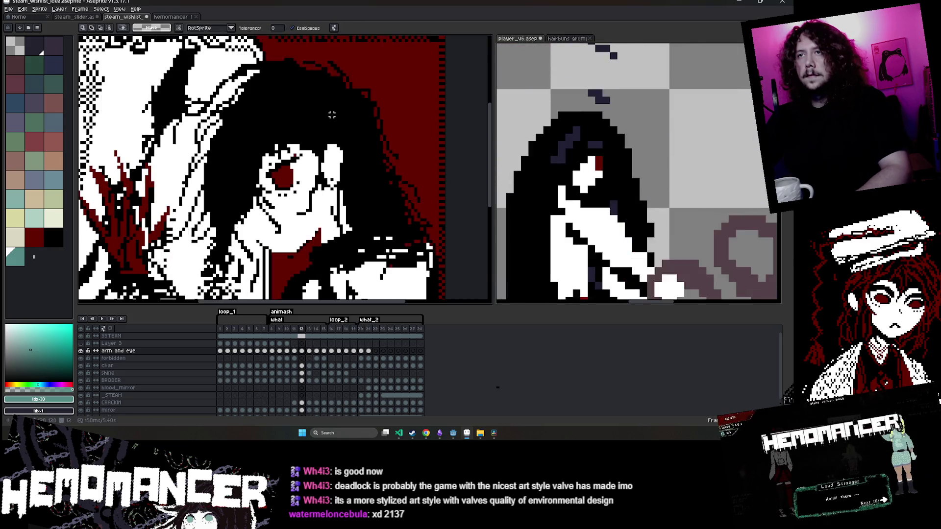
Play the animation to review the teal eye, then save the banner
key("Return")
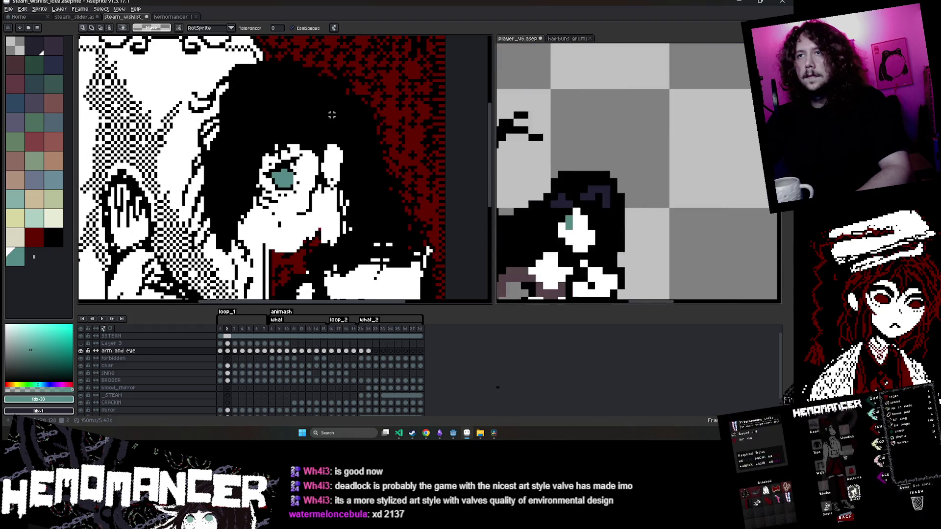
scroll(335, 121, "down", 3)
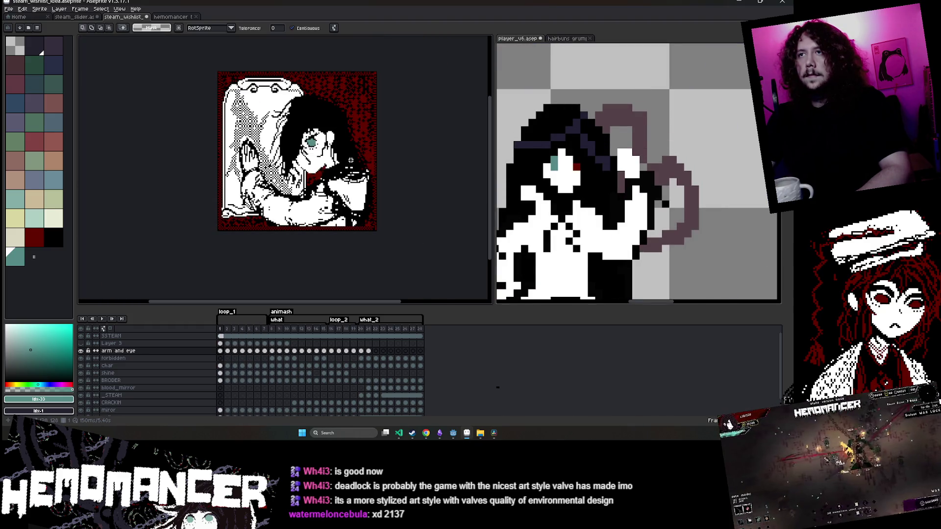
scroll(318, 142, "up", 3)
scroll(306, 140, "up", 3)
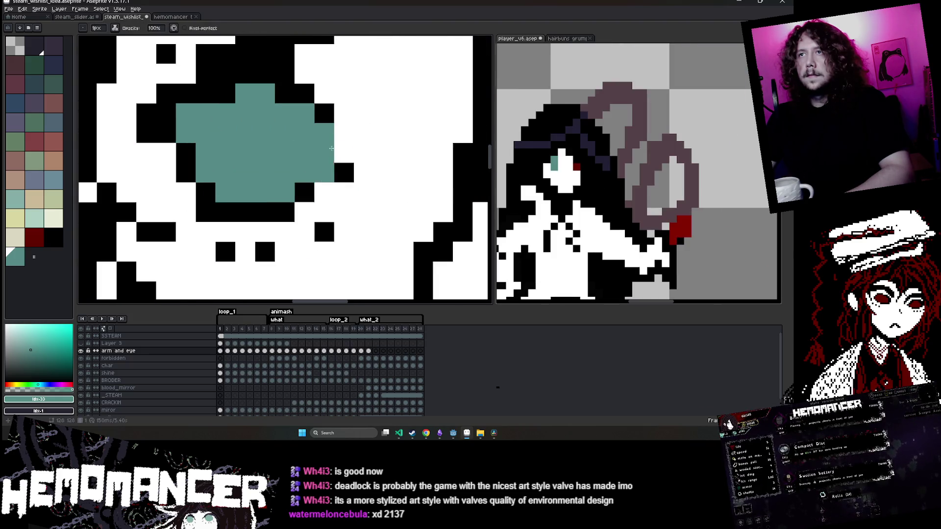
scroll(356, 123, "down", 4)
key("b")
scroll(356, 124, "up", 2)
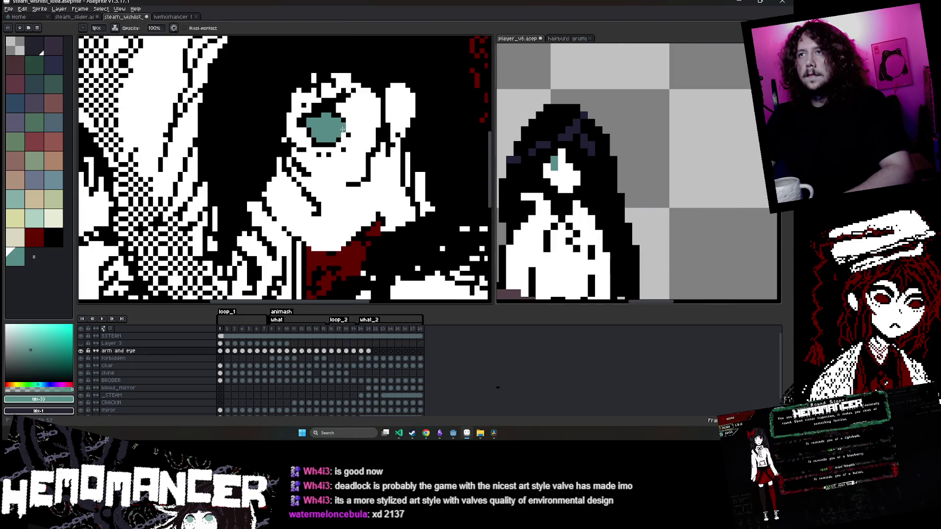
key("ctrl+s")
scroll(342, 128, "down", 4)
scroll(331, 142, "up", 3)
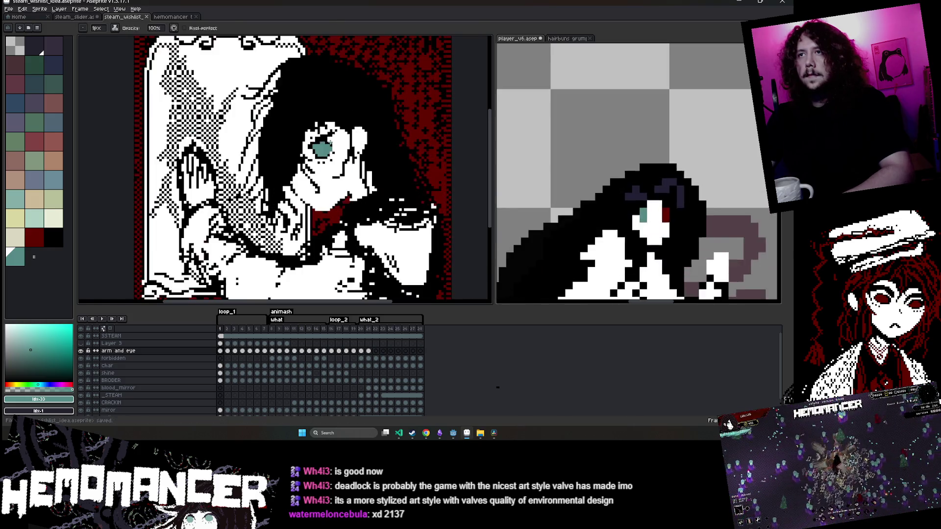
Paste the teal eye into frame 3 and move on toward frame 6
key("w")
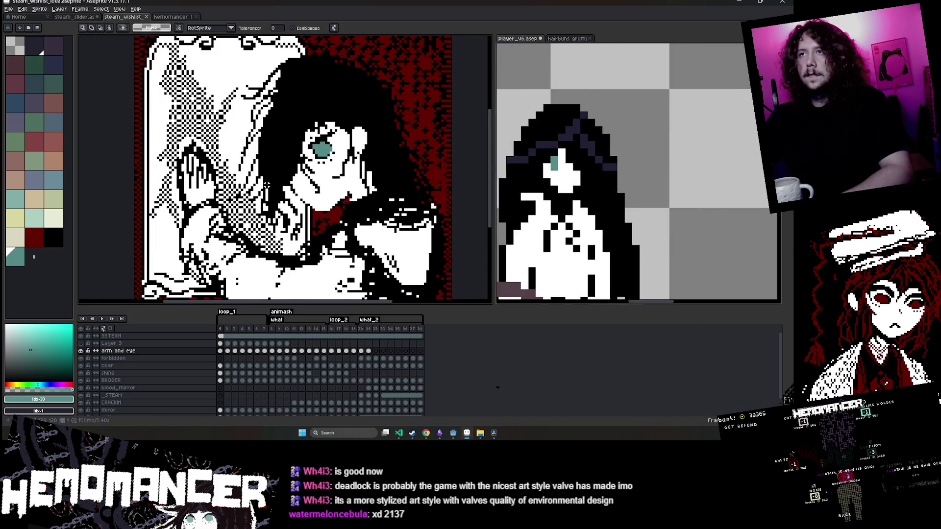
key("Right")
key("Right")
key("ctrl+v")
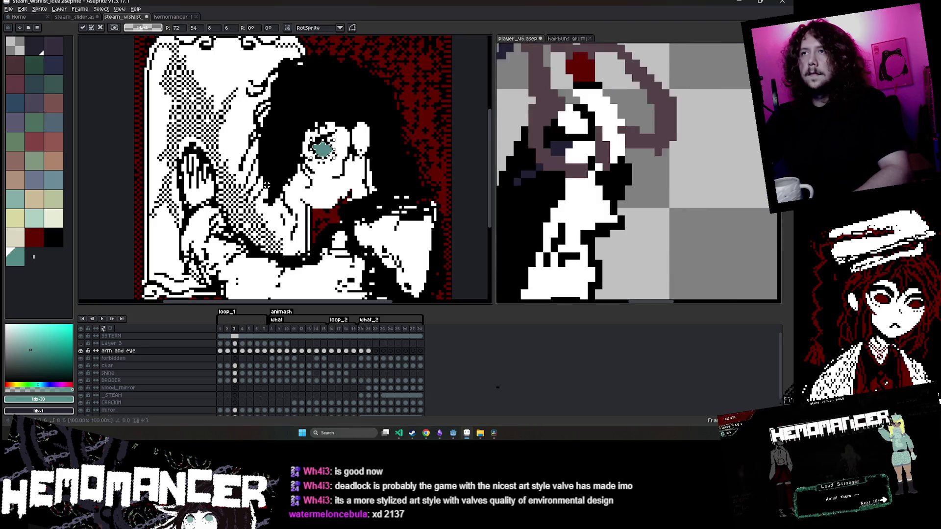
key("Return")
key("Right")
key("Right")
key("Right")
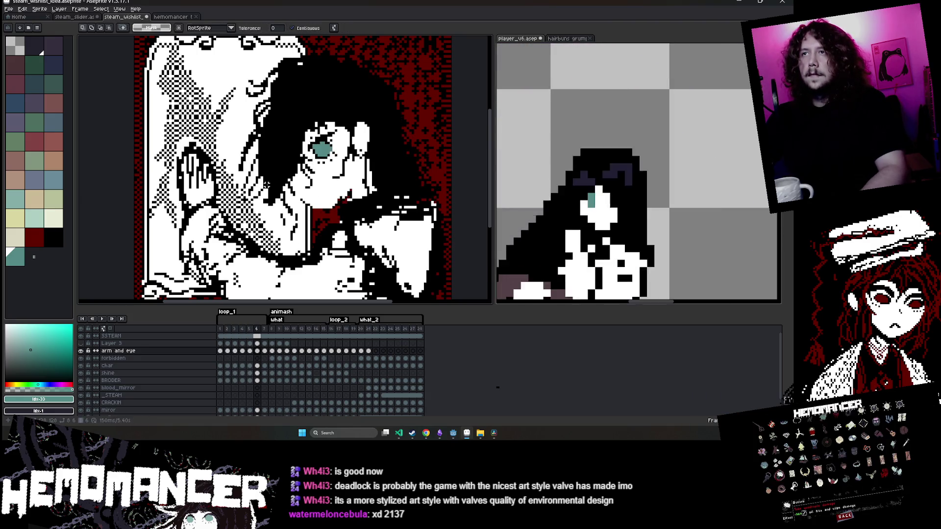
key("Right")
key("Right")
key("Down")
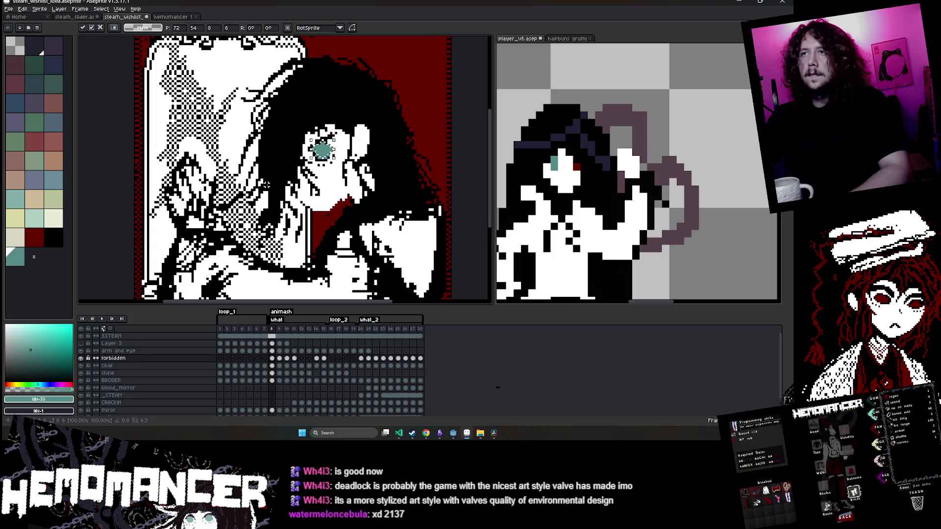
key("Right")
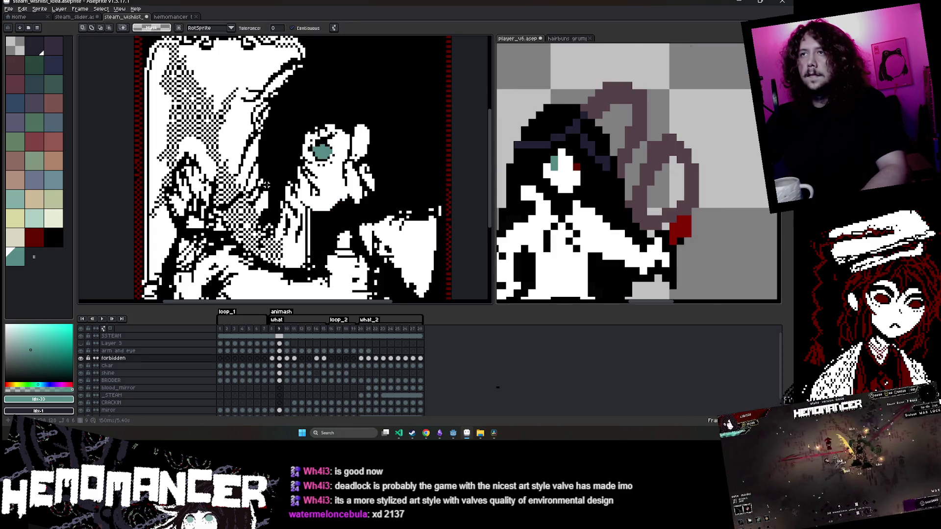
key("Right")
key("Right")
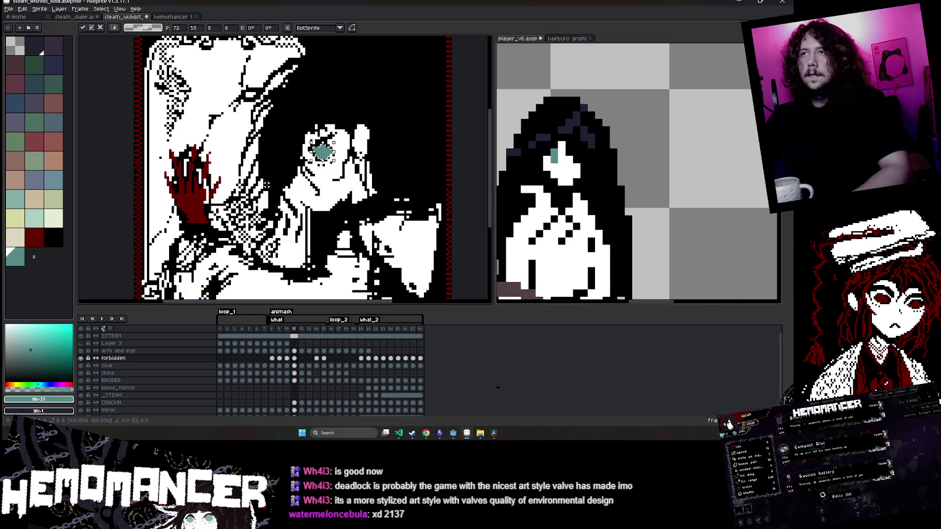
key("Right")
key("Right")
key("Right")
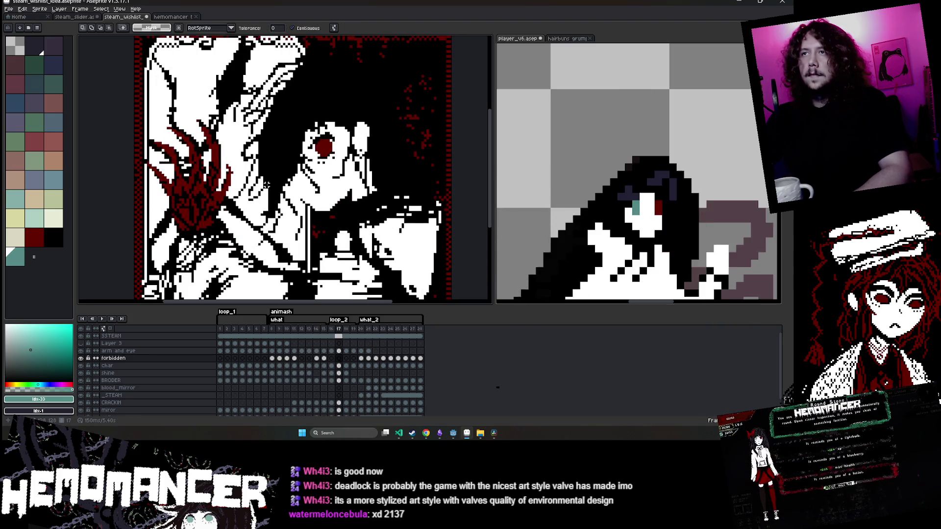
key("Left")
key("Left")
key("Left")
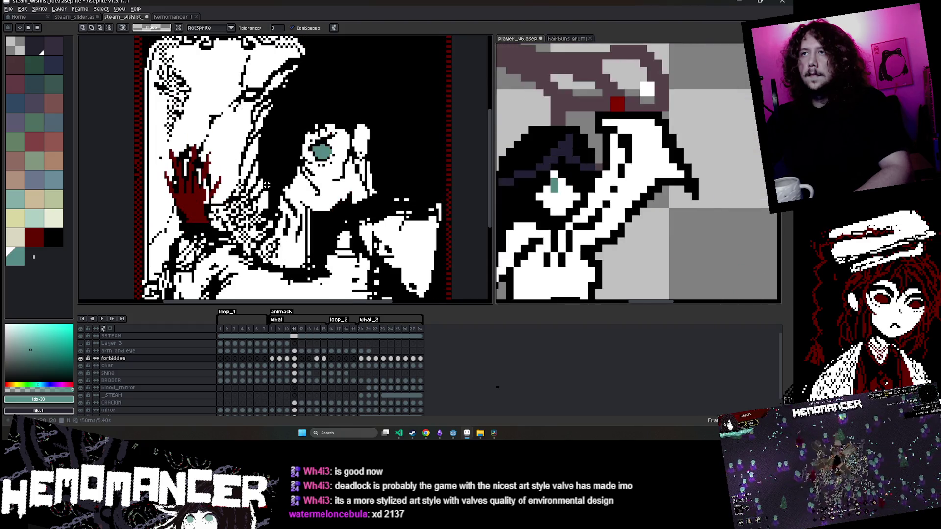
key("Right")
key("Right")
key("Right")
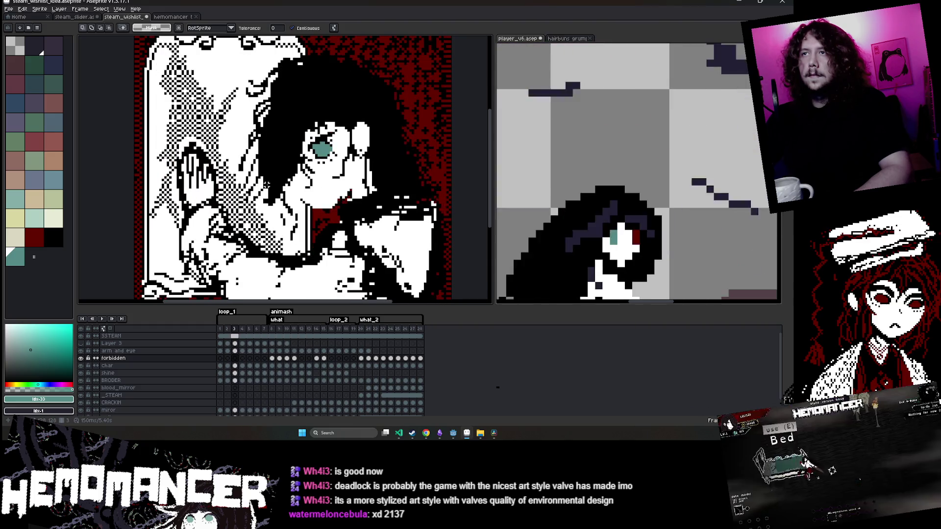
key("Right")
key("Right")
key("Right")
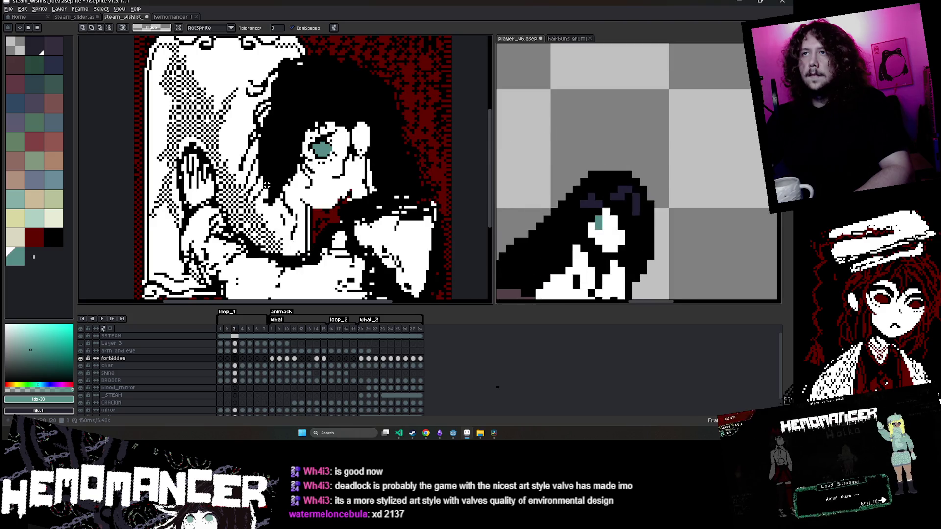
scroll(265, 185, "down", 3)
scroll(376, 183, "up", 5)
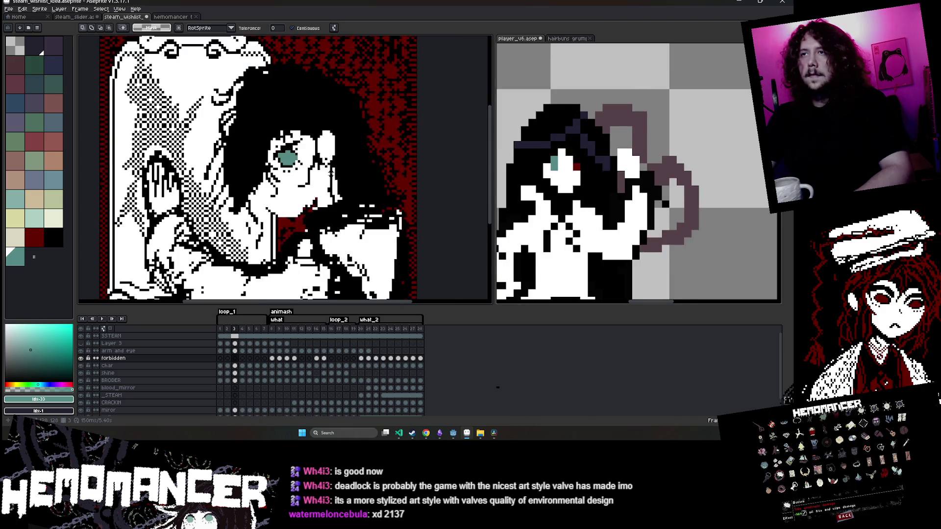
Select the 'arm and eye' layer's first-frame cel
left_click(221, 366)
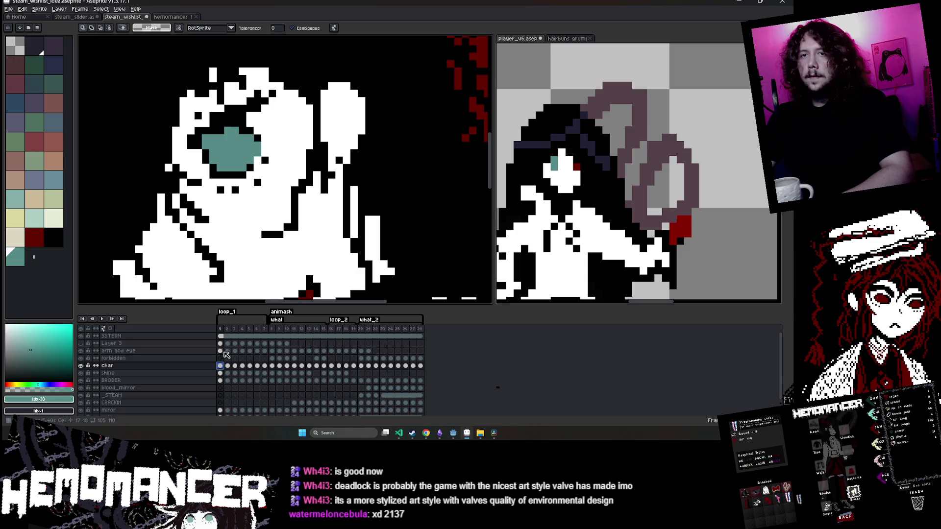
left_click(220, 351)
scroll(228, 156, "up", 2)
Repaint the eye pixels teal #568b87 with a black accent pixel
key("b")
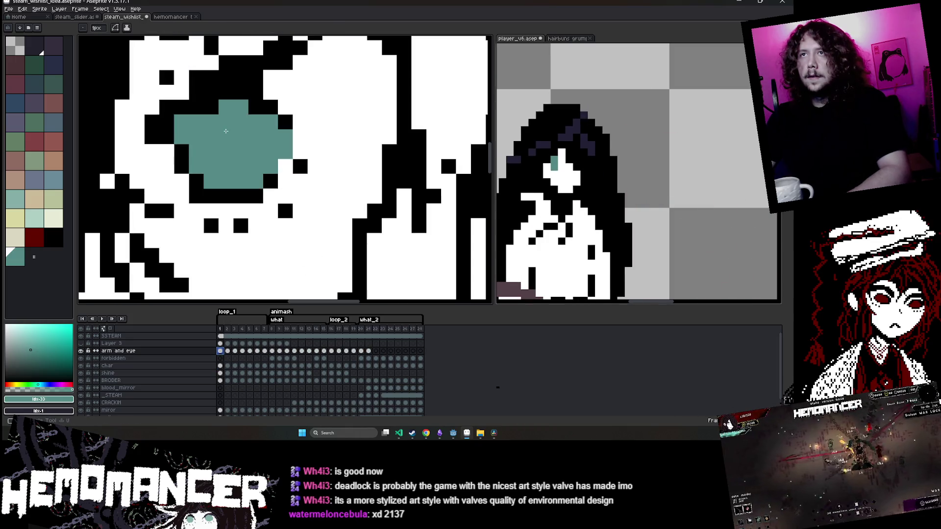
key("b")
right_click(182, 107)
left_click(299, 121)
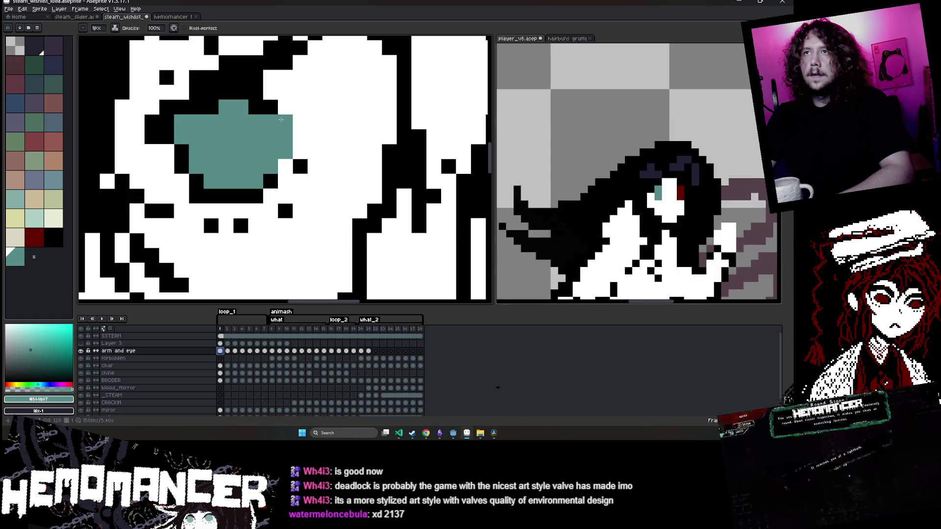
left_click(270, 107)
left_click(255, 92)
left_click(225, 91)
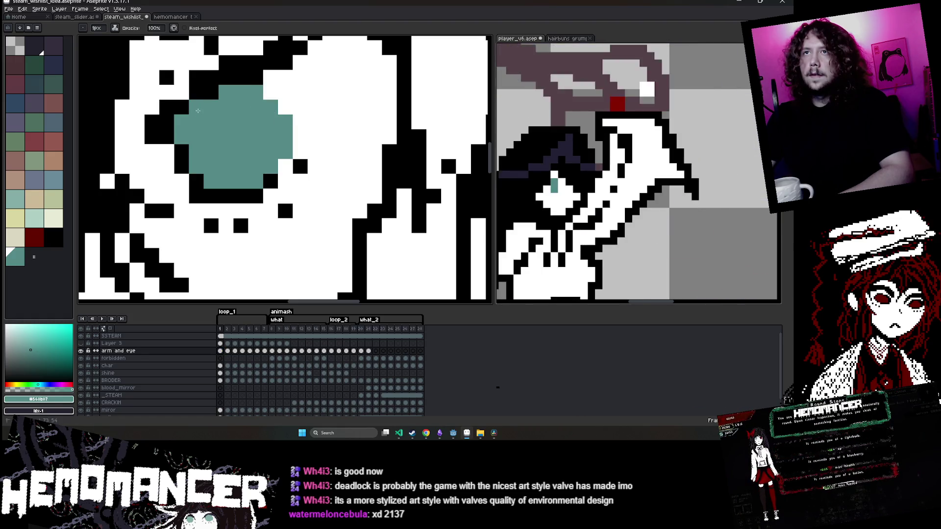
Save the banner with the enlarged, reshaped teal eye
scroll(264, 92, "down", 5)
scroll(263, 92, "down", 1)
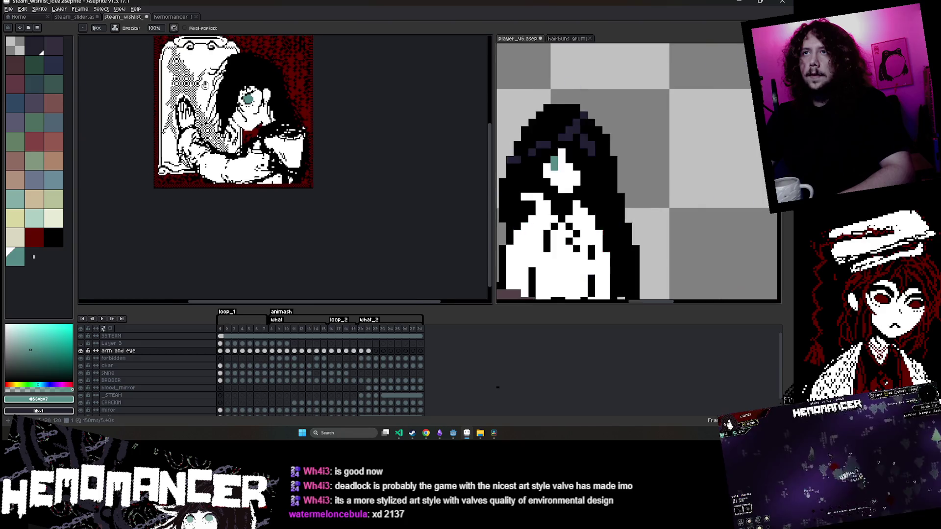
scroll(351, 130, "up", 5)
scroll(352, 131, "up", 1)
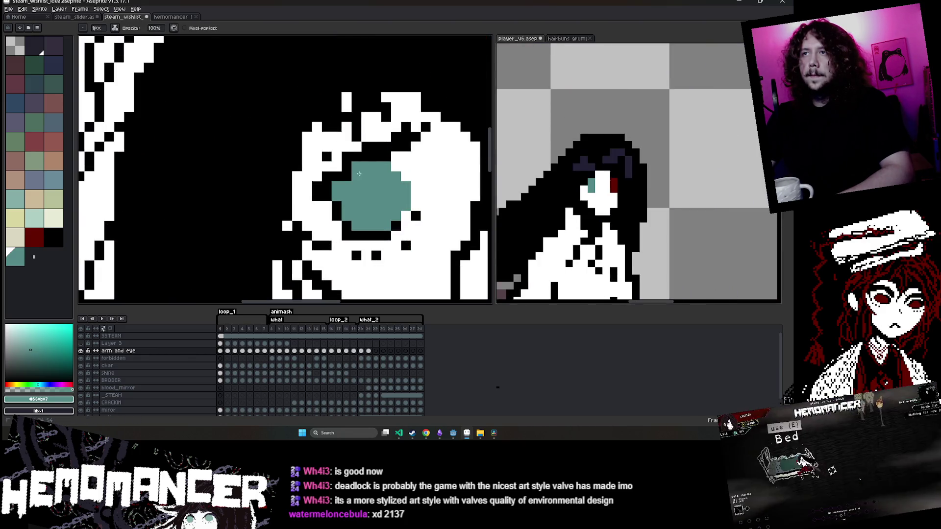
scroll(350, 176, "down", 3)
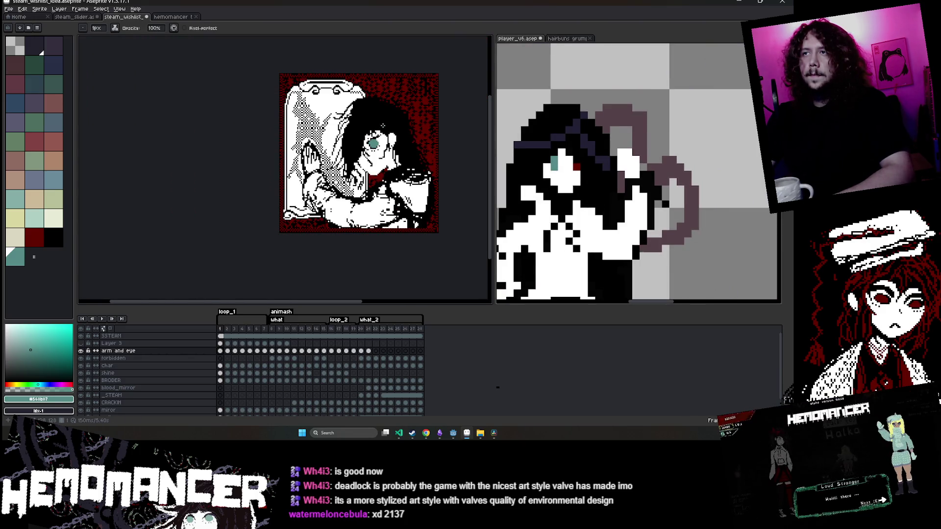
key("ctrl+s")
left_click_drag(413, 131, 383, 135)
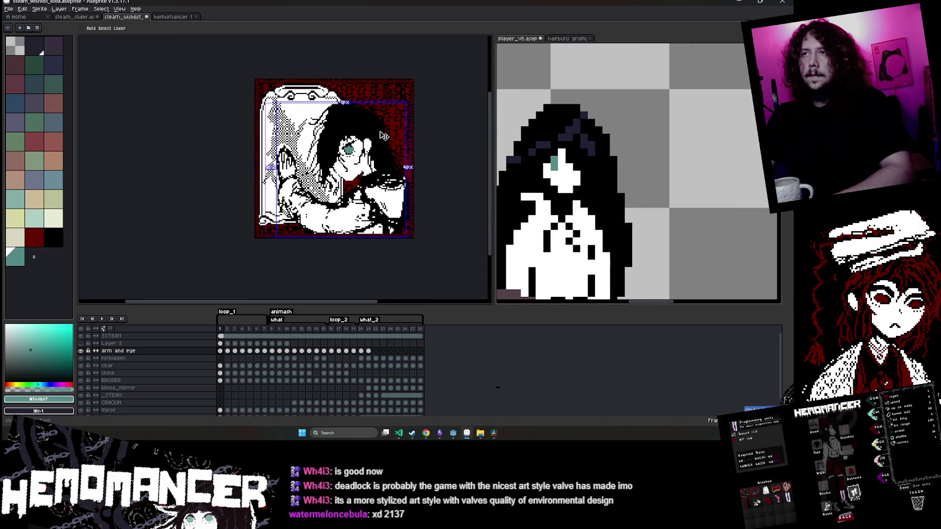
Step through frames, hop to player_v6 and back, and save steam_wishlist_idea.aseprite
key("Return")
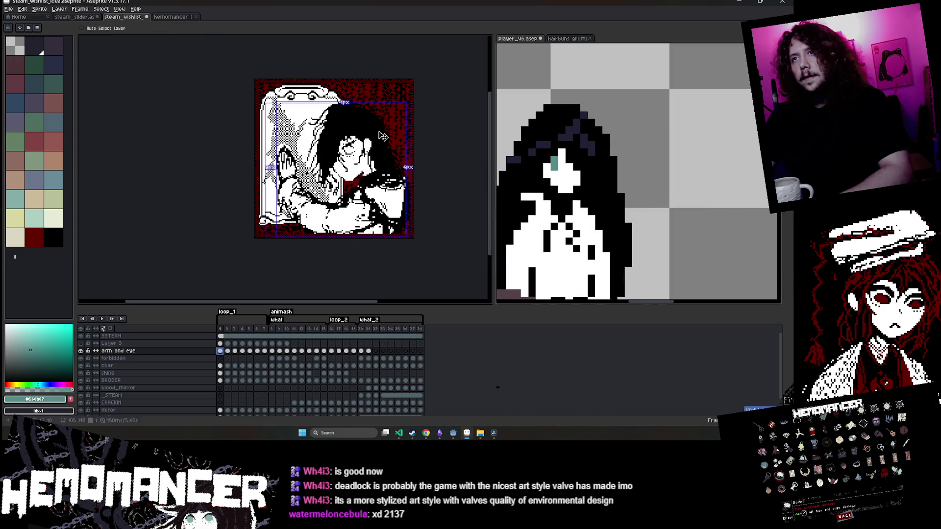
key("ctrl+s")
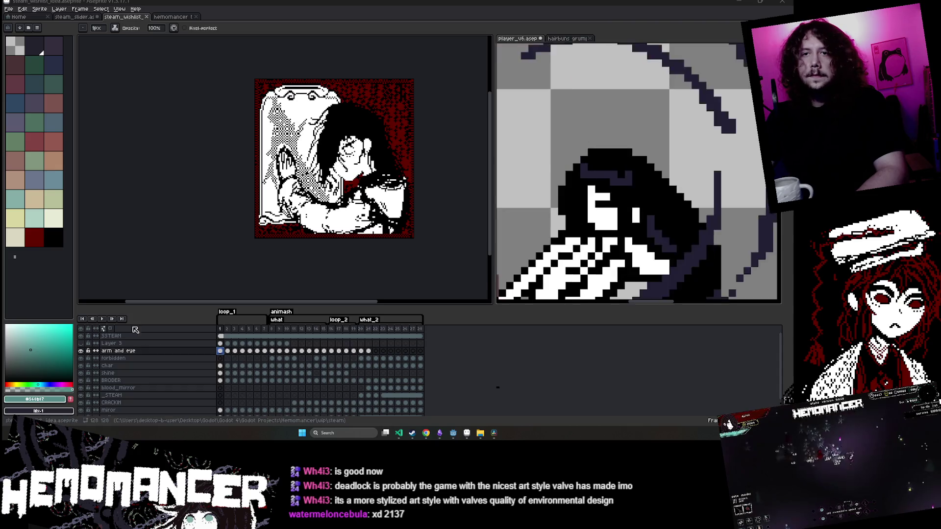
scroll(685, 197, "down", 3)
left_click(684, 196)
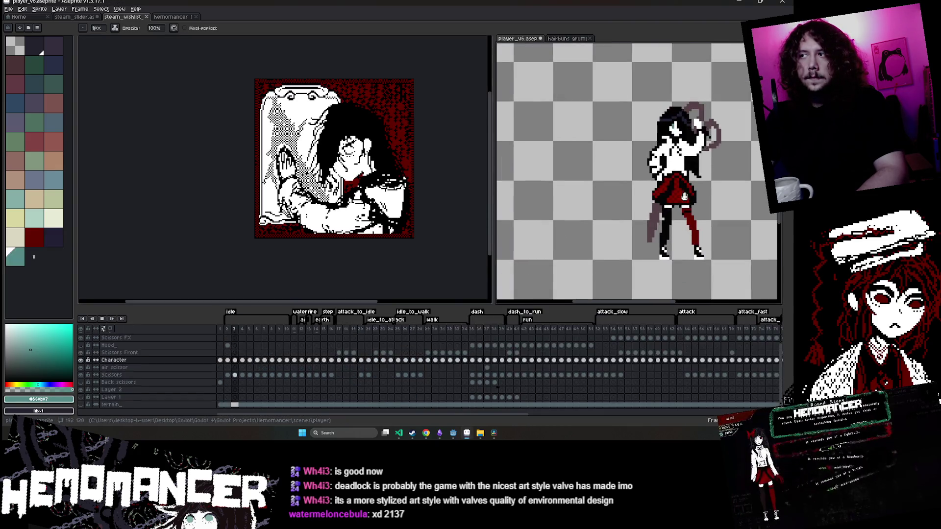
left_click(346, 246)
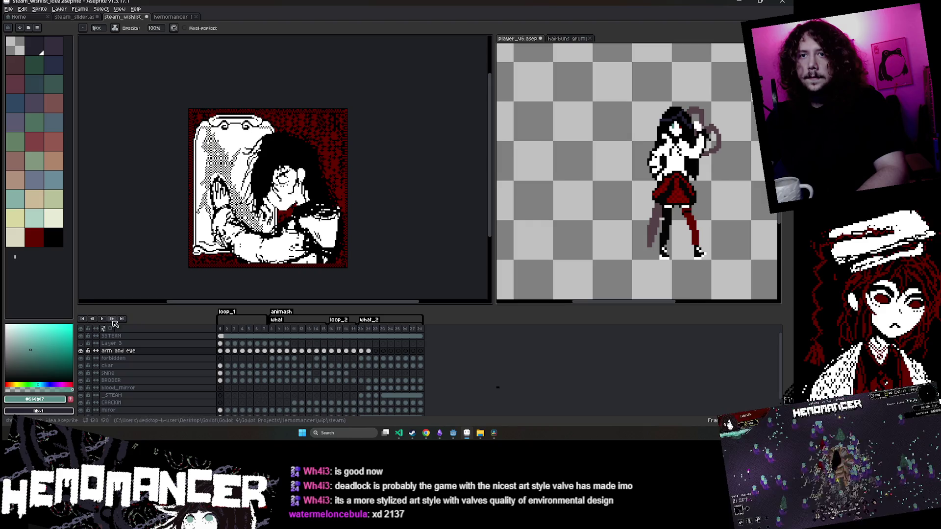
key("ctrl+s")
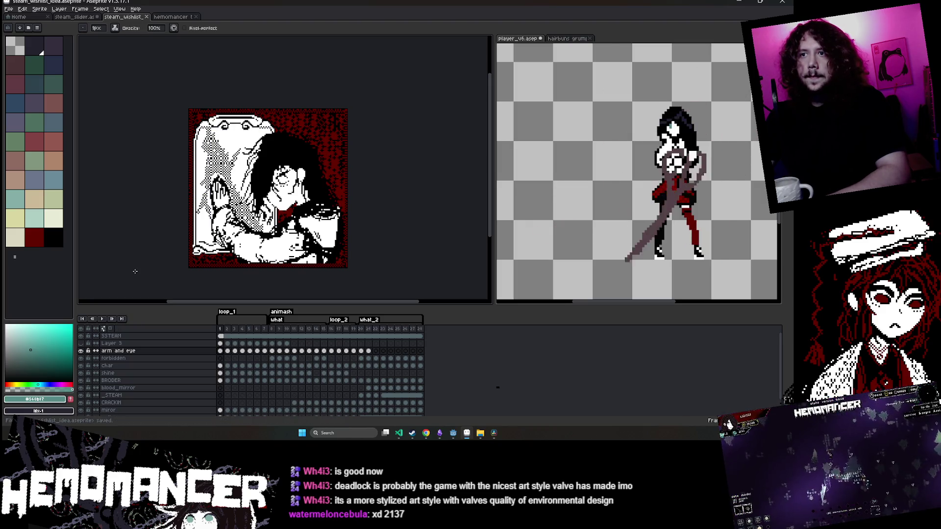
View '1Fhutel - Imgur.gif' from the steam folder in Photos, then close it
key("Return")
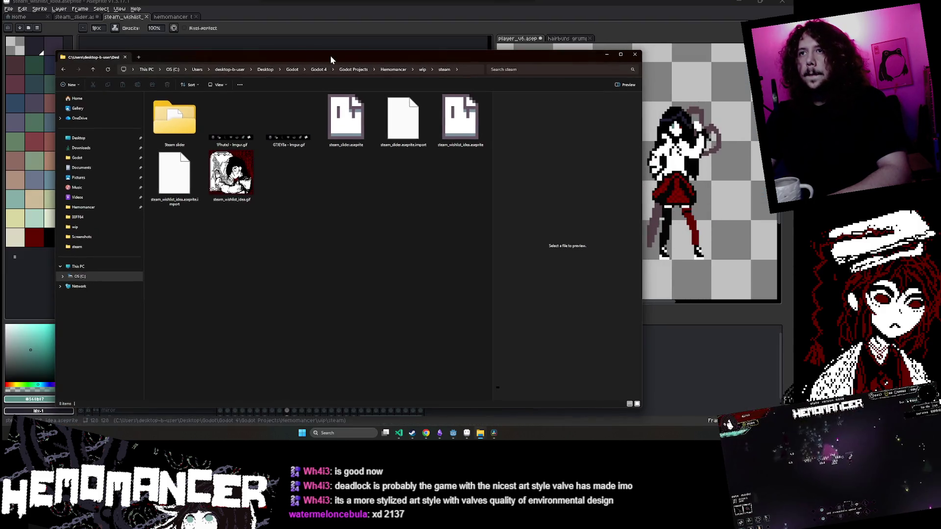
left_click_drag(333, 55, 298, 48)
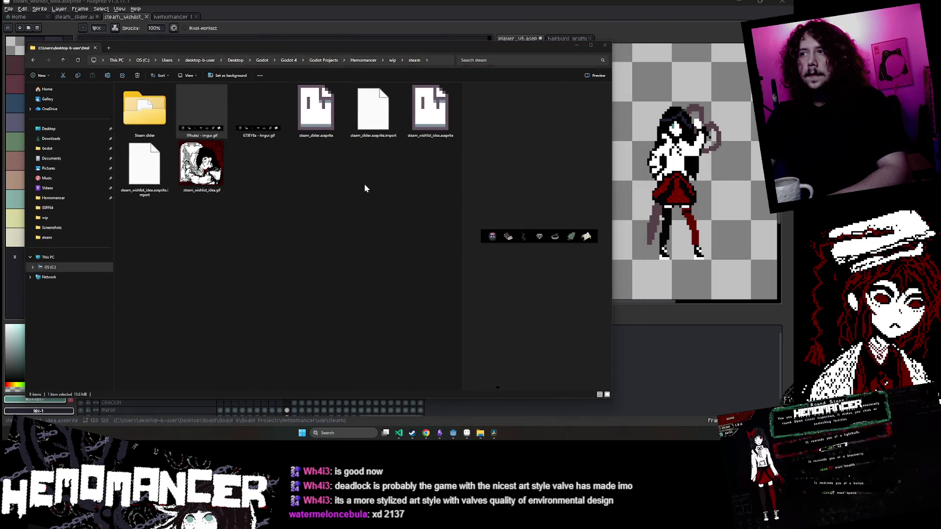
key("Return")
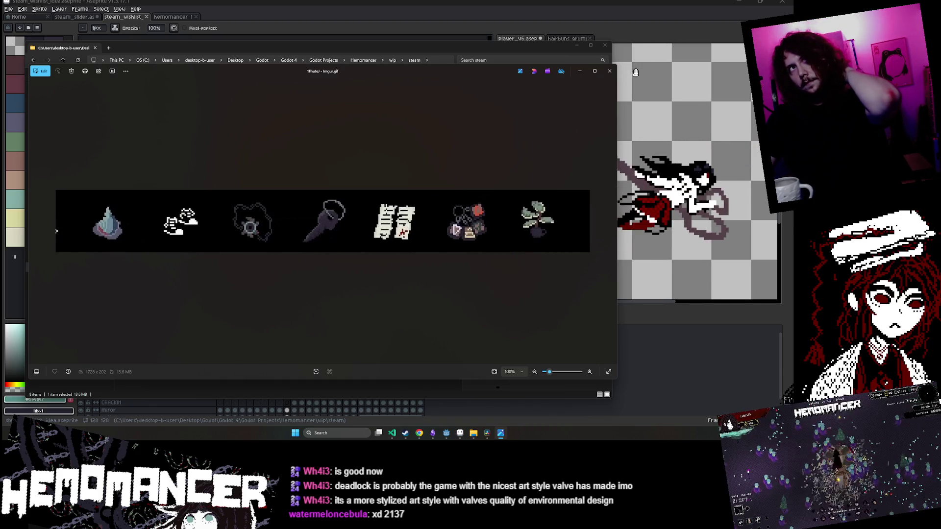
left_click(609, 71)
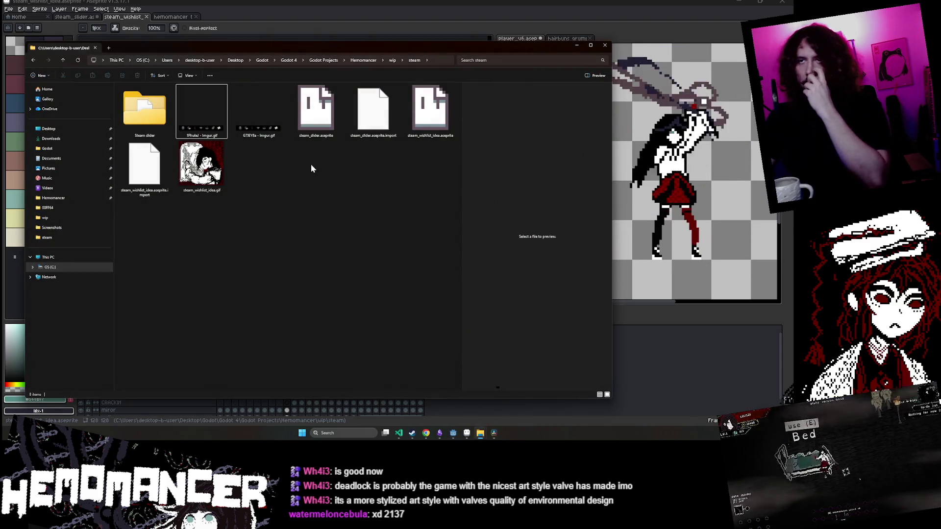
Preview steam_wishlist_idea.gif in the steam folder, then bring up Visual Studio Code
left_click(576, 45)
left_click(480, 432)
left_click(217, 168)
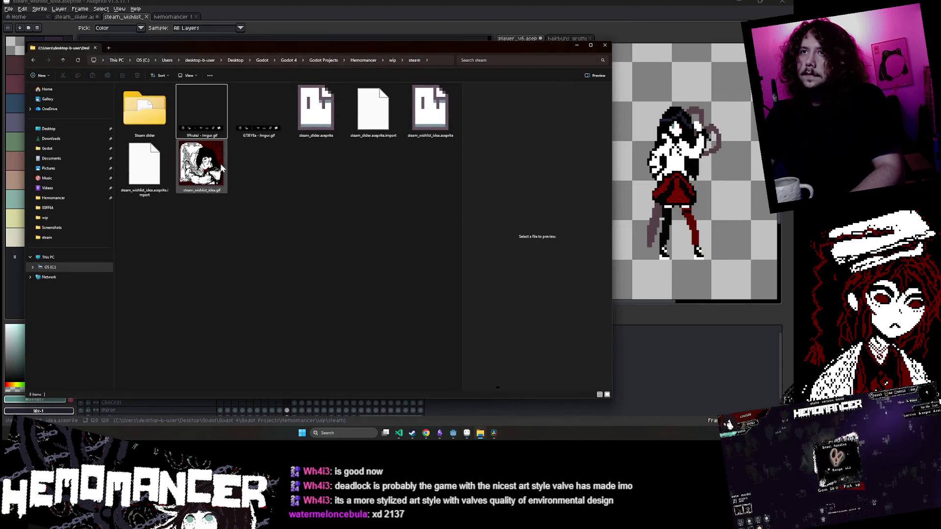
left_click(576, 45)
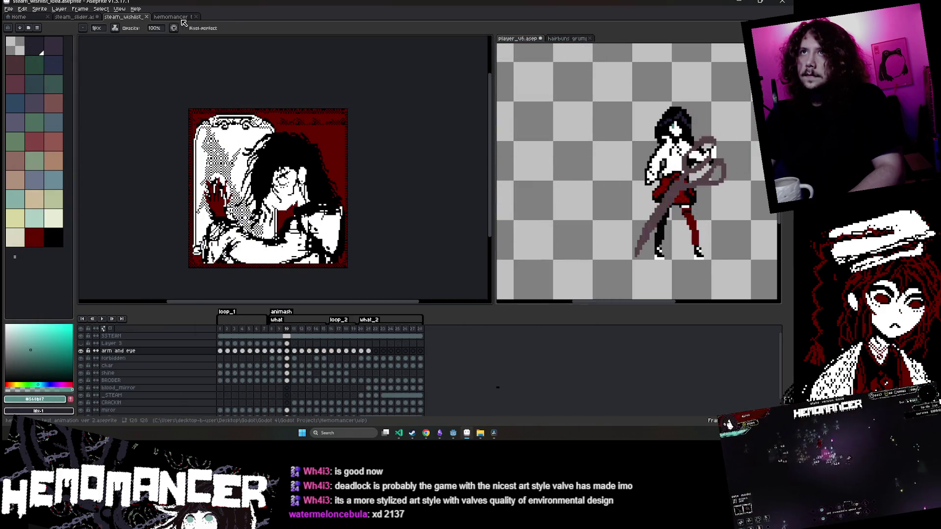
mouse_move(451, 436)
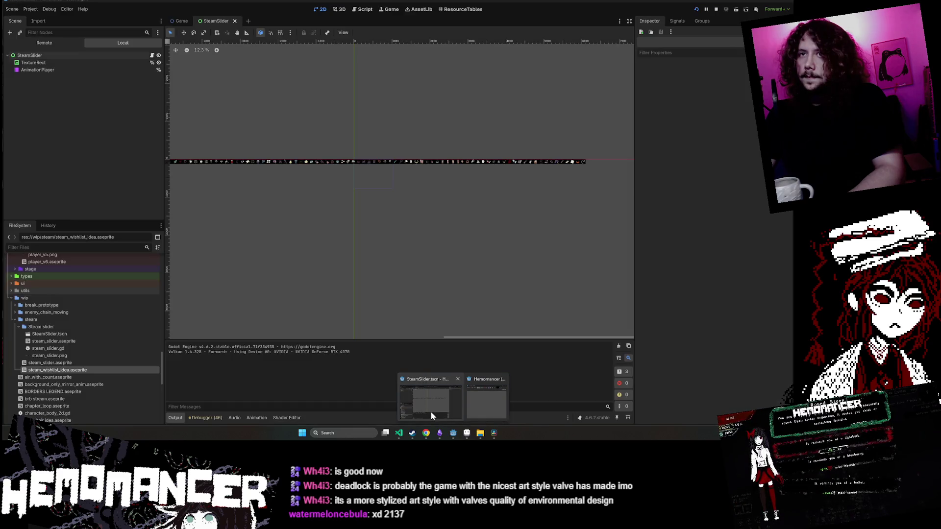
left_click(431, 413)
left_click(401, 432)
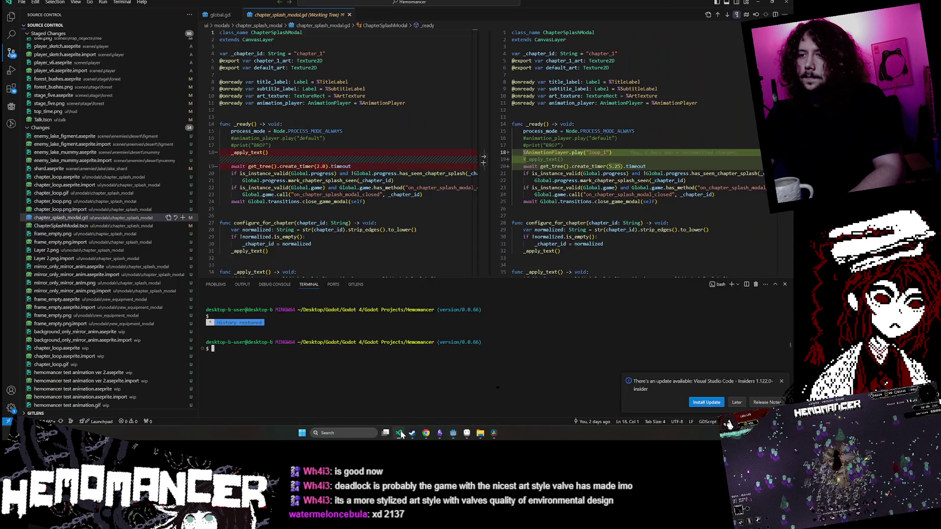
Open 'hemomancer test animation.gif' from Source Control changes and focus its preview
scroll(147, 321, "down", 5)
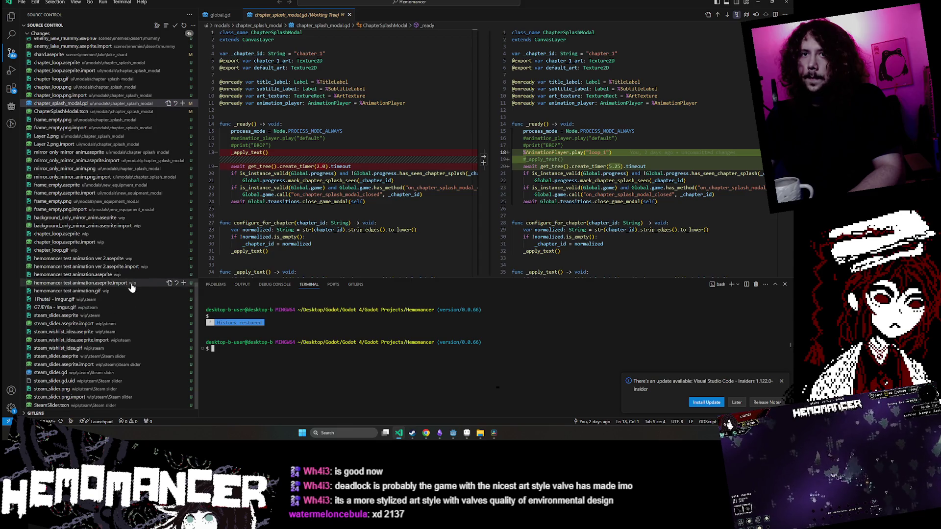
left_click(109, 291)
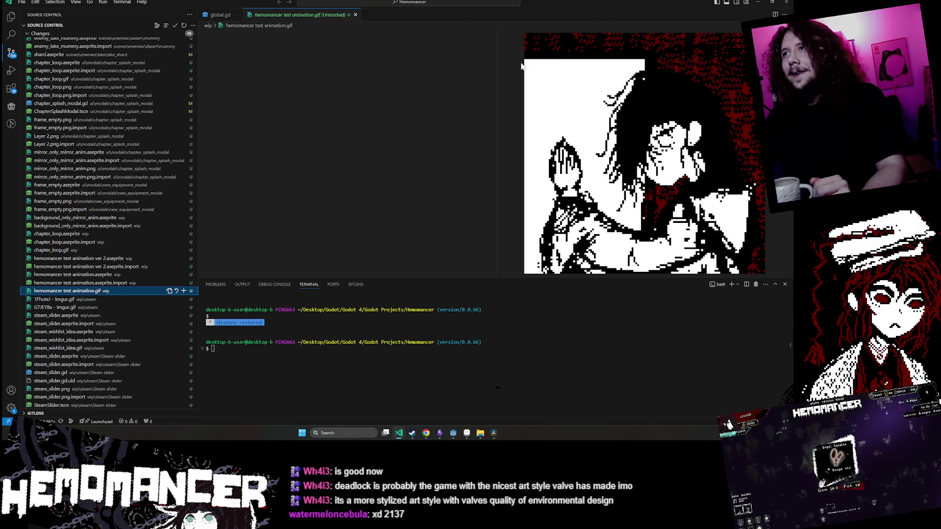
left_click(502, 69)
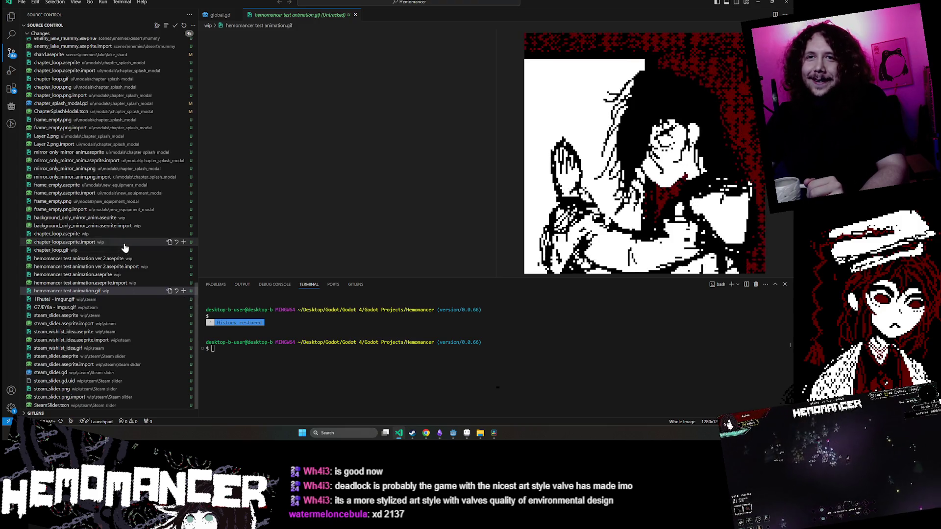
mouse_move(427, 434)
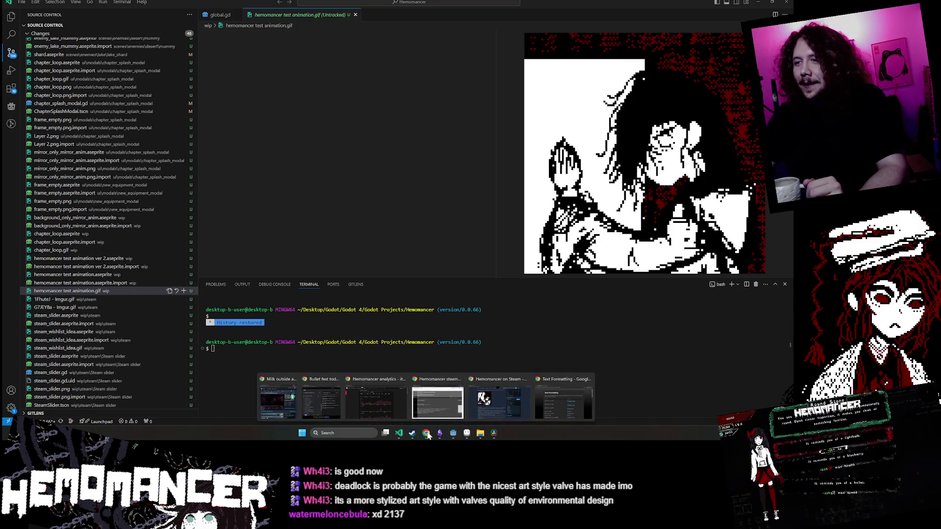
left_click(437, 402)
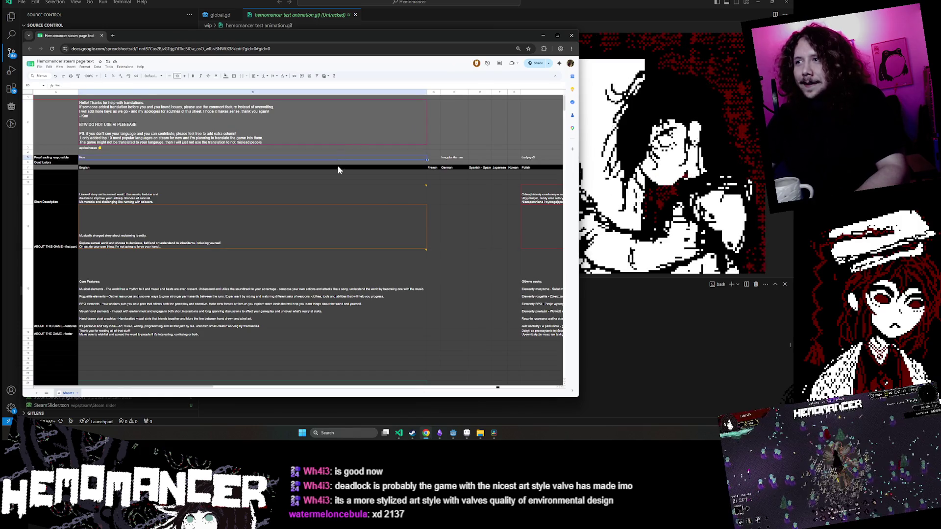
scroll(338, 170, "down", 3)
mouse_move(206, 387)
left_mouse_down()
mouse_move(493, 398)
mouse_move(343, 392)
mouse_move(197, 369)
left_mouse_up()
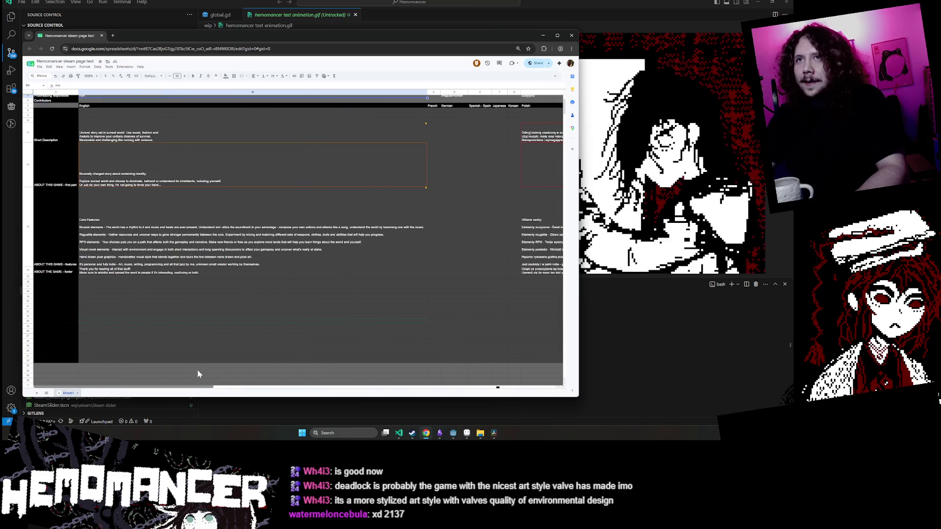
scroll(206, 343, "up", 5)
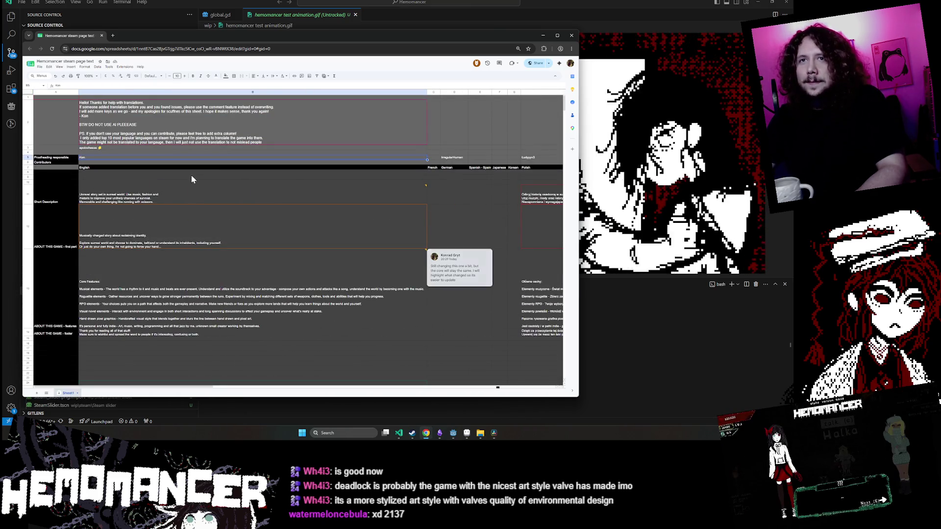
left_click(187, 186)
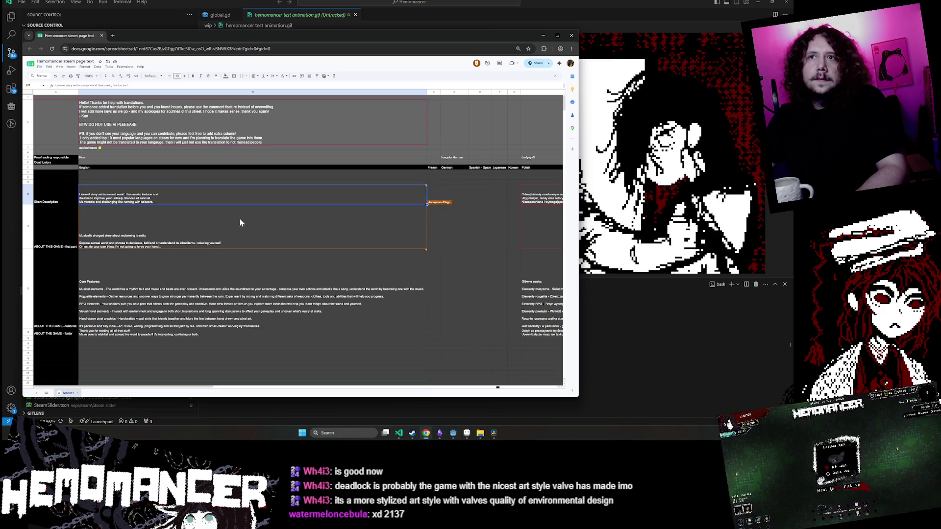
left_click(178, 176)
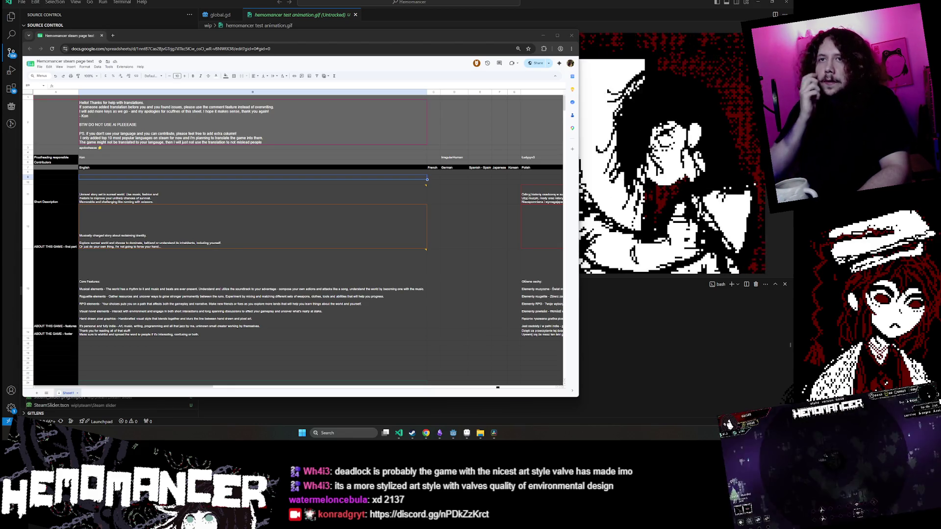
left_click(543, 35)
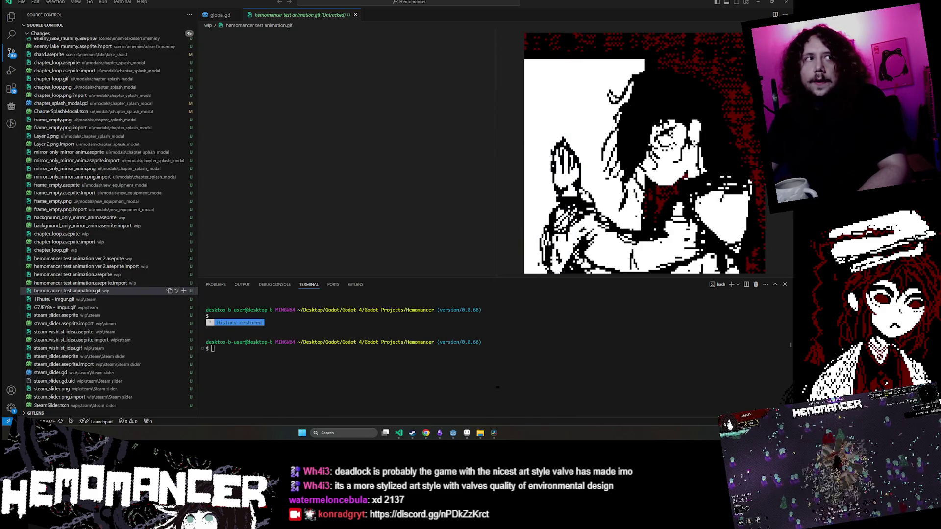
Open global.gd from the VS Code Source Control list
scroll(108, 294, "up", 2)
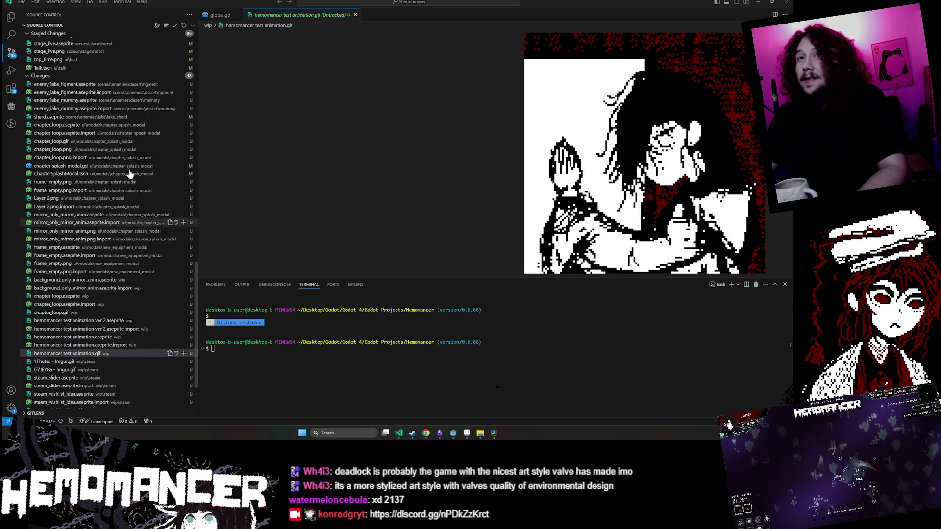
scroll(114, 146, "up", 2)
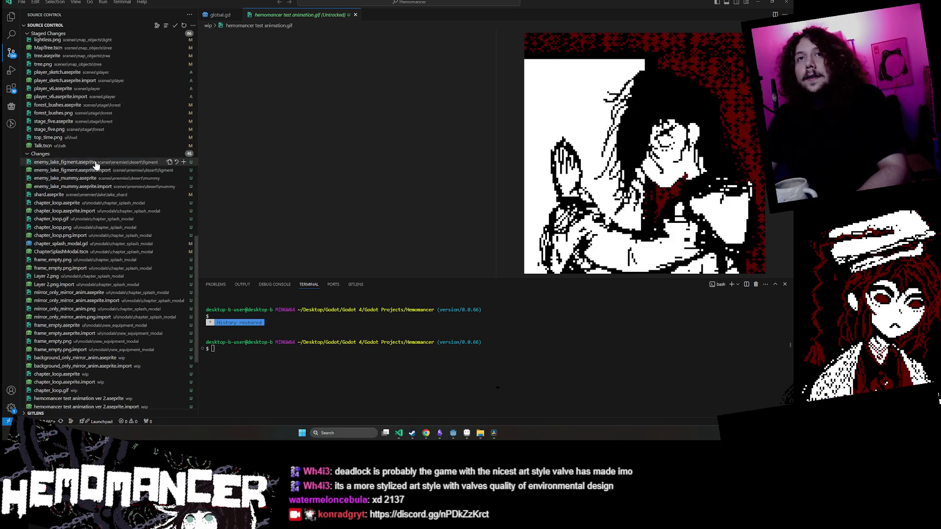
scroll(103, 198, "up", 5)
left_click(220, 15)
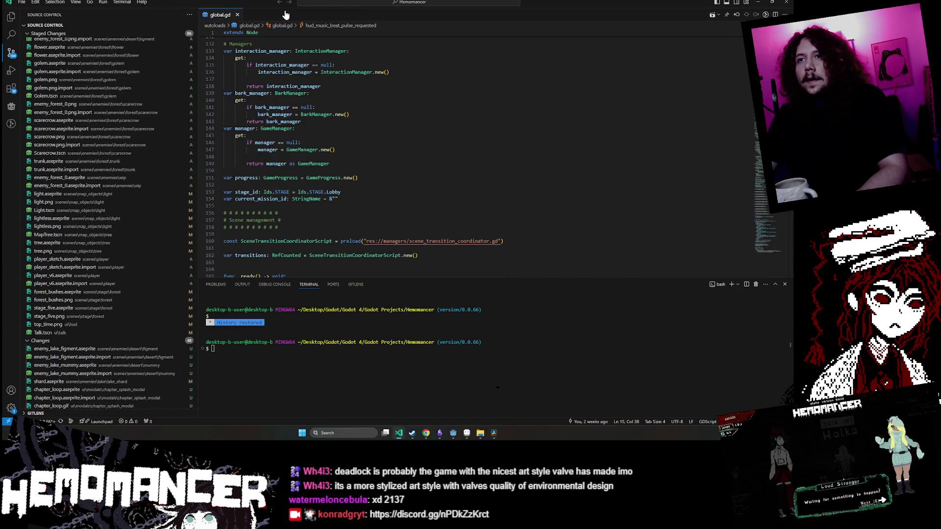
Scroll through global.gd, then minimize VS Code to reveal the Godot SteamSlider scene
scroll(141, 248, "down", 2)
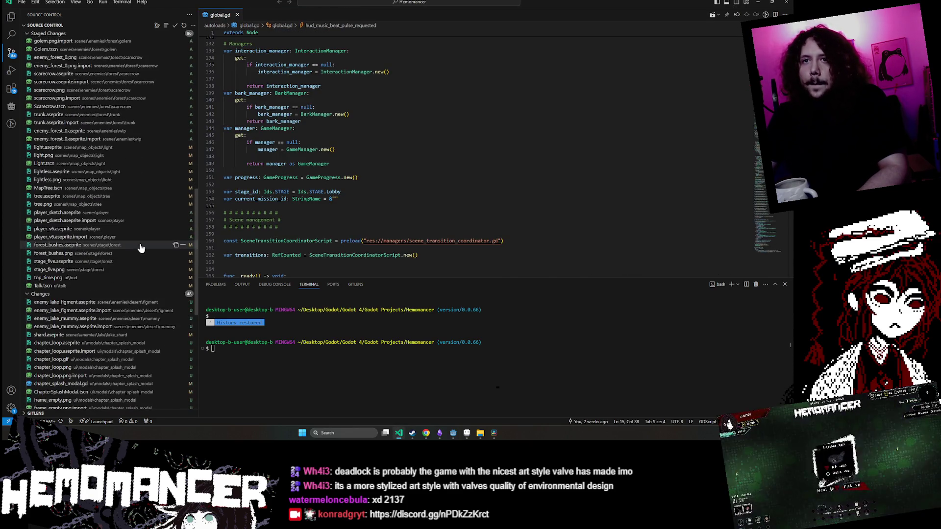
scroll(141, 249, "down", 5)
scroll(89, 287, "down", 6)
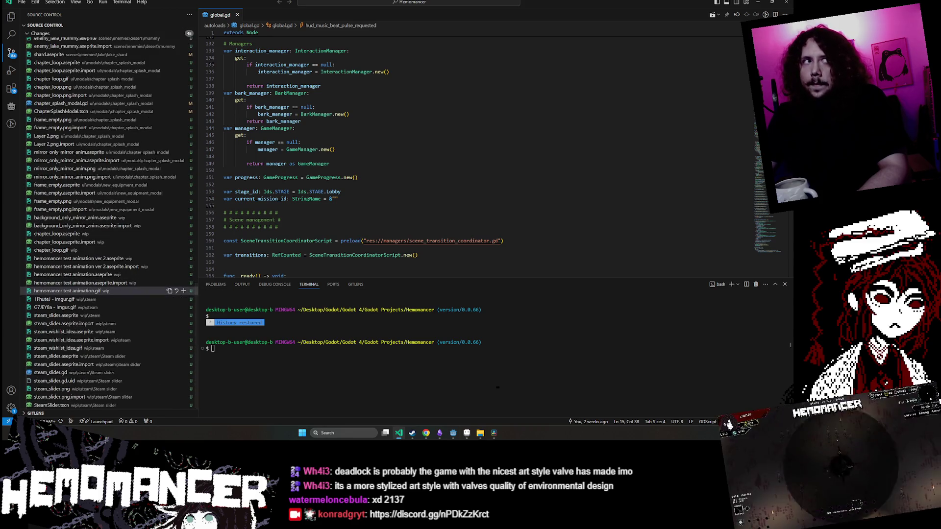
left_click(760, 2)
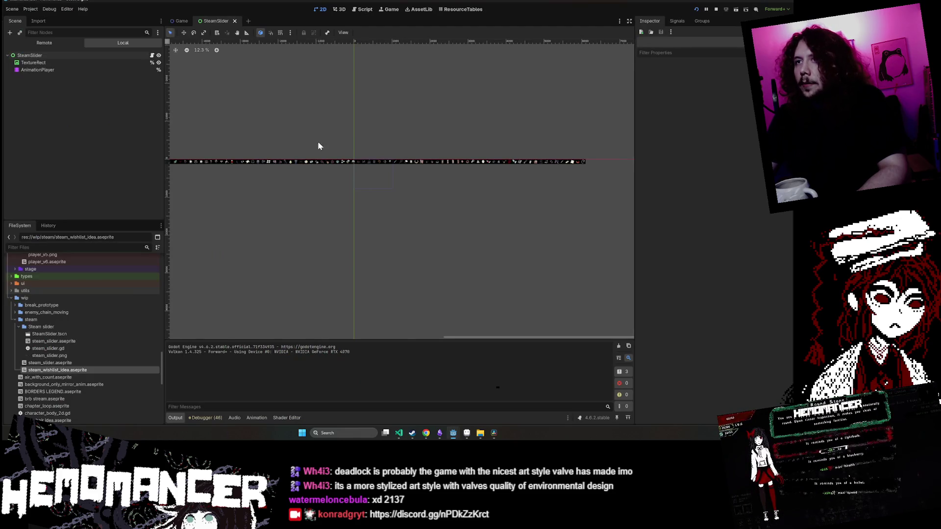
Select the SteamSlider root node and start Run Current Scene (F6) to open the Hemomancer debug window
scroll(368, 154, "up", 1)
left_click(368, 154)
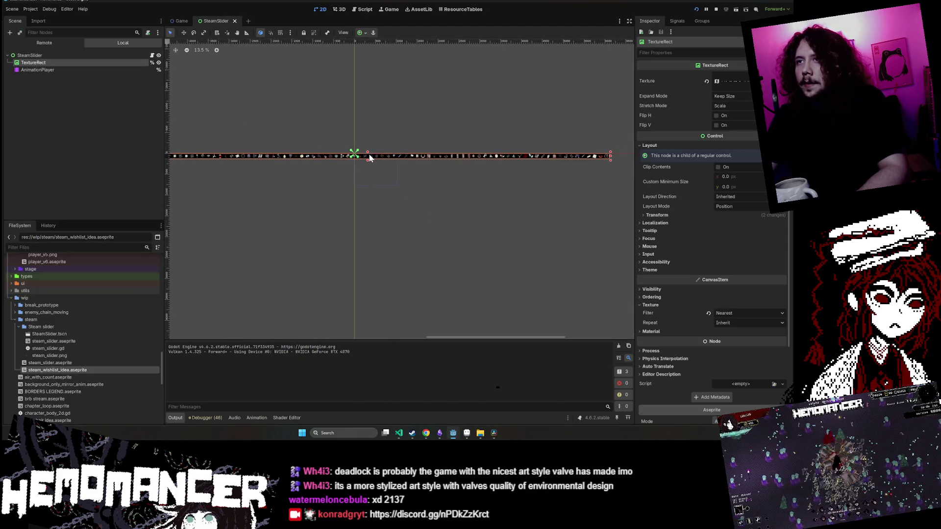
left_click(407, 206)
scroll(404, 196, "up", 8)
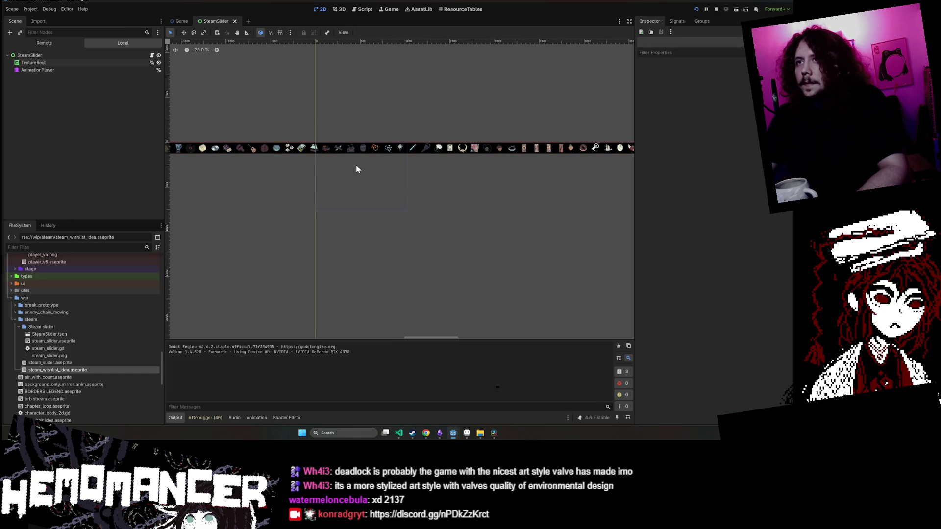
left_click(115, 63)
left_click(117, 56)
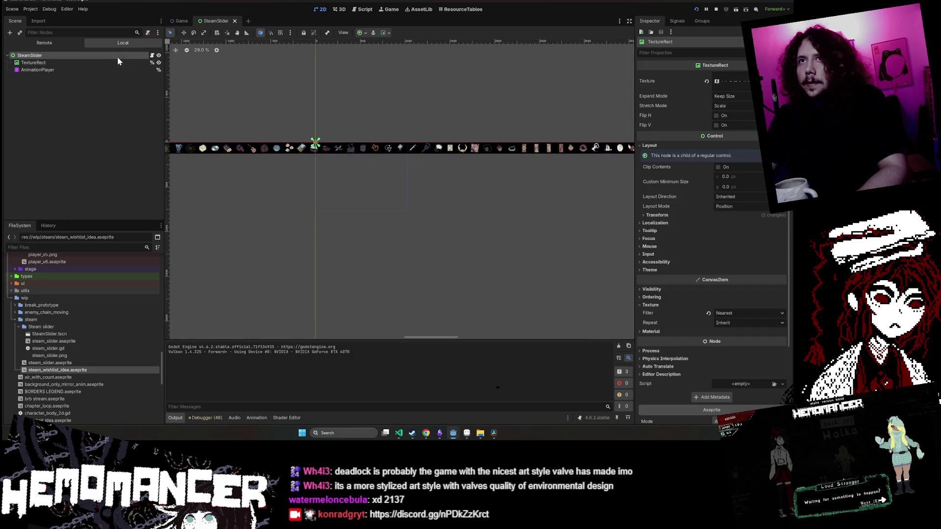
left_click(727, 9)
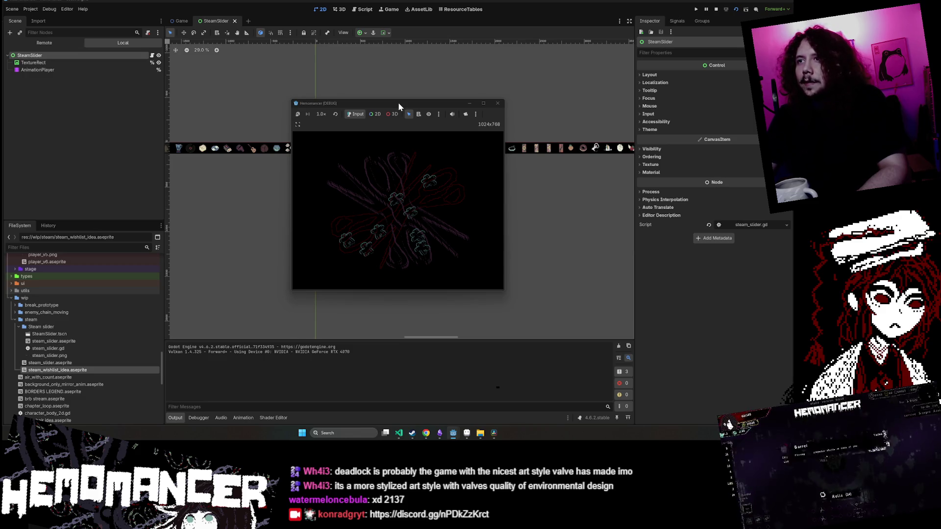
Move and enlarge the debug game window to watch the item strip slide, then close it
mouse_move(384, 106)
left_mouse_down()
mouse_move(291, 145)
mouse_move(314, 117)
left_mouse_up()
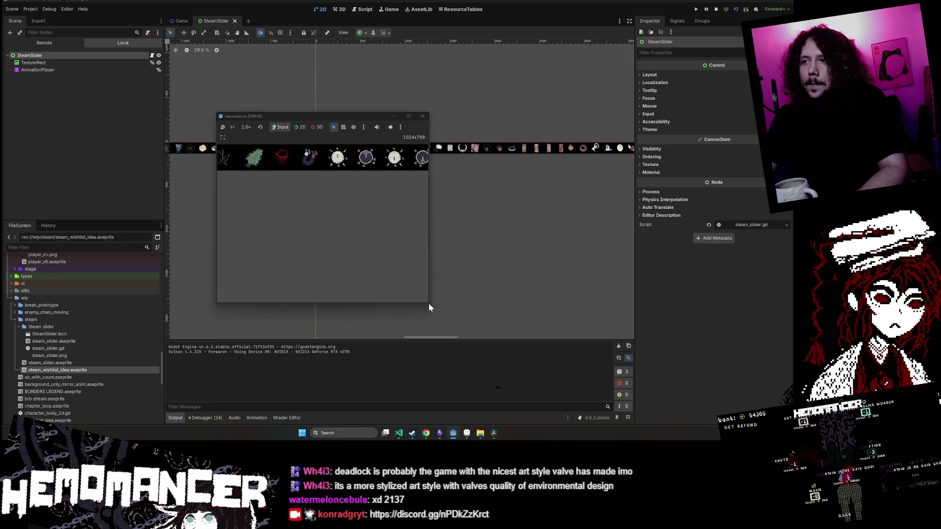
left_click_drag(428, 302, 581, 410)
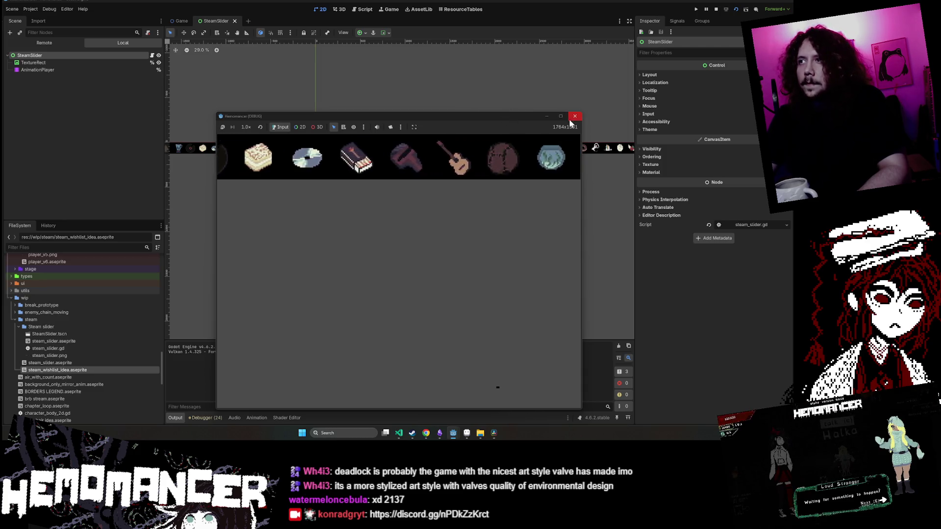
mouse_move(412, 126)
left_mouse_down()
mouse_move(359, 276)
mouse_move(368, 363)
mouse_move(360, 375)
mouse_move(266, 359)
mouse_move(263, 368)
left_mouse_up()
mouse_move(263, 371)
left_mouse_down()
mouse_move(429, 227)
mouse_move(486, 139)
mouse_move(402, 132)
left_mouse_up()
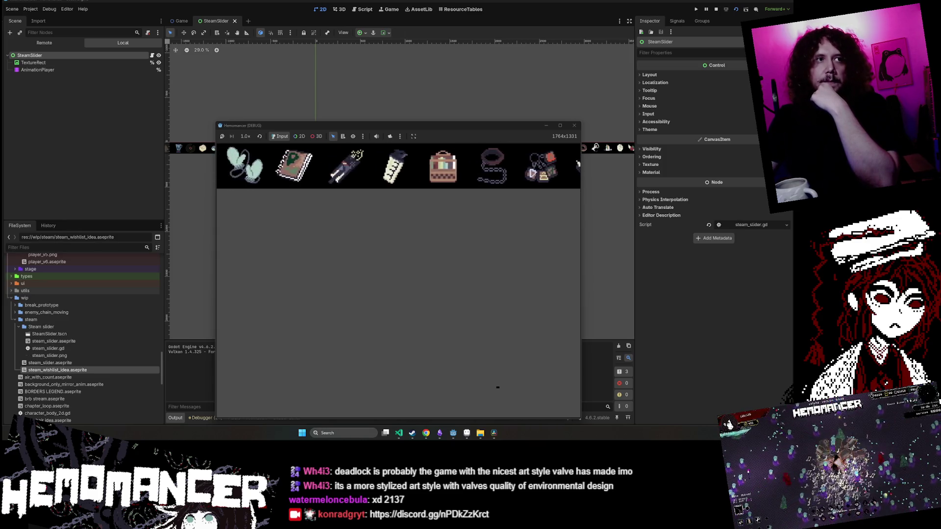
left_click(574, 125)
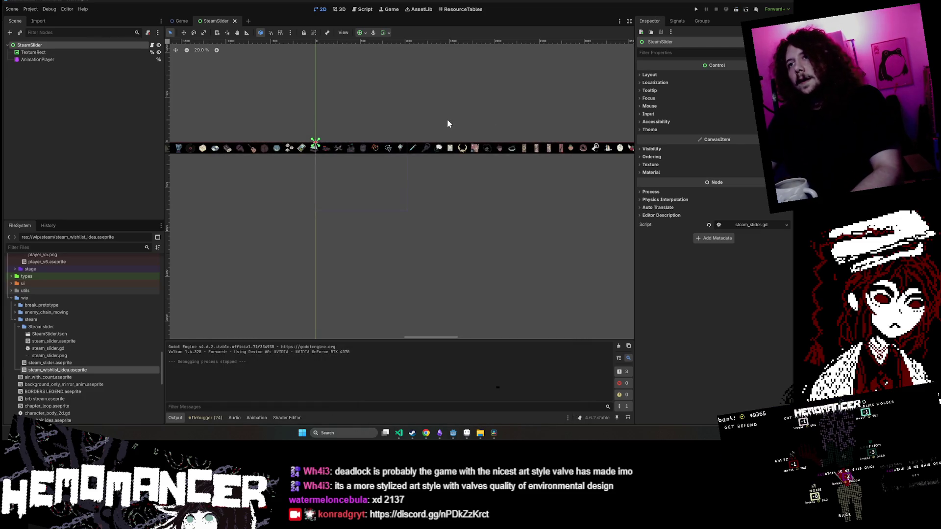